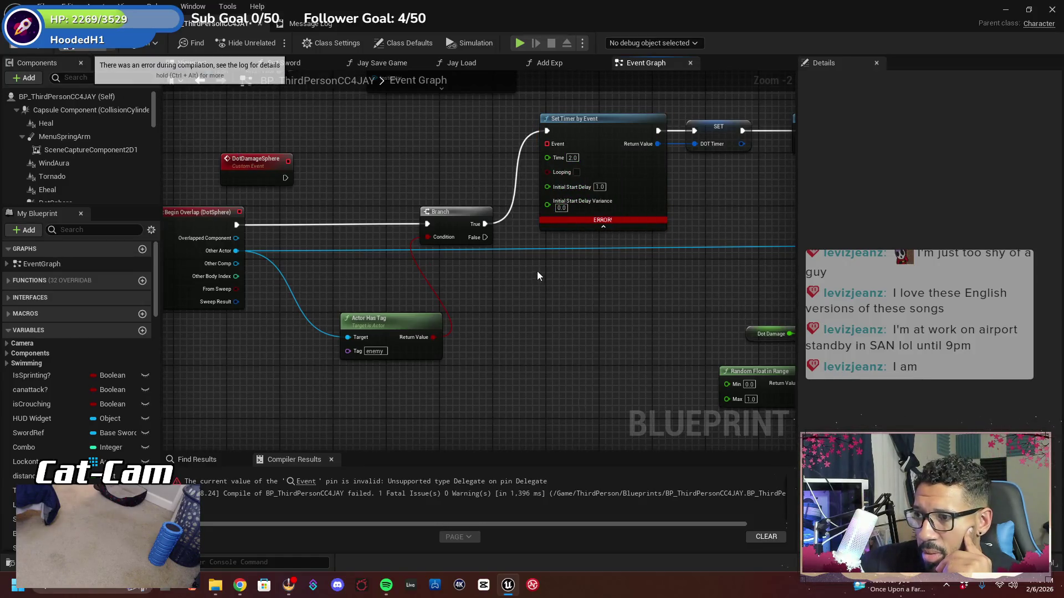
Pan the Event Graph to center the overlap event and Set Timer by Event nodes
mouse_move(561, 270)
mouse_down()
mouse_move(672, 244)
mouse_move(641, 326)
mouse_move(520, 301)
mouse_move(487, 403)
mouse_move(421, 498)
mouse_move(427, 488)
mouse_up()
scroll(487, 360, down, 2)
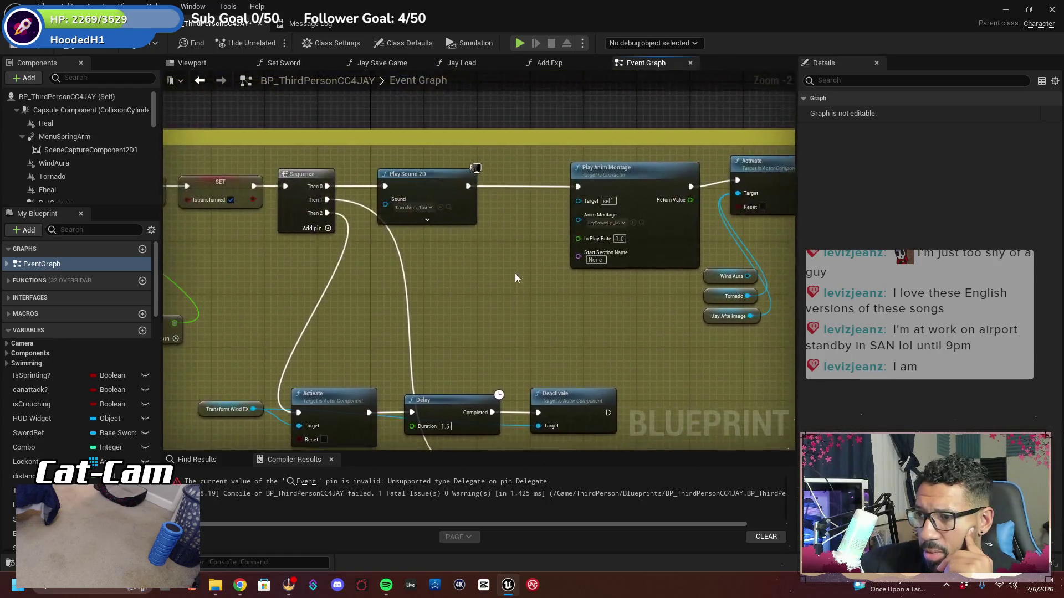
mouse_move(487, 360)
mouse_down()
mouse_move(503, 336)
mouse_move(388, 399)
mouse_move(355, 311)
mouse_move(344, 360)
mouse_move(189, 403)
mouse_move(86, 490)
mouse_move(58, 490)
mouse_up()
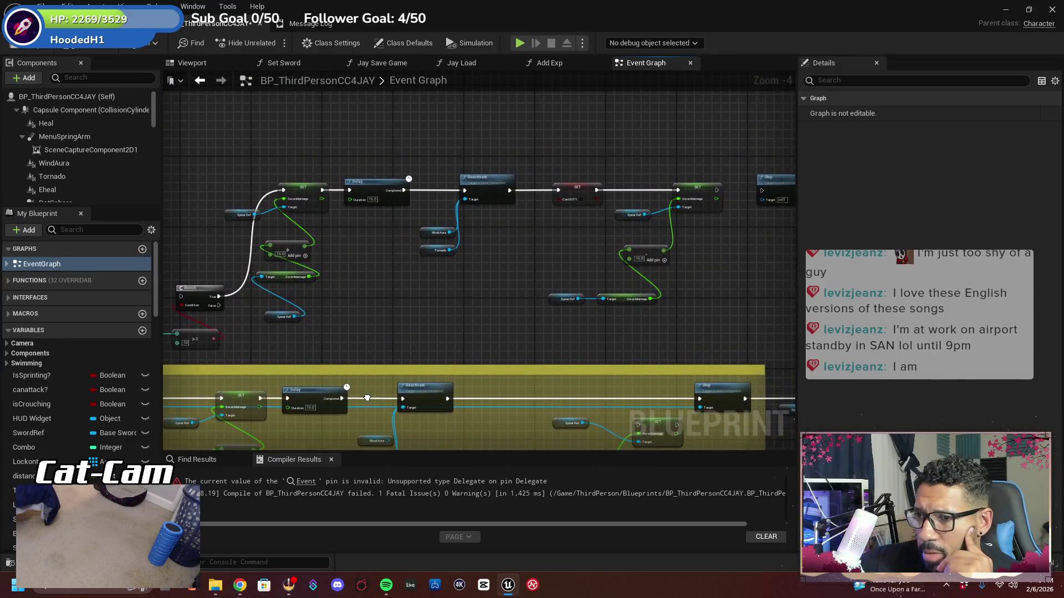
mouse_move(367, 397)
mouse_down()
mouse_move(726, 176)
mouse_move(211, 211)
mouse_move(363, 269)
mouse_move(271, 237)
mouse_up()
scroll(391, 285, up, 4)
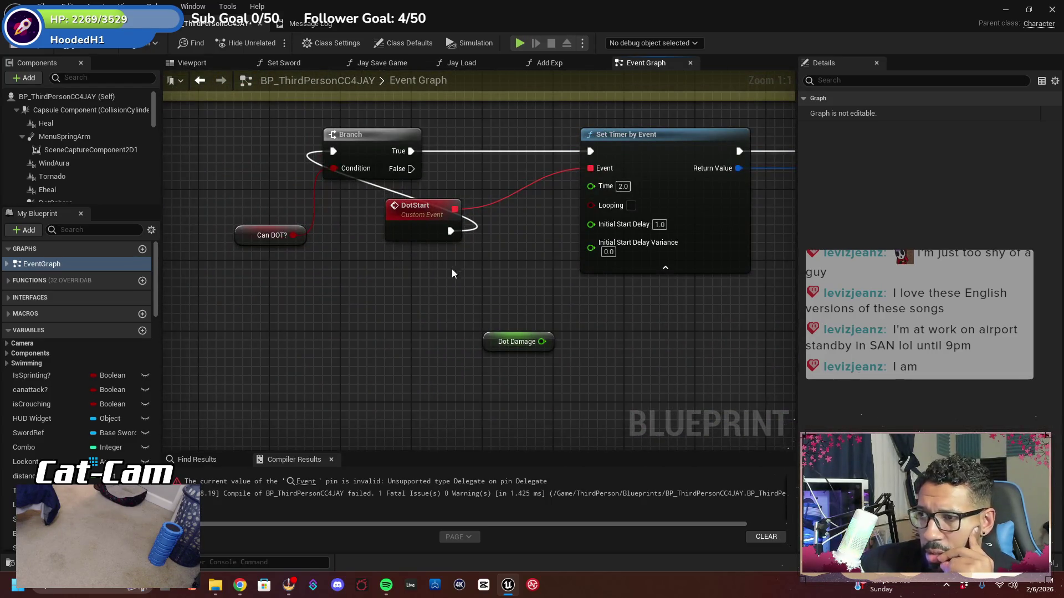
scroll(434, 290, down, 6)
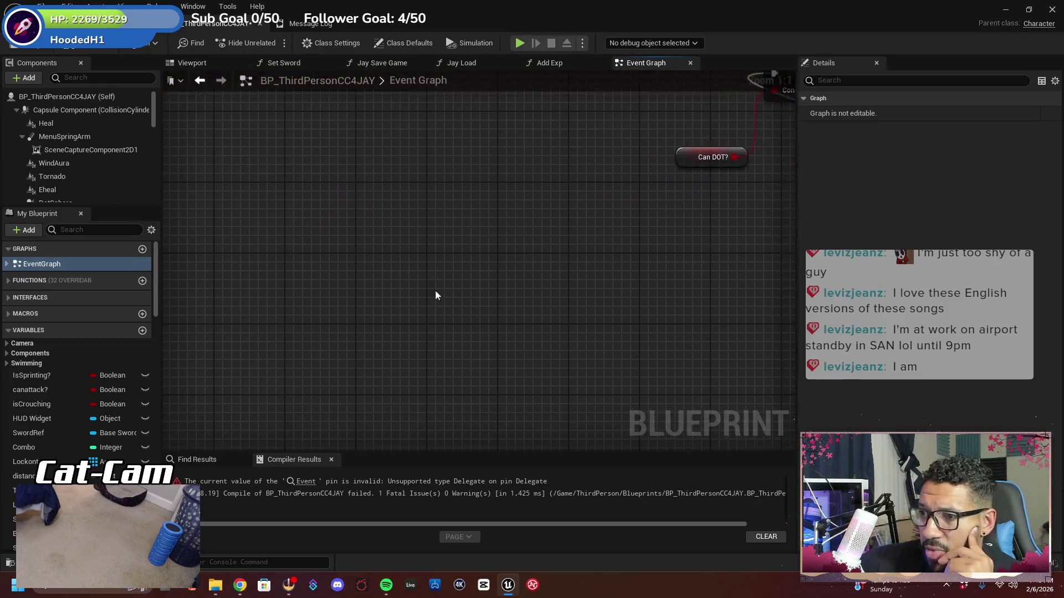
scroll(495, 284, up, 2)
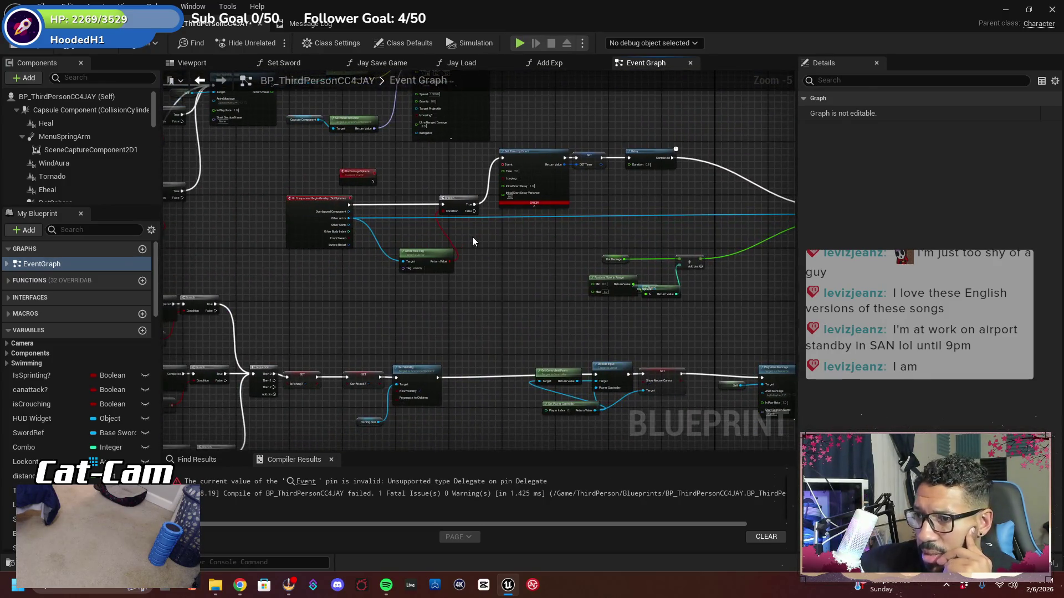
mouse_move(478, 239)
mouse_down()
mouse_move(502, 251)
mouse_move(479, 329)
mouse_up()
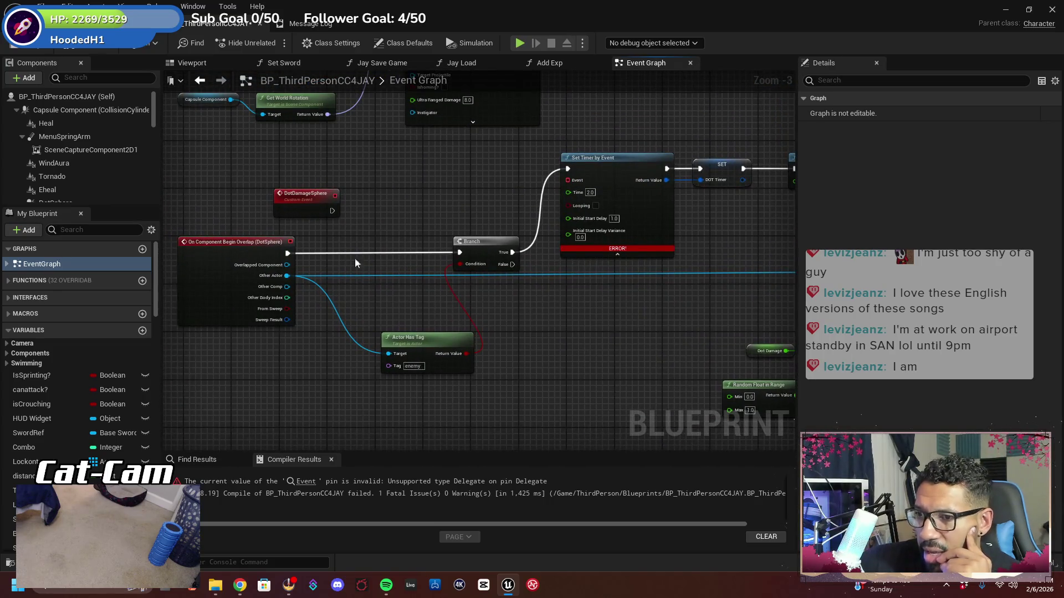
Try linking the overlap event's delegate pin to Set Timer by Event's Event pin
mouse_move(290, 242)
mouse_down()
mouse_move(494, 216)
mouse_move(569, 180)
mouse_move(477, 211)
mouse_move(575, 330)
mouse_up()
text(set time)
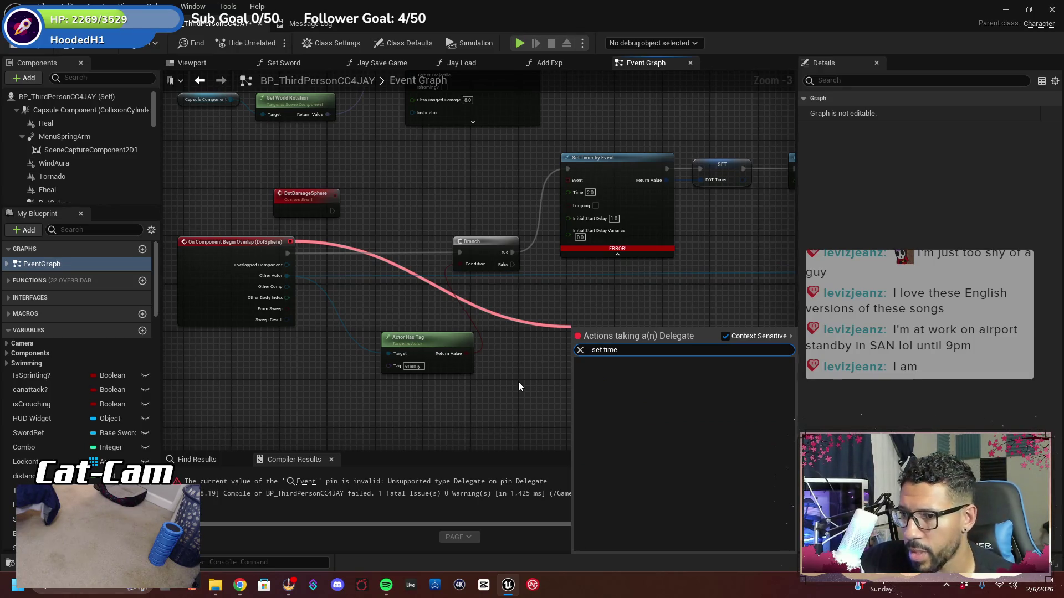
click(521, 365)
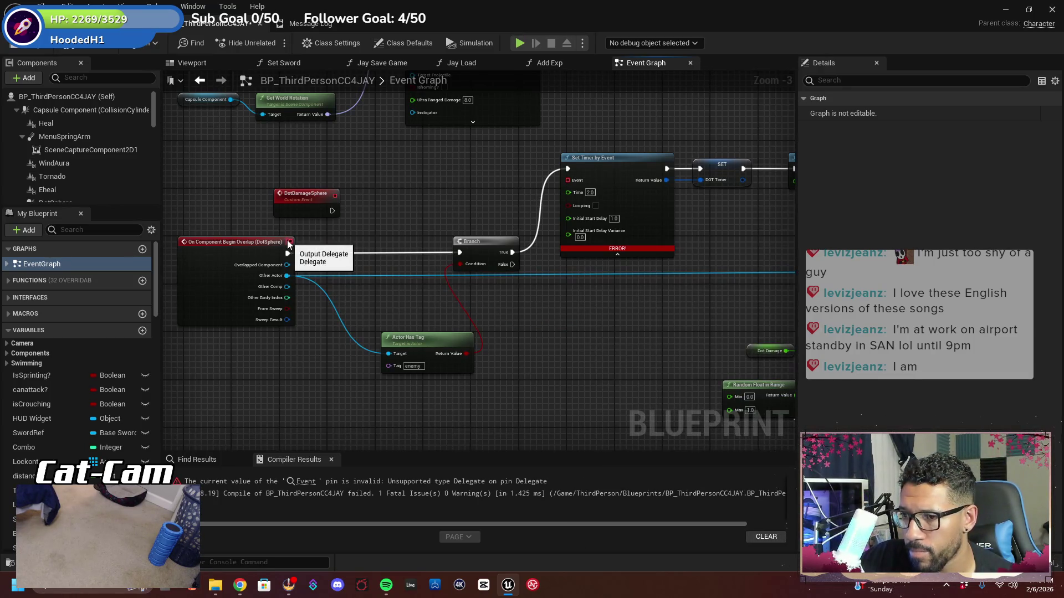
drag(289, 243, 324, 242)
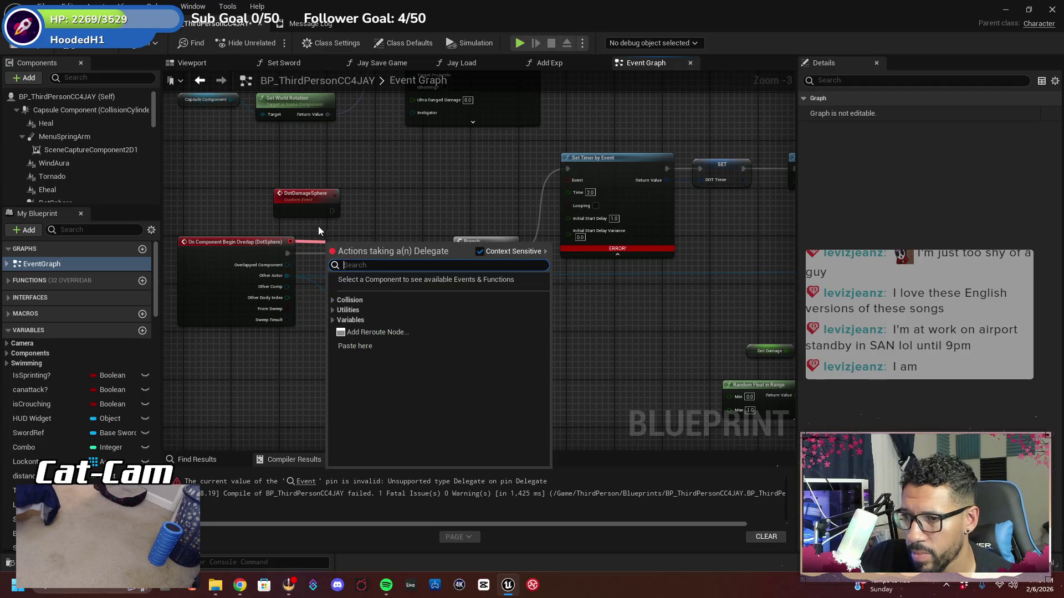
click(319, 228)
right_click(290, 243)
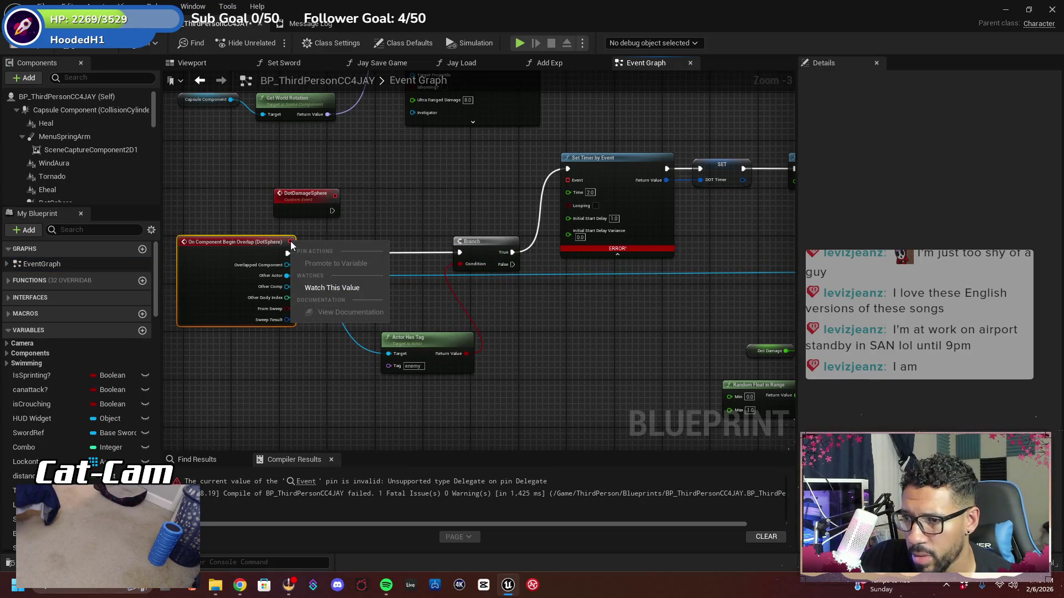
click(387, 204)
right_click(569, 181)
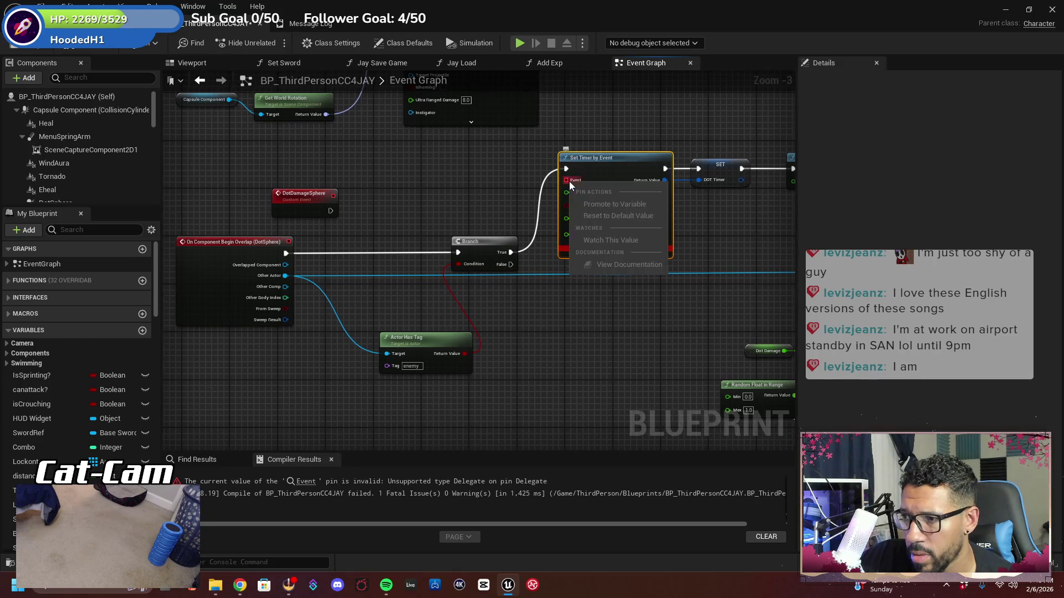
click(526, 189)
mouse_move(567, 180)
mouse_down()
mouse_move(379, 232)
mouse_move(387, 222)
mouse_up()
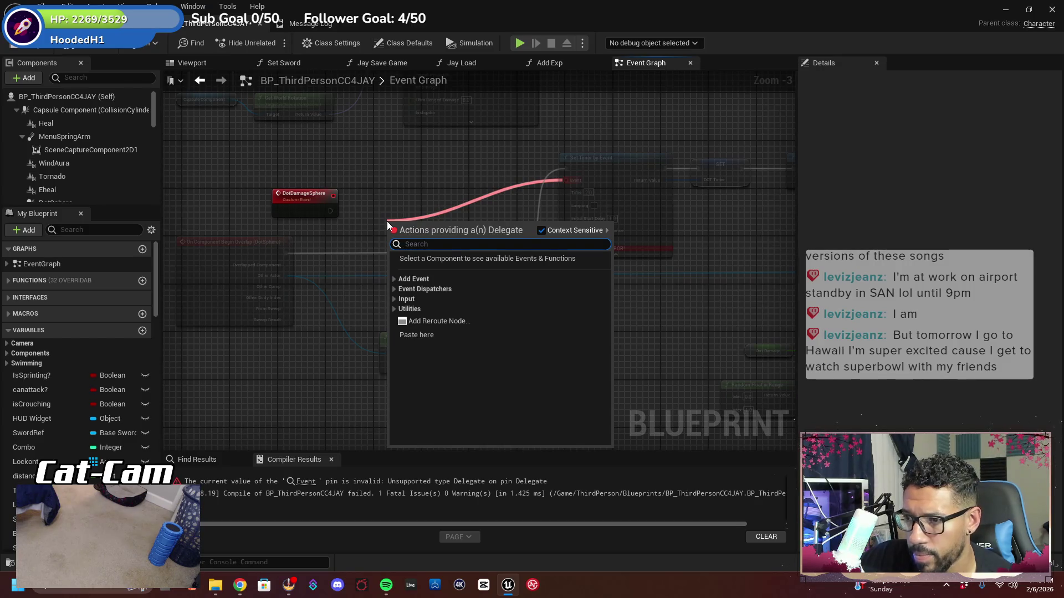
click(430, 168)
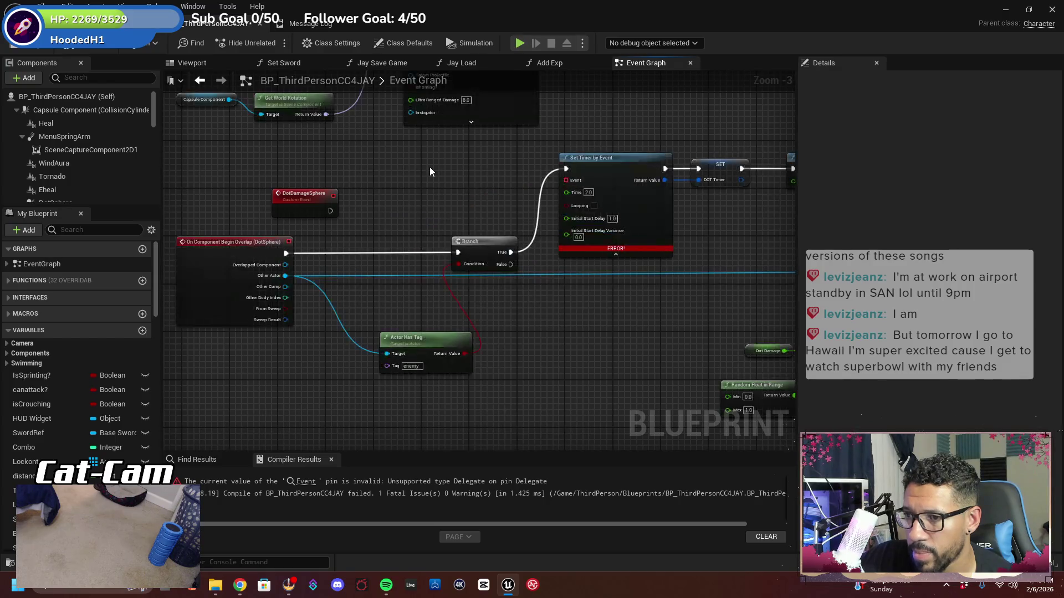
Wire DotDamageSphere's delegate and exec outputs into Set Timer by Event, then compile
mouse_move(353, 226)
mouse_down()
mouse_move(396, 254)
mouse_move(412, 247)
mouse_move(384, 278)
mouse_move(398, 283)
mouse_move(378, 286)
mouse_up()
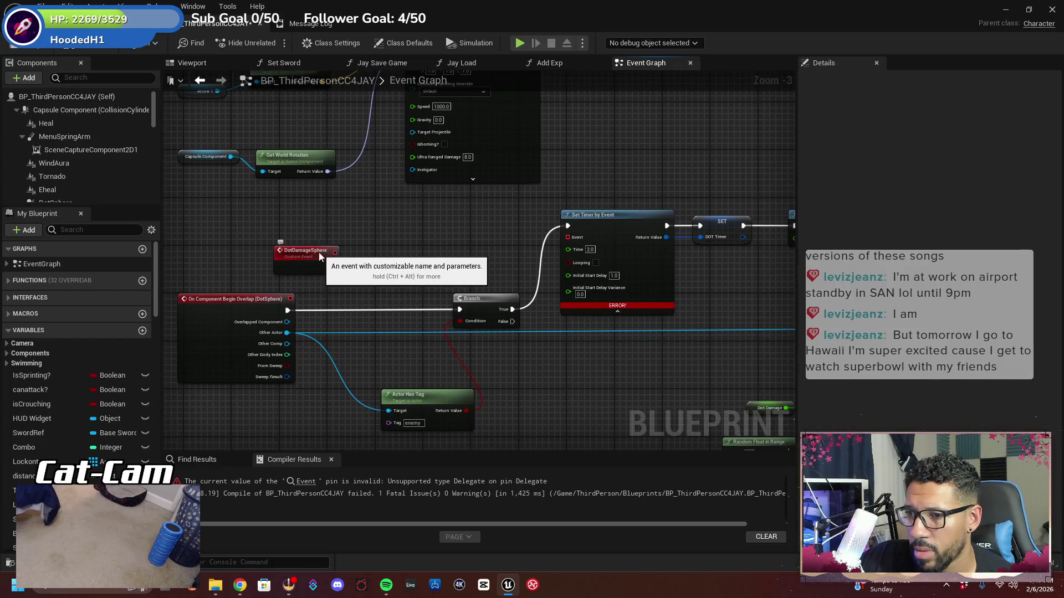
drag(318, 252, 275, 254)
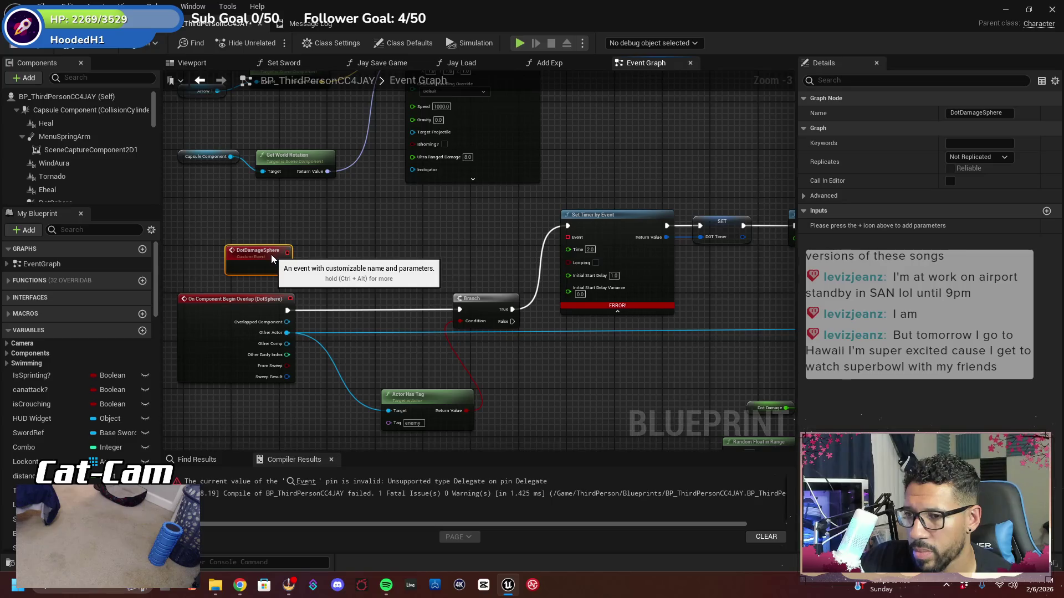
drag(291, 253, 567, 239)
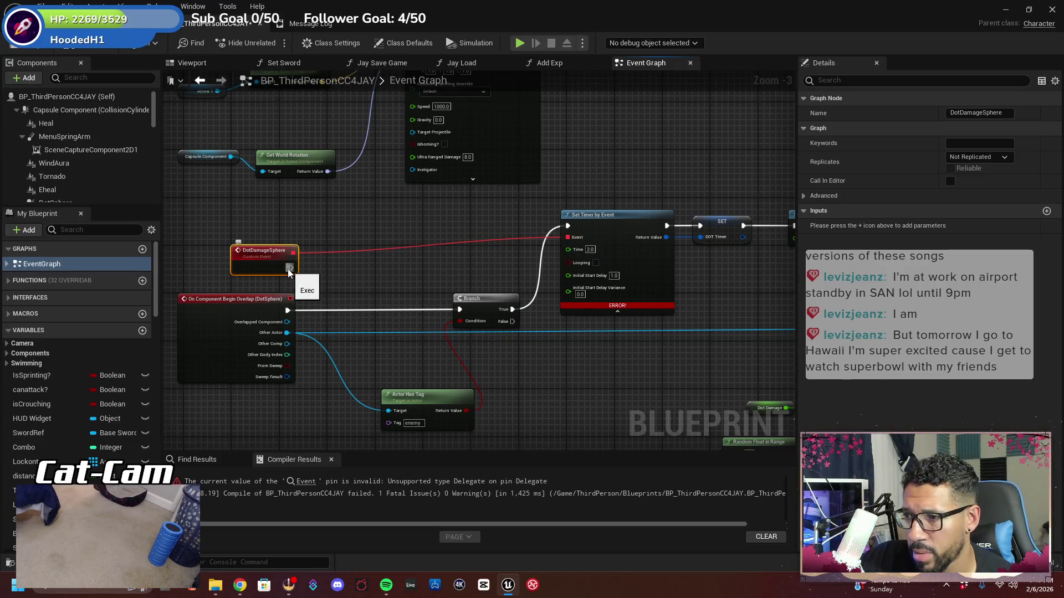
drag(289, 270, 569, 228)
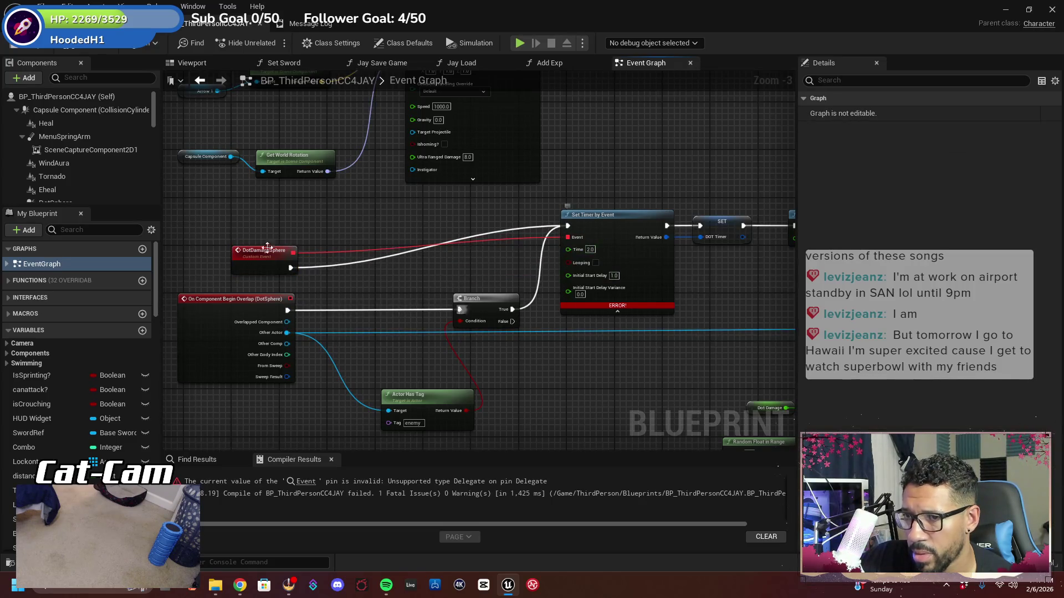
click(72, 45)
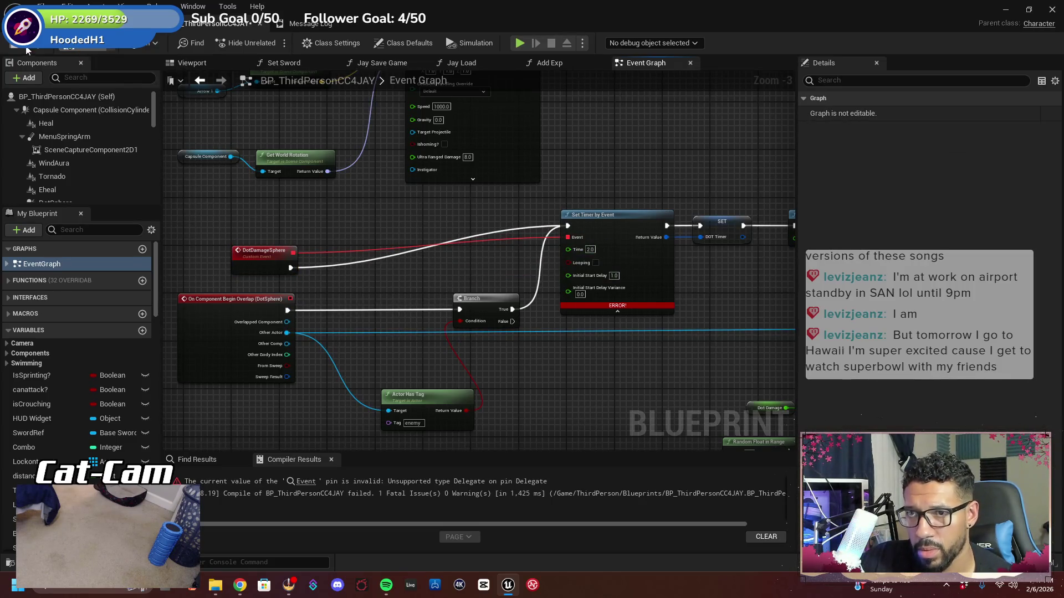
key(alt+Tab)
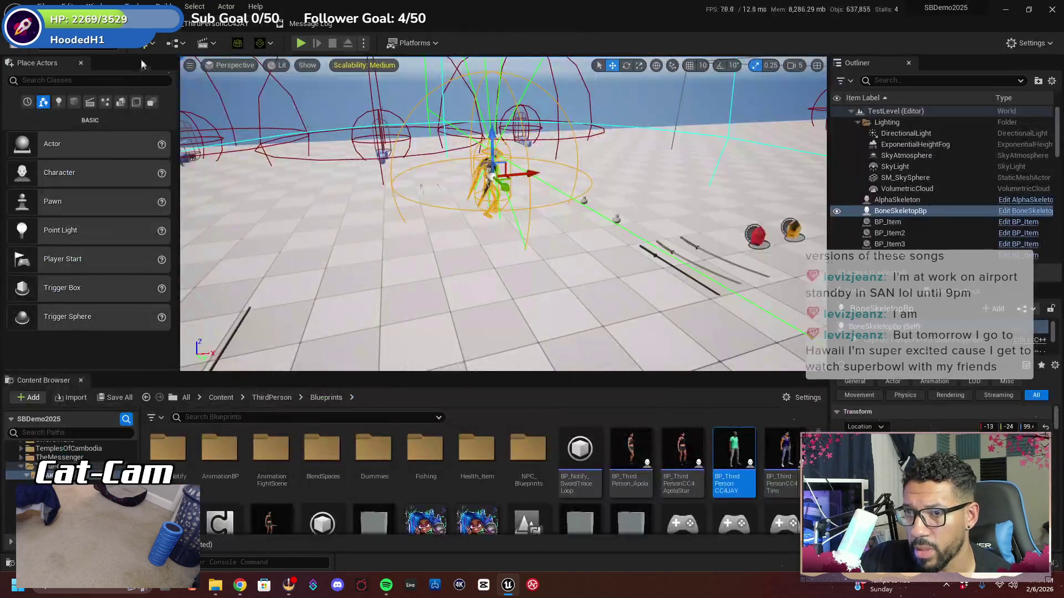
click(300, 44)
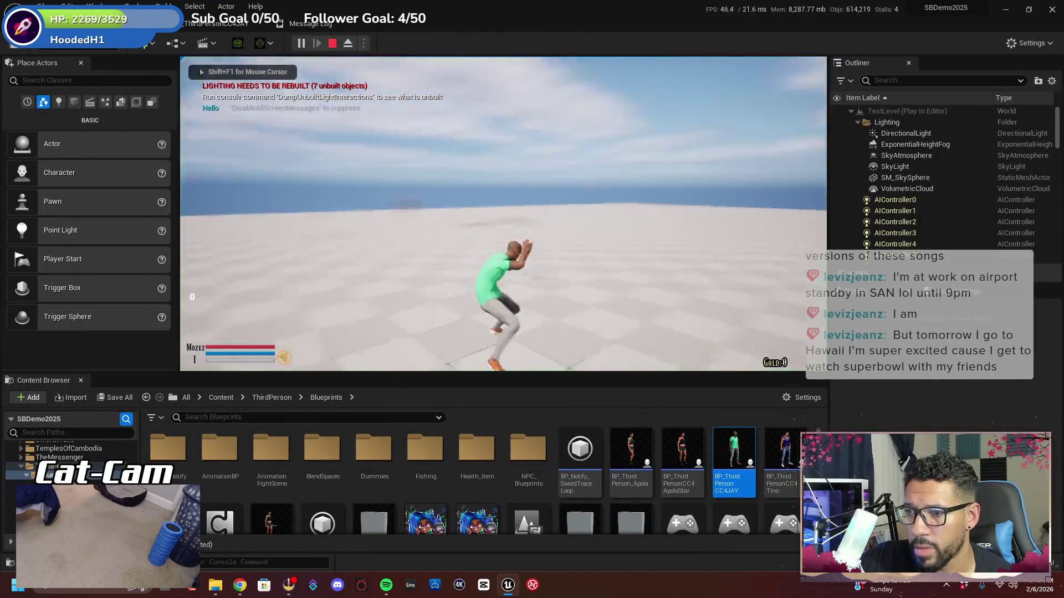
key(w)
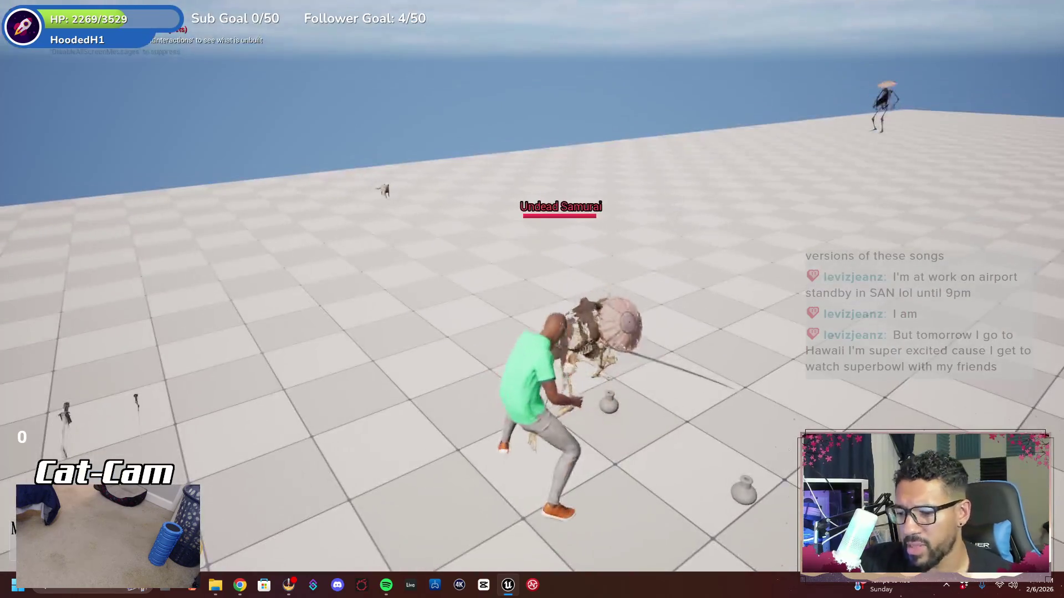
key(Escape)
click(215, 25)
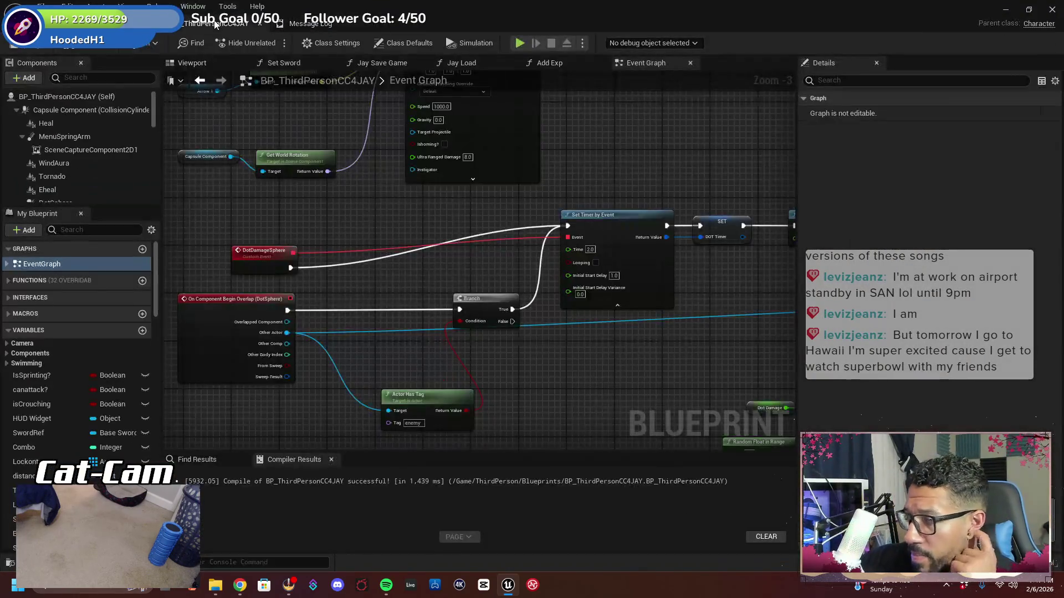
Change Set Timer by Event's Time from 2.0 to 1.0
drag(522, 322, 411, 310)
scroll(466, 305, up, 2)
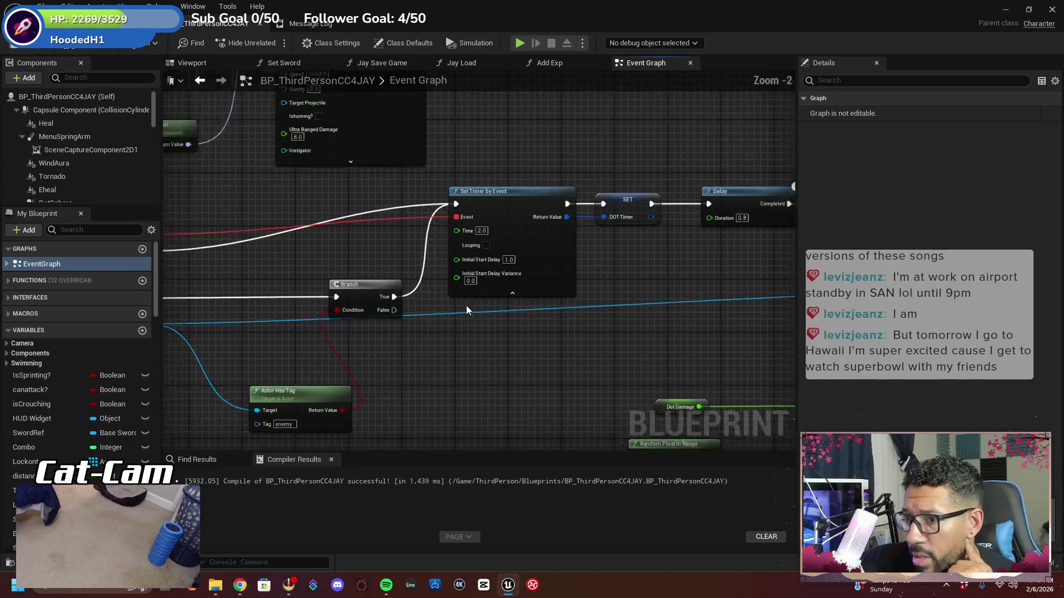
drag(505, 360, 464, 398)
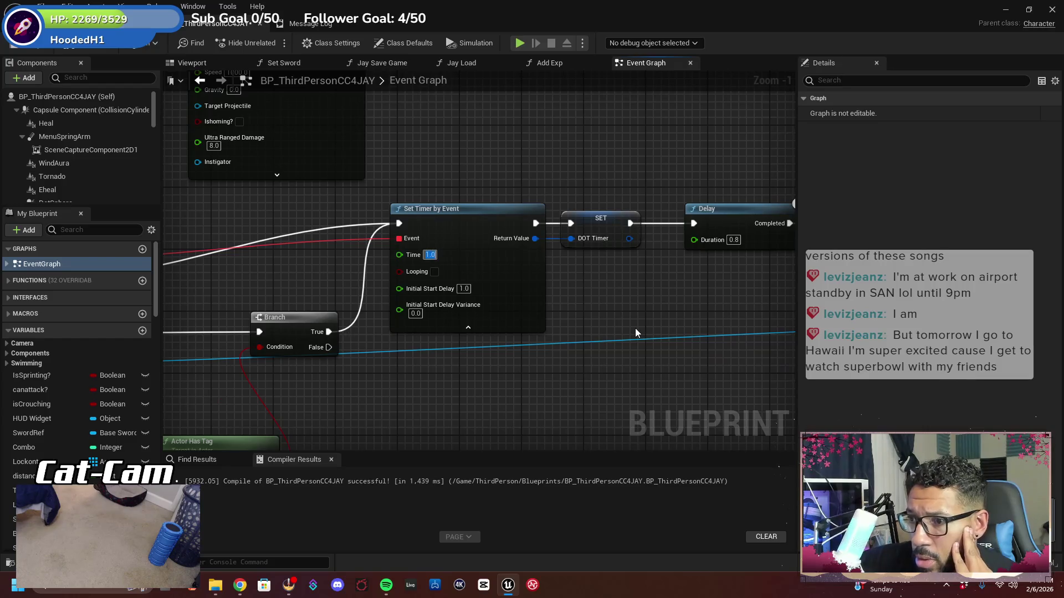
Break both Delay links and wire SET's exec output straight to Apply Damage
mouse_move(705, 320)
mouse_down()
mouse_move(338, 323)
mouse_move(238, 232)
mouse_move(474, 318)
mouse_move(510, 347)
mouse_move(498, 349)
mouse_move(258, 237)
mouse_move(611, 287)
mouse_move(603, 292)
mouse_up()
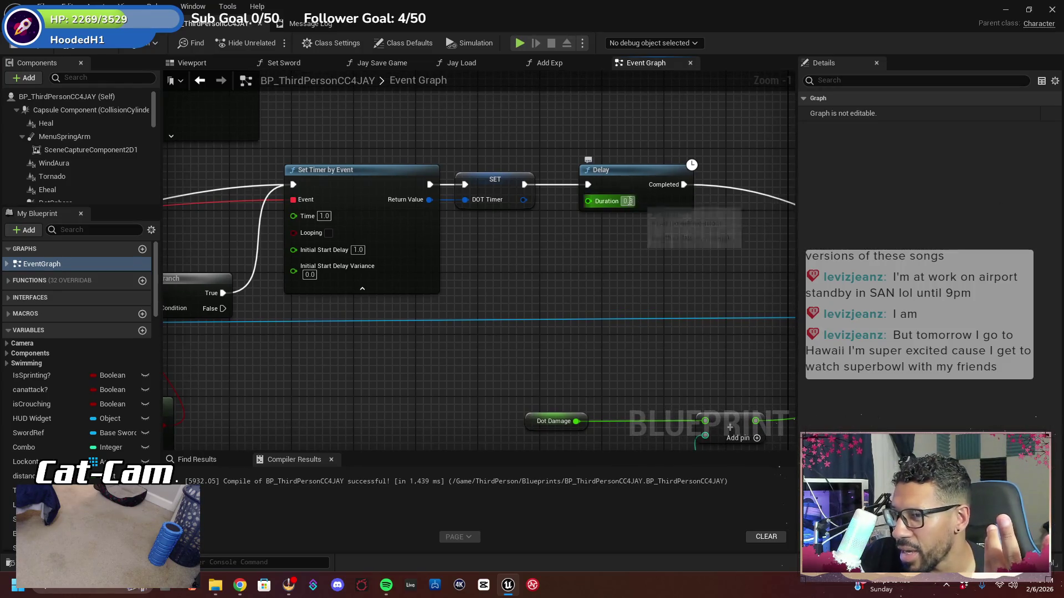
mouse_move(639, 257)
mouse_down()
mouse_move(524, 284)
mouse_move(473, 281)
mouse_up()
right_click(410, 230)
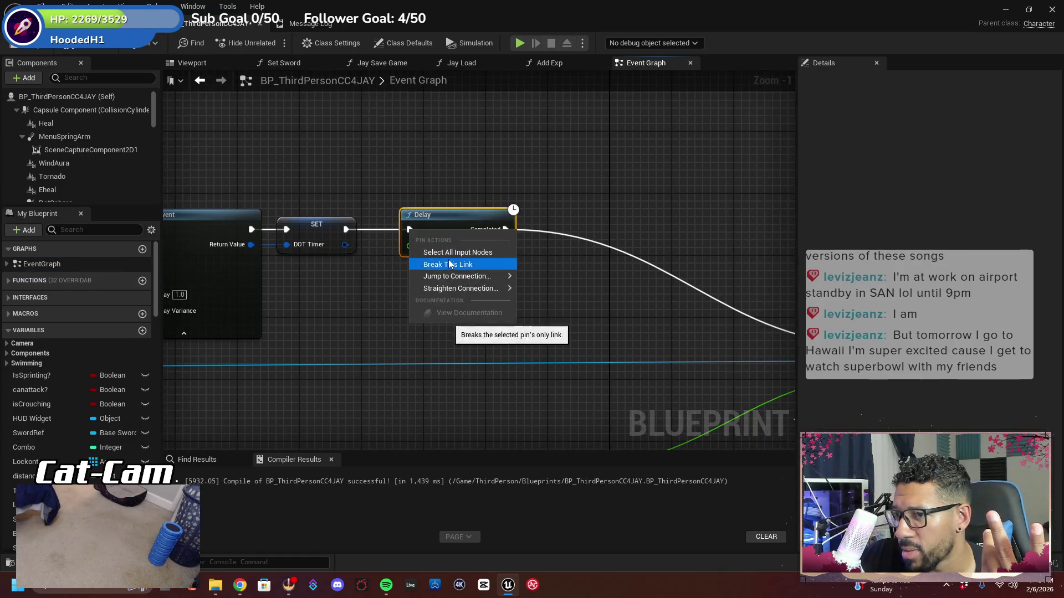
click(448, 259)
drag(507, 232, 419, 199)
right_click(419, 198)
click(438, 219)
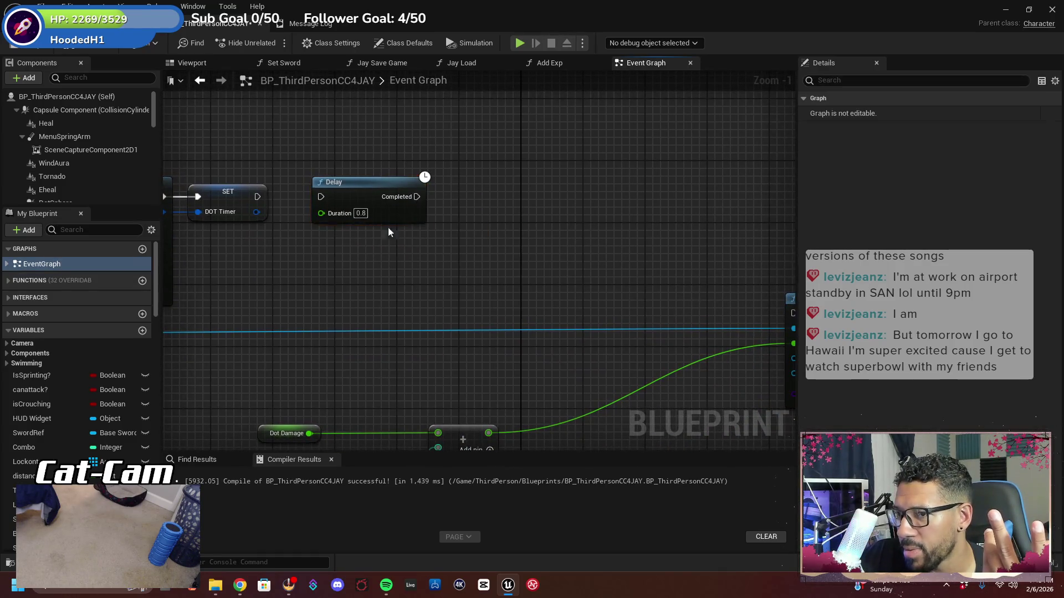
mouse_move(258, 198)
mouse_down()
mouse_move(551, 309)
mouse_move(780, 308)
mouse_move(729, 317)
mouse_up()
mouse_move(458, 342)
mouse_down()
mouse_move(468, 185)
mouse_move(486, 175)
mouse_up()
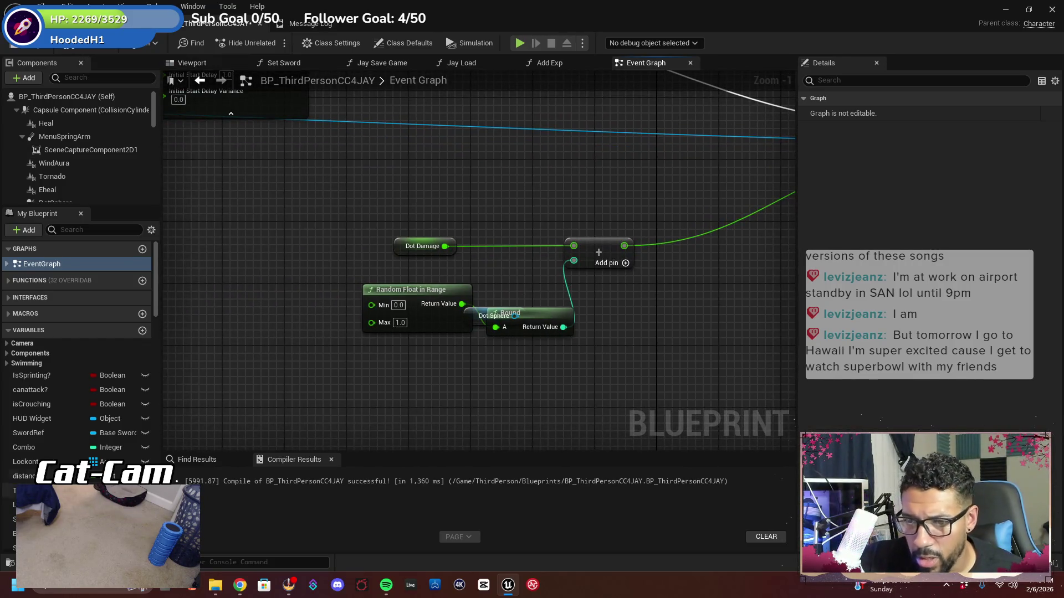
Add a BaseDamage getter and wire it into the Add node instead of Dot Damage
scroll(66, 430, down, 10)
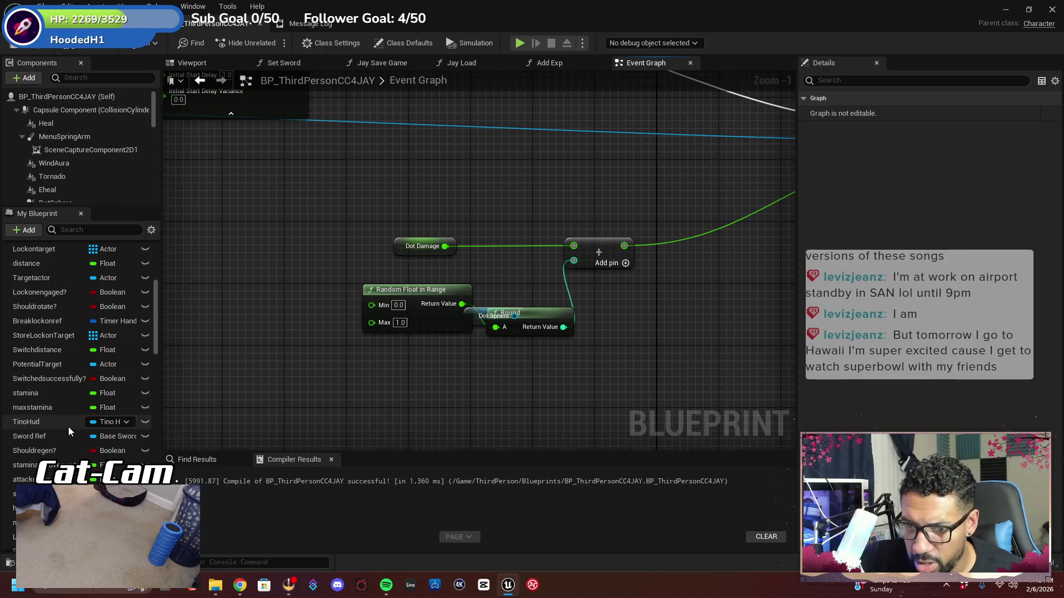
scroll(69, 428, down, 8)
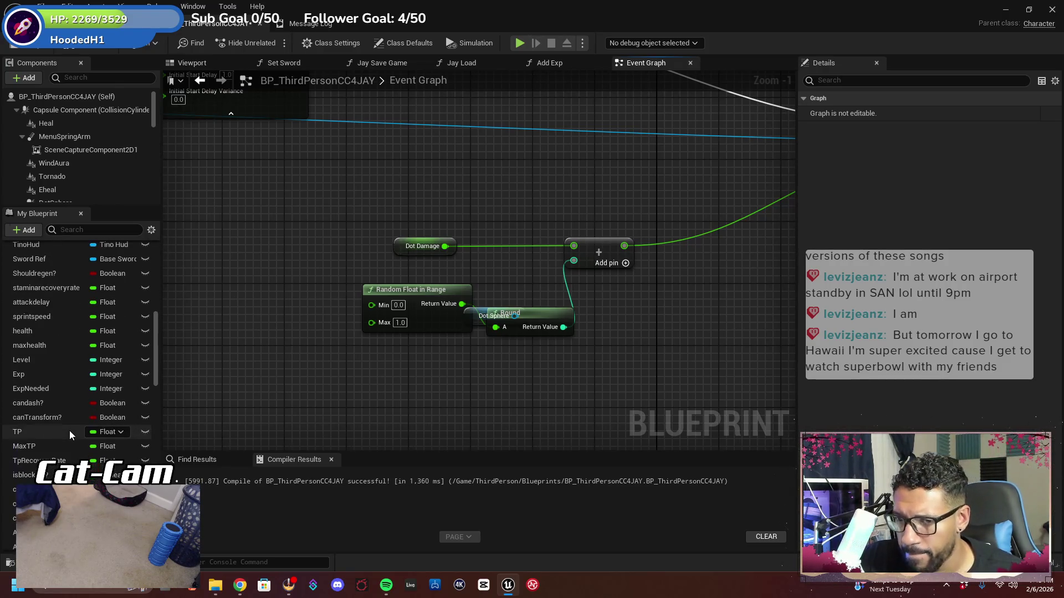
scroll(70, 431, down, 1)
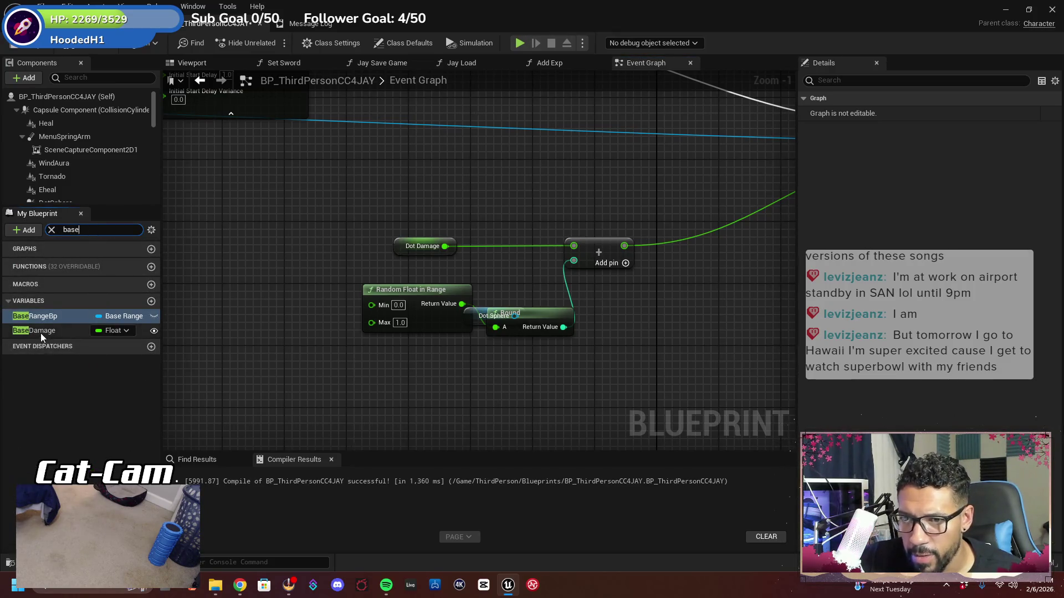
mouse_move(41, 333)
mouse_down()
mouse_move(337, 264)
mouse_move(400, 222)
mouse_move(394, 211)
mouse_up()
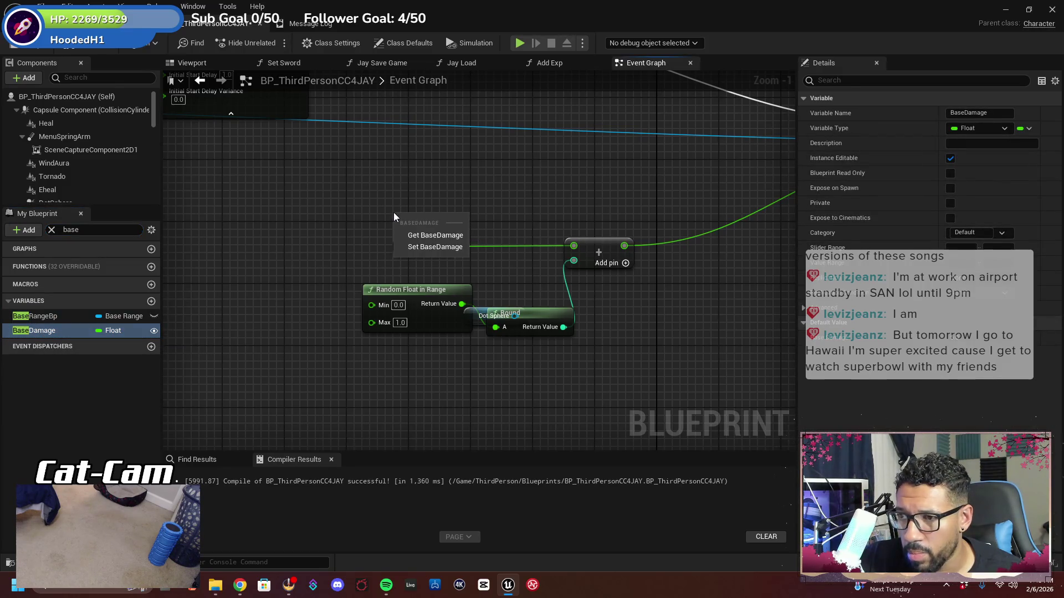
click(428, 235)
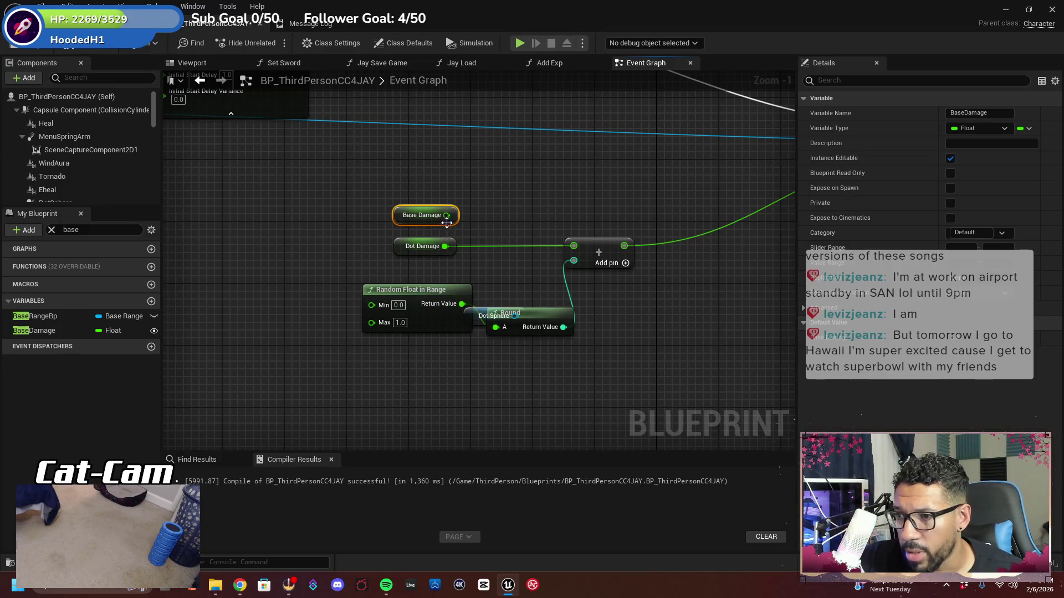
mouse_move(446, 215)
mouse_down()
mouse_move(567, 250)
mouse_move(560, 270)
mouse_move(542, 244)
mouse_move(574, 246)
mouse_up()
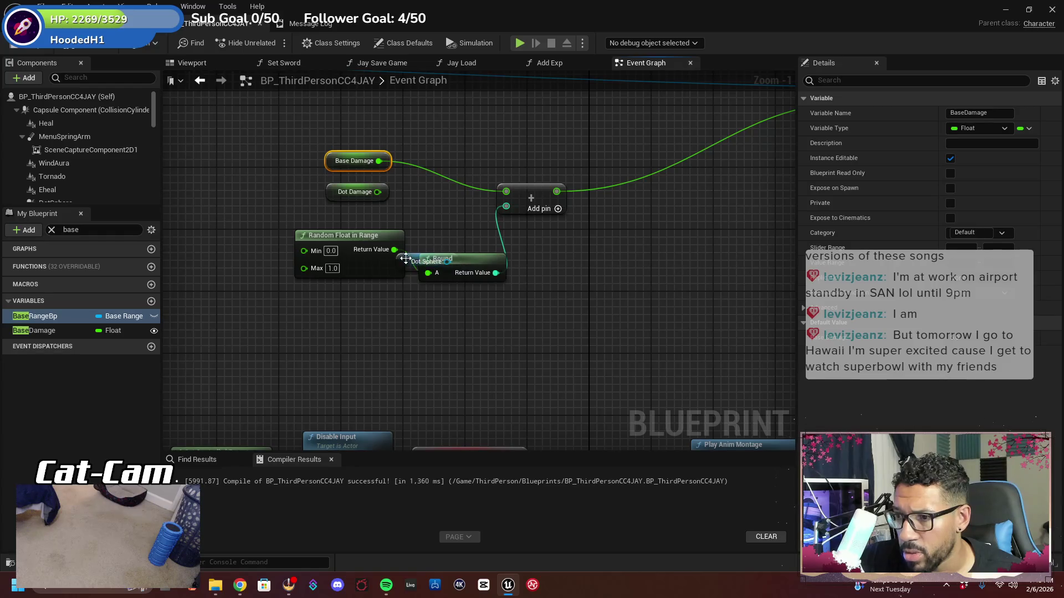
Move the Dot Sphere node out from behind Round, compile and save, and return to the level
mouse_move(407, 263)
mouse_down()
mouse_move(391, 323)
mouse_move(376, 323)
mouse_up()
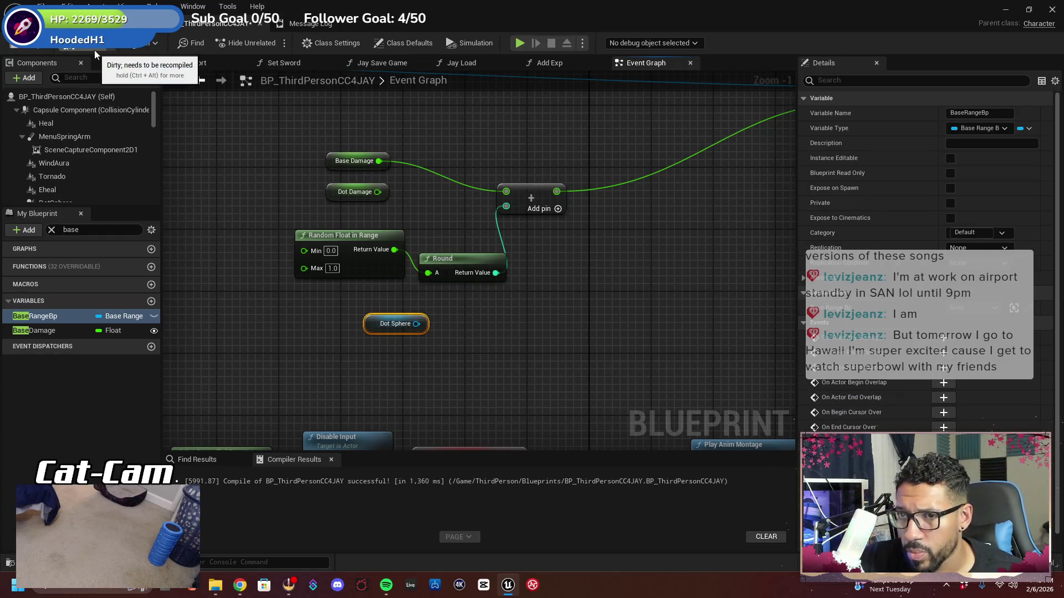
click(39, 54)
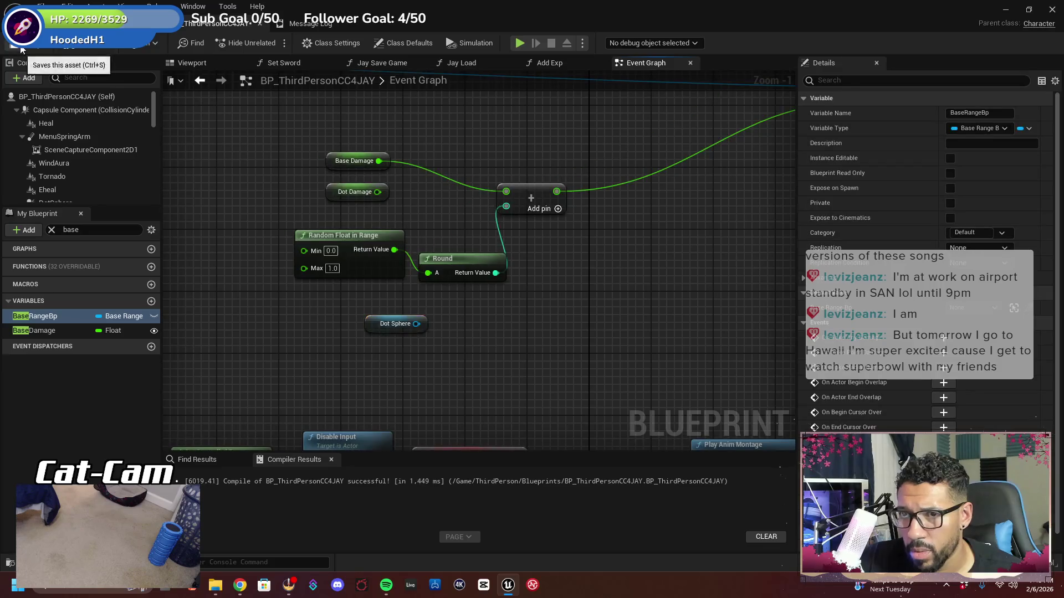
click(128, 24)
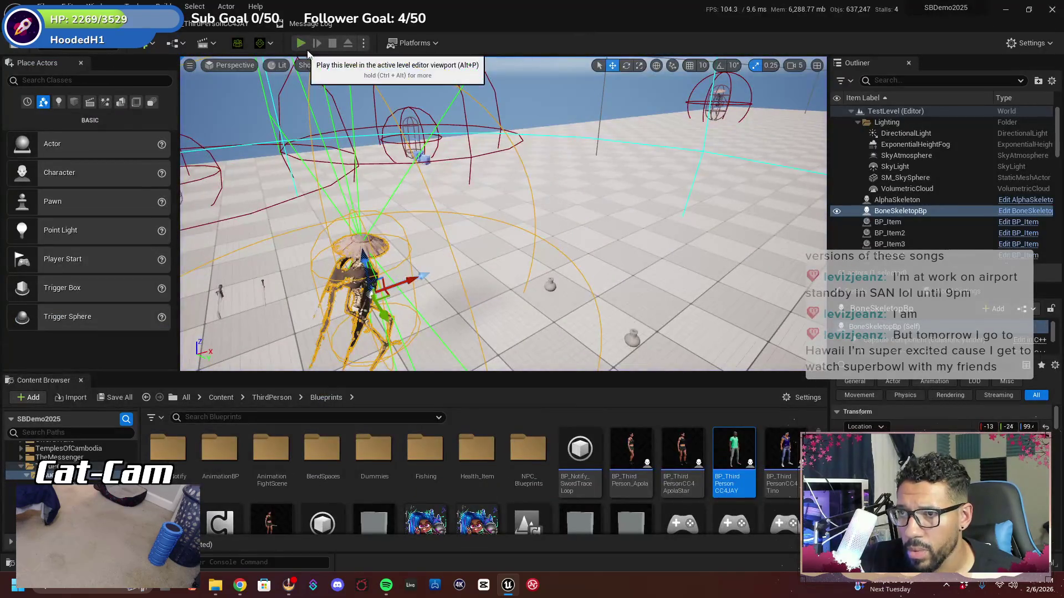
Play-test the level by running the character forward, then stop the session
click(302, 44)
click(525, 244)
key(w)
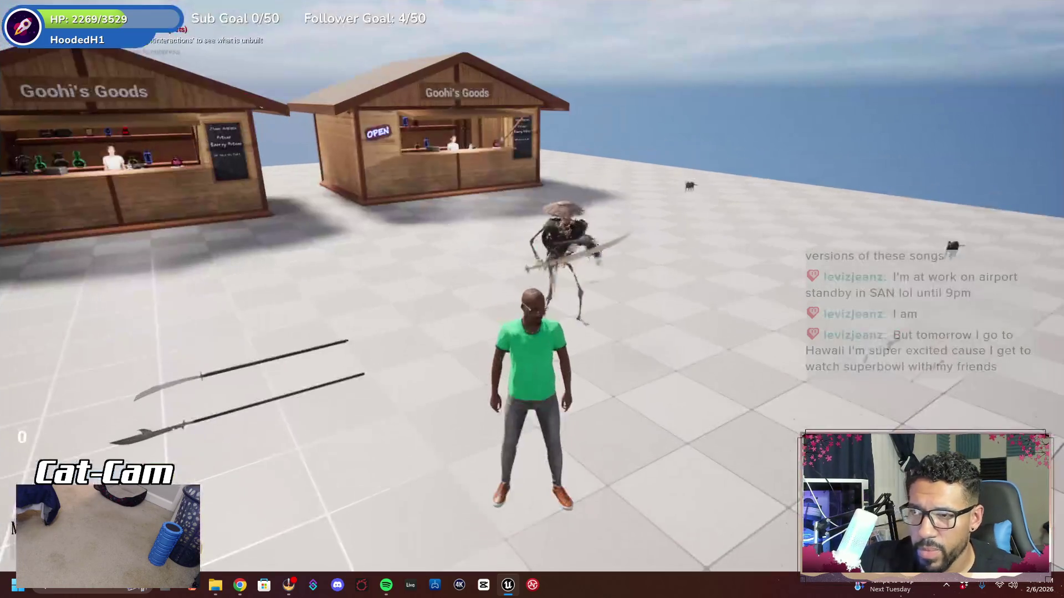
key(shift+F1)
key(Escape)
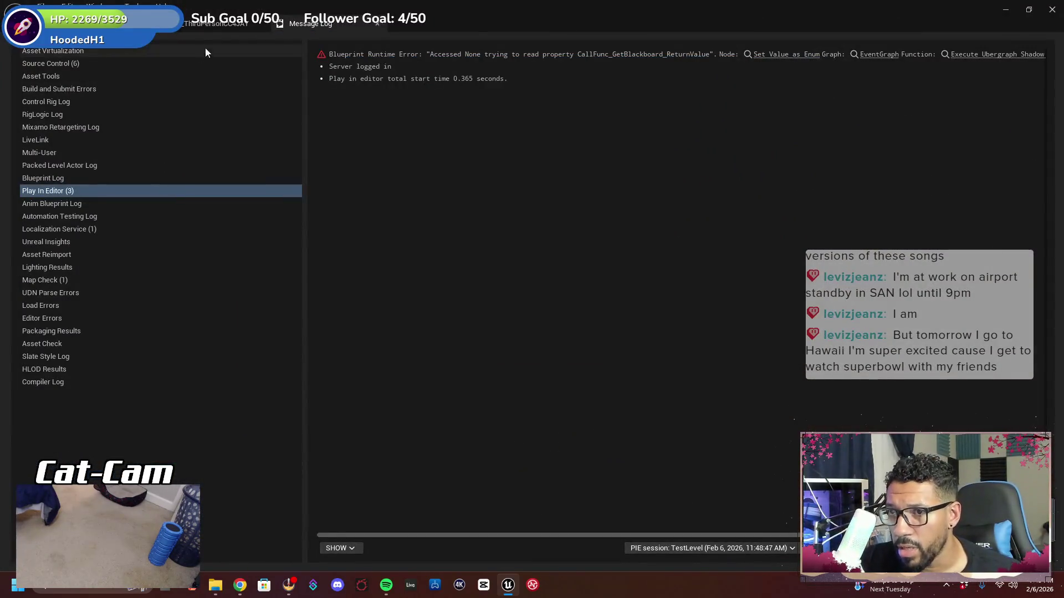
Return to the Event Graph and bring the damage timer and Branch nodes into view
click(187, 25)
mouse_move(598, 211)
mouse_down()
mouse_move(637, 337)
mouse_move(613, 392)
mouse_move(467, 311)
mouse_move(592, 308)
mouse_up()
drag(317, 251, 415, 241)
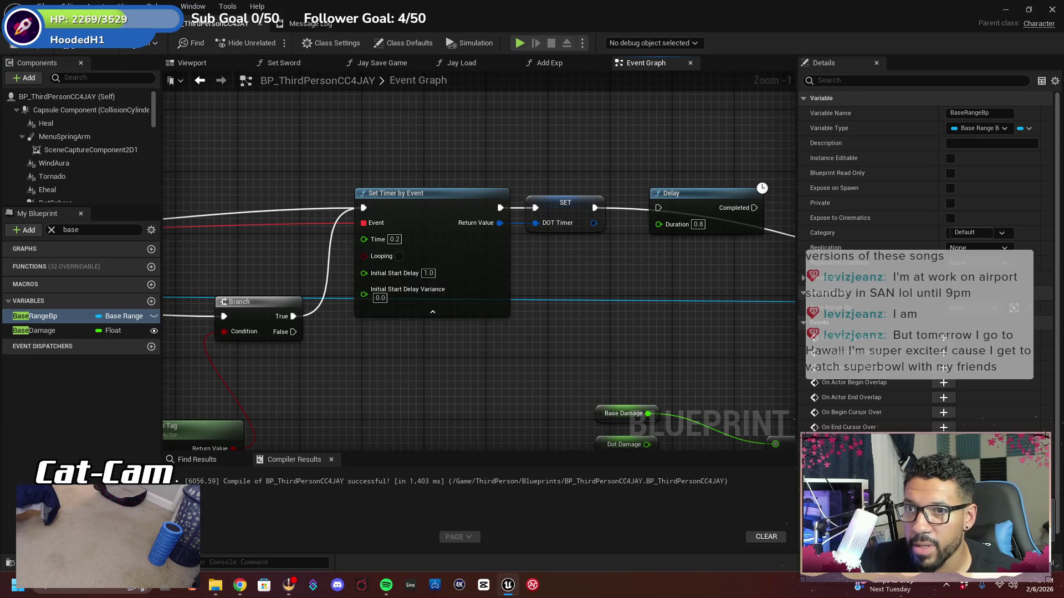
Play the level again, walk toward the skeleton enemy, toggle F11 fullscreen, and stop
click(100, 23)
click(301, 42)
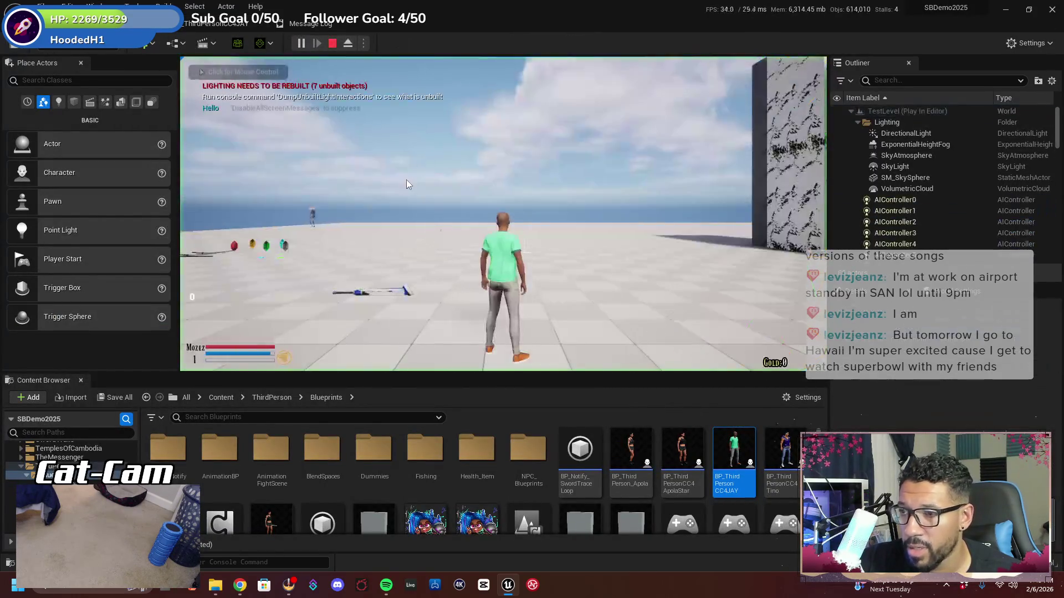
key(w)
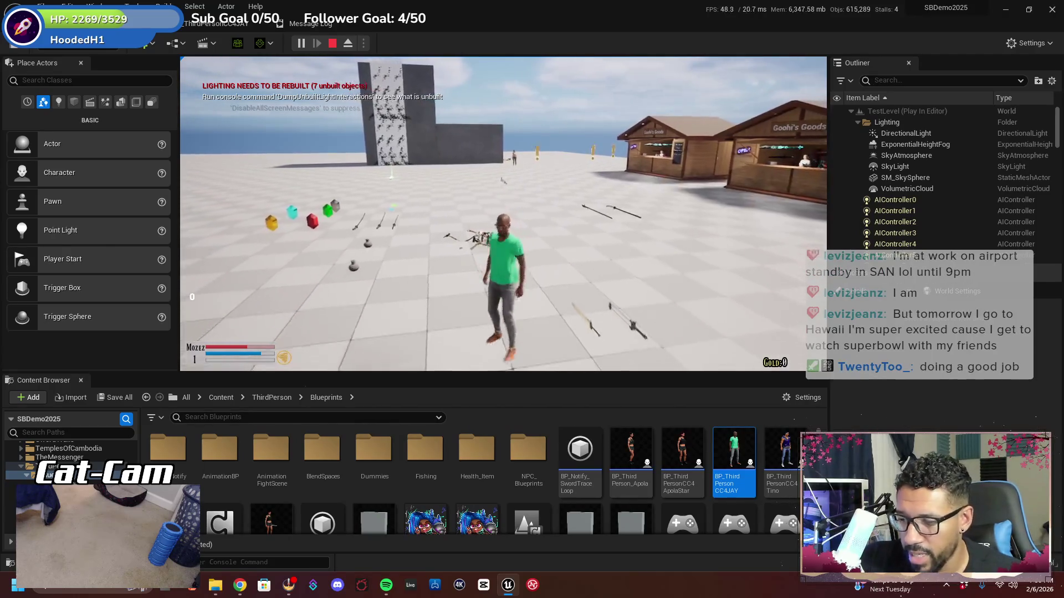
key(F11)
key(F11)
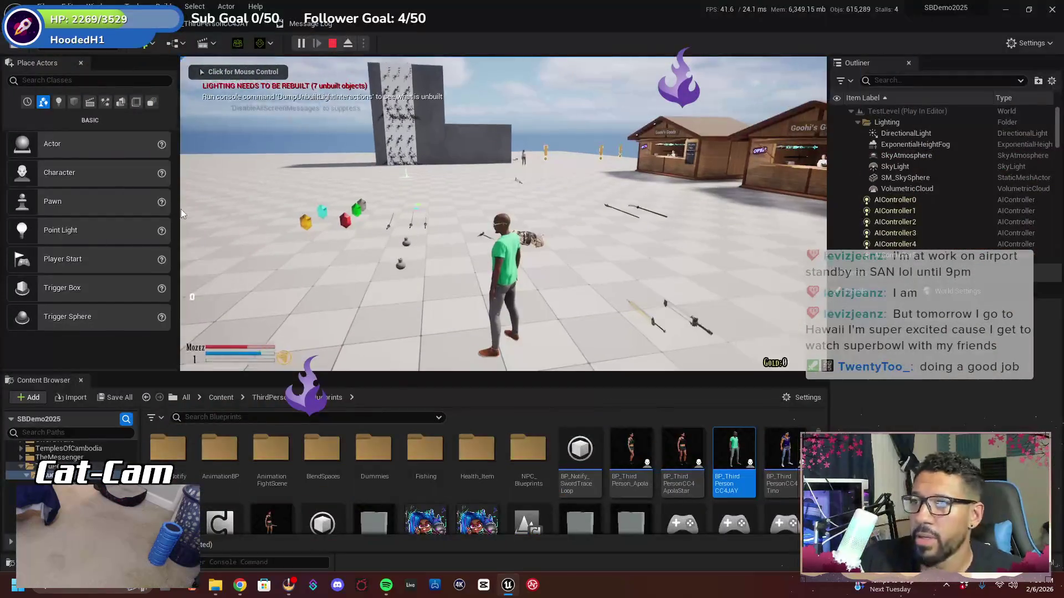
key(Escape)
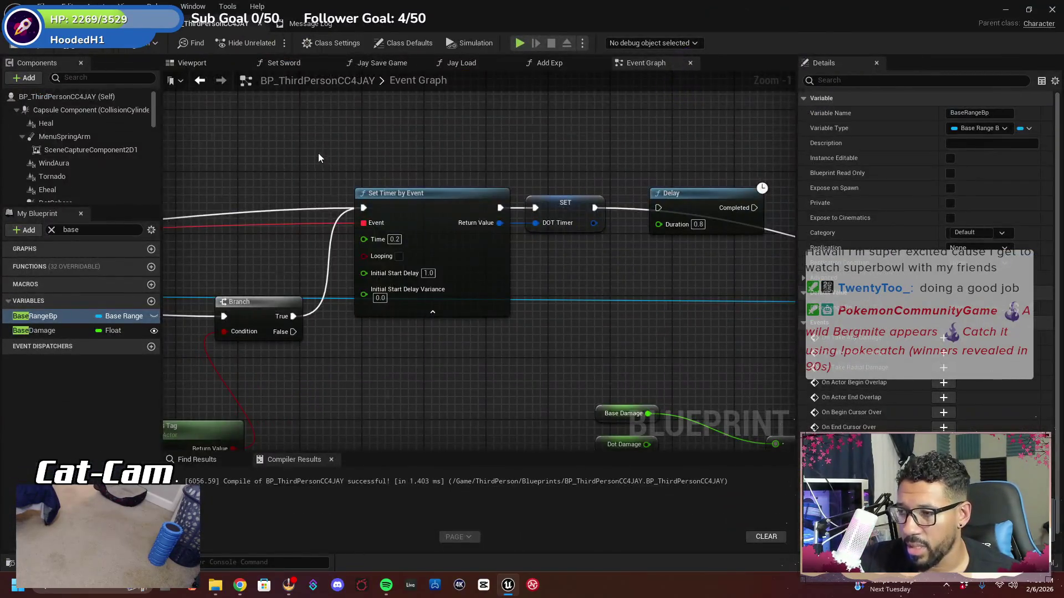
Delete the Delay node from the damage chain
scroll(318, 157, down, 1)
mouse_move(318, 157)
mouse_down()
mouse_move(533, 171)
mouse_move(452, 208)
mouse_move(554, 221)
mouse_move(447, 190)
mouse_move(359, 253)
mouse_up()
click(535, 224)
key(Delete)
Move the damage calculation nodes next to Apply Damage and shift DotDamageSphere right
scroll(384, 264, down, 2)
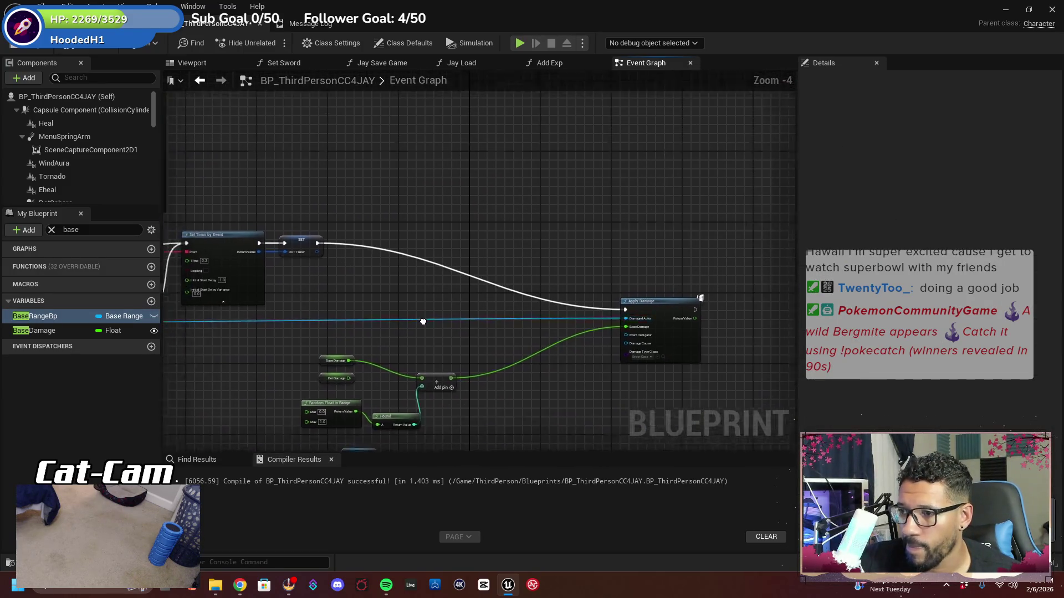
mouse_move(581, 250)
mouse_down()
mouse_move(631, 286)
mouse_move(653, 259)
mouse_move(577, 254)
mouse_up()
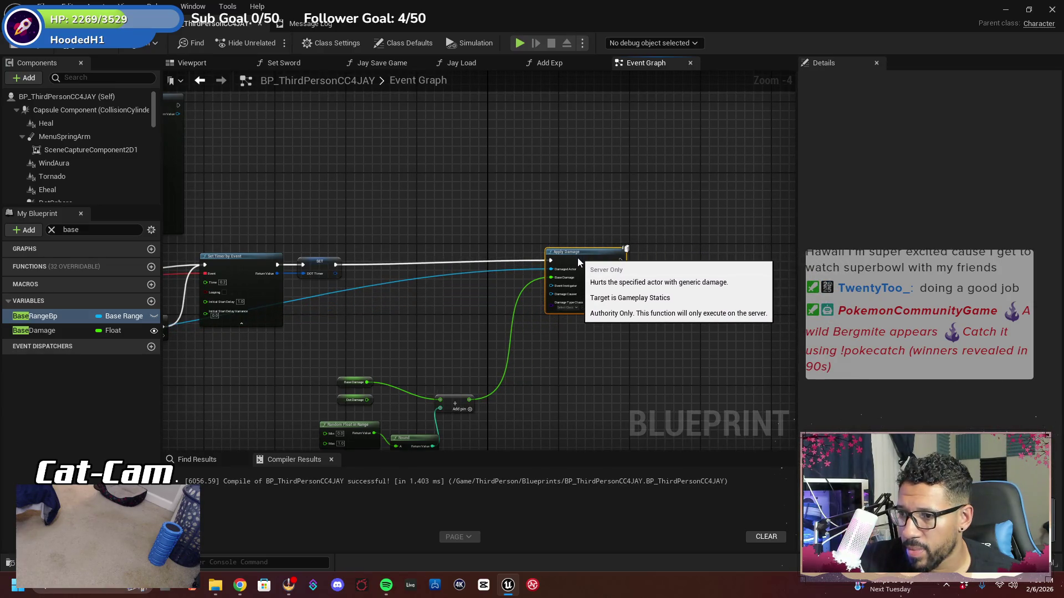
drag(514, 352, 603, 278)
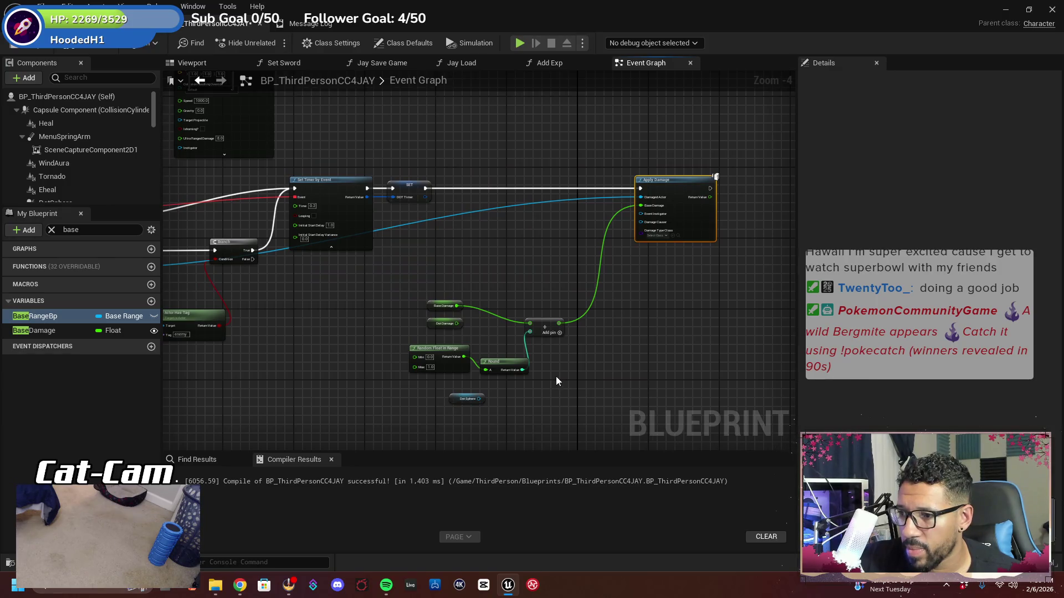
drag(432, 296, 432, 296)
mouse_move(546, 323)
mouse_down()
mouse_move(548, 287)
mouse_move(590, 214)
mouse_move(590, 238)
mouse_up()
mouse_move(474, 324)
mouse_down()
mouse_move(674, 310)
mouse_move(440, 271)
mouse_up()
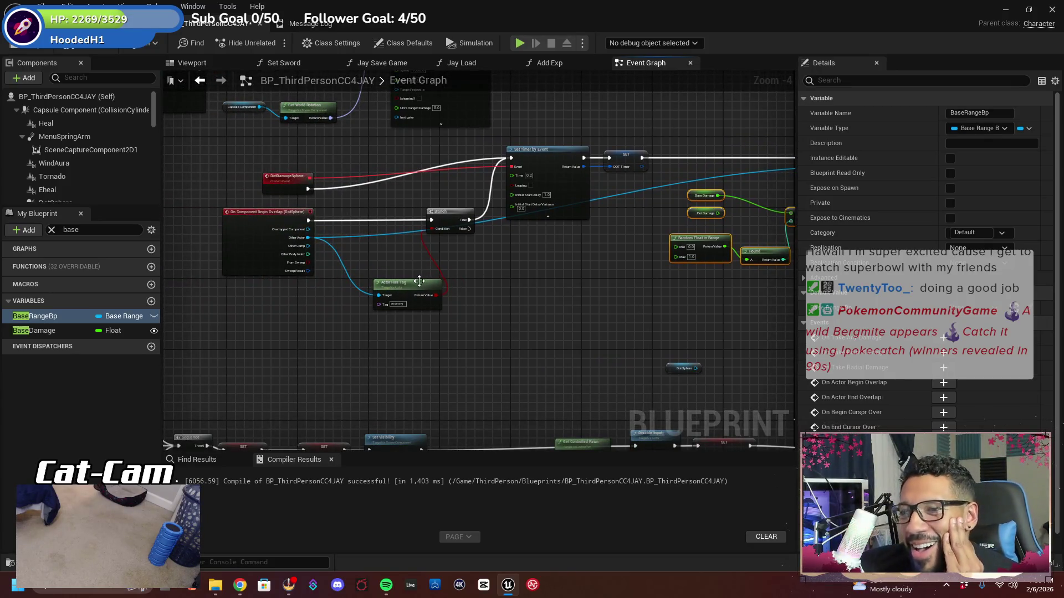
drag(365, 223, 381, 255)
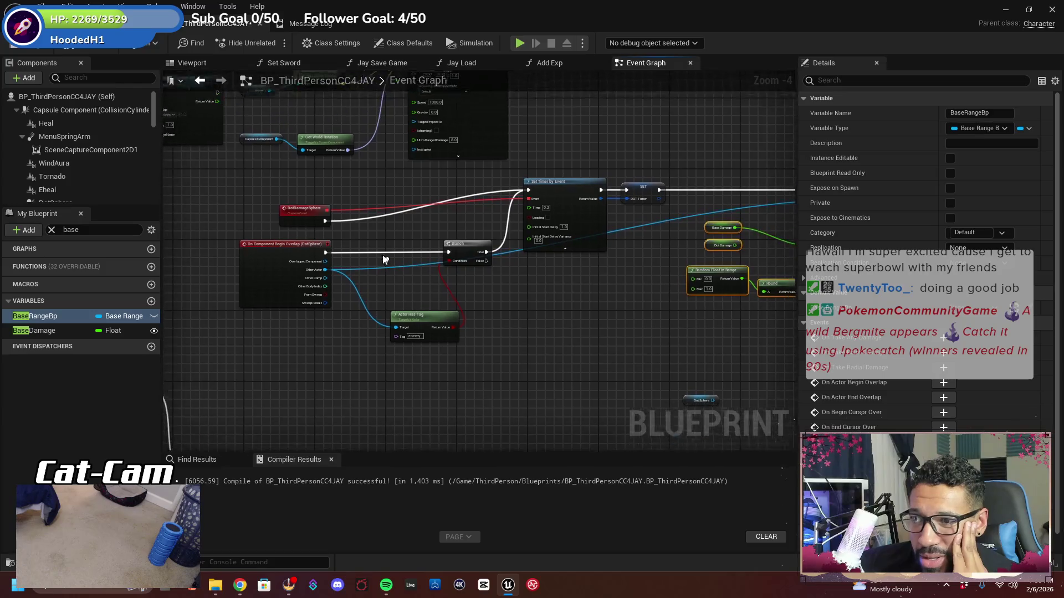
drag(332, 211, 431, 198)
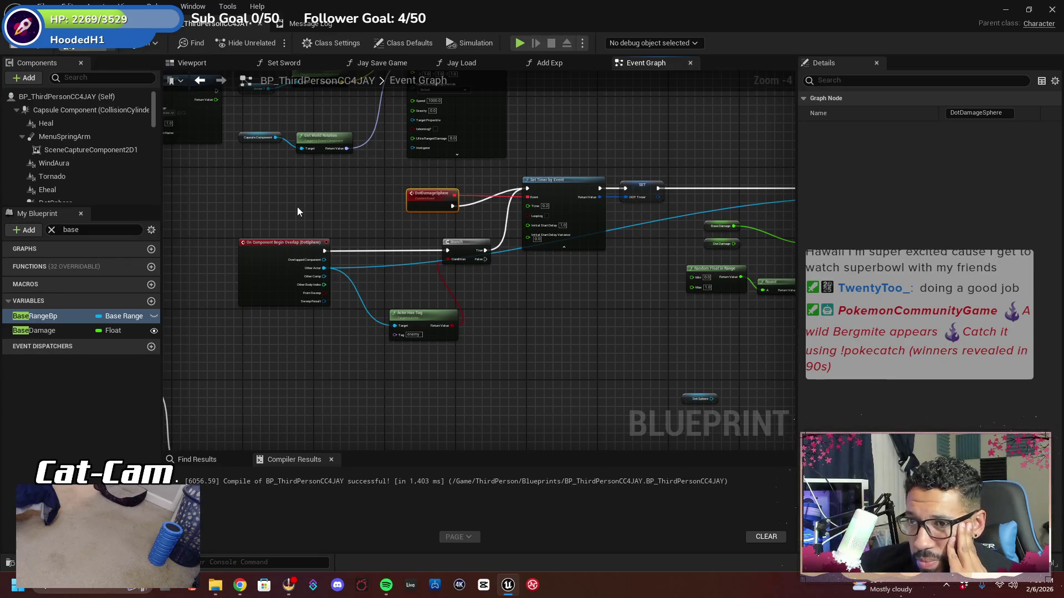
mouse_move(345, 201)
mouse_down()
mouse_move(316, 240)
mouse_move(324, 254)
mouse_move(368, 214)
mouse_move(404, 223)
mouse_up()
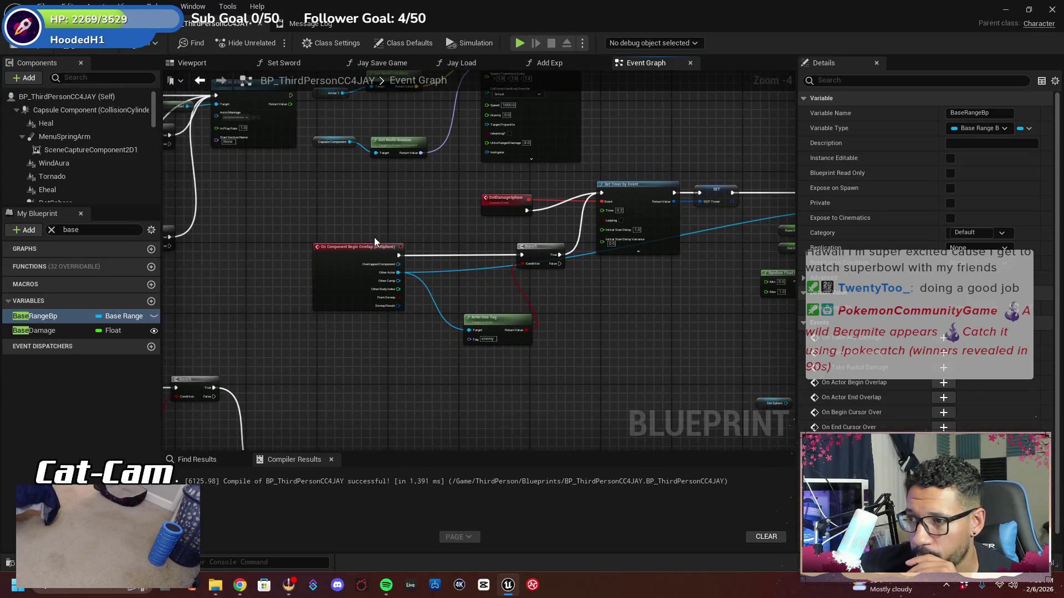
Disconnect the overlap event from the Branch, compile and save, and go to the level
right_click(396, 256)
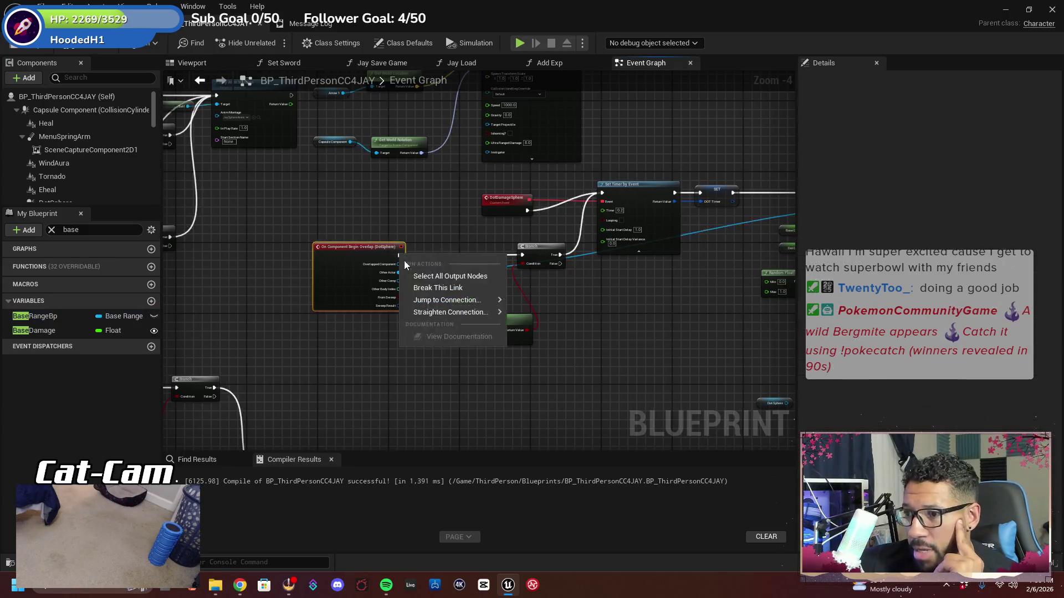
click(438, 288)
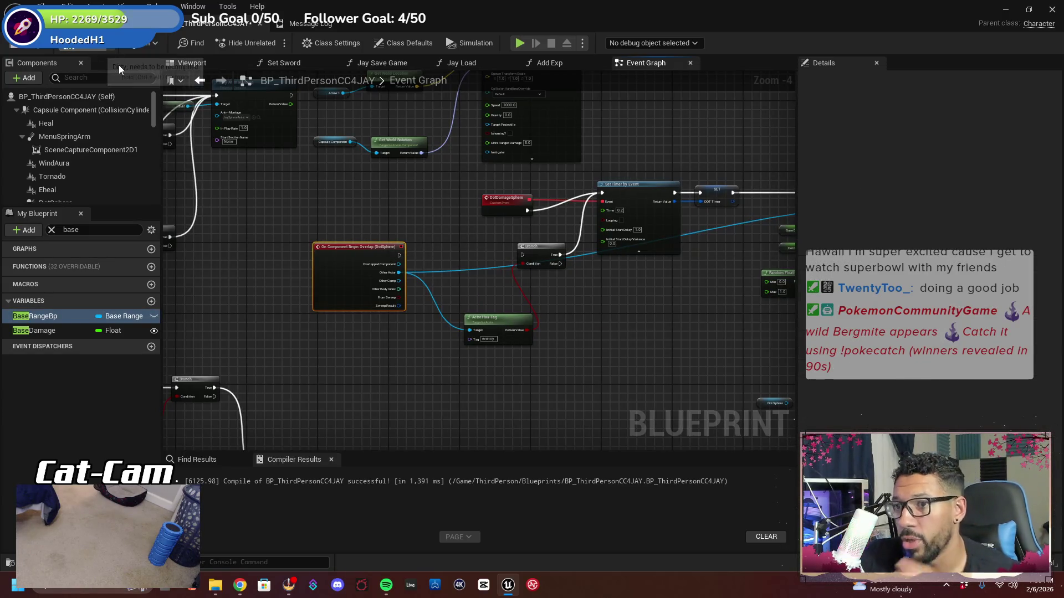
click(77, 51)
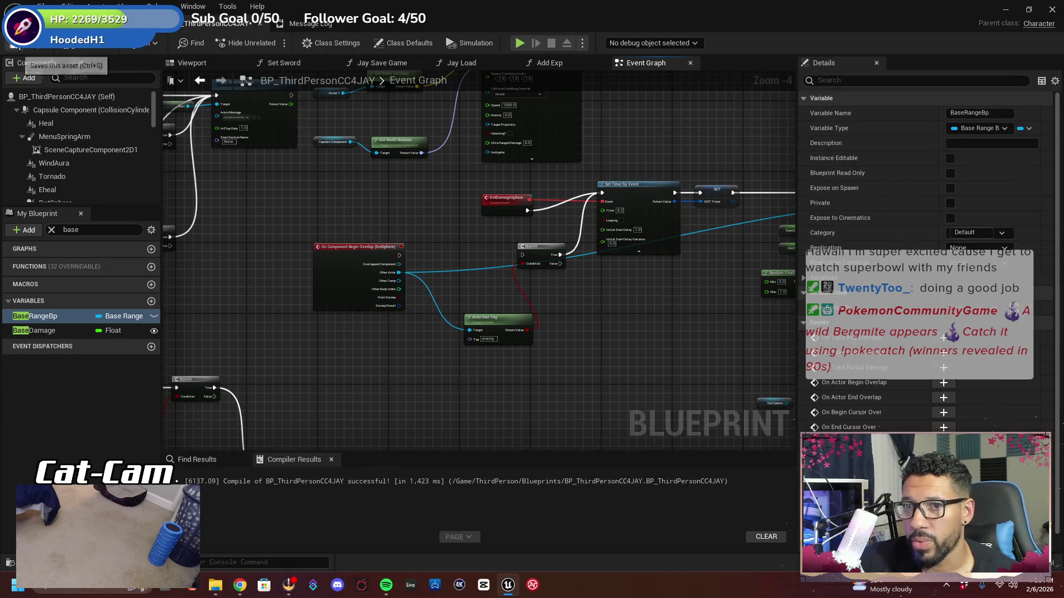
click(111, 23)
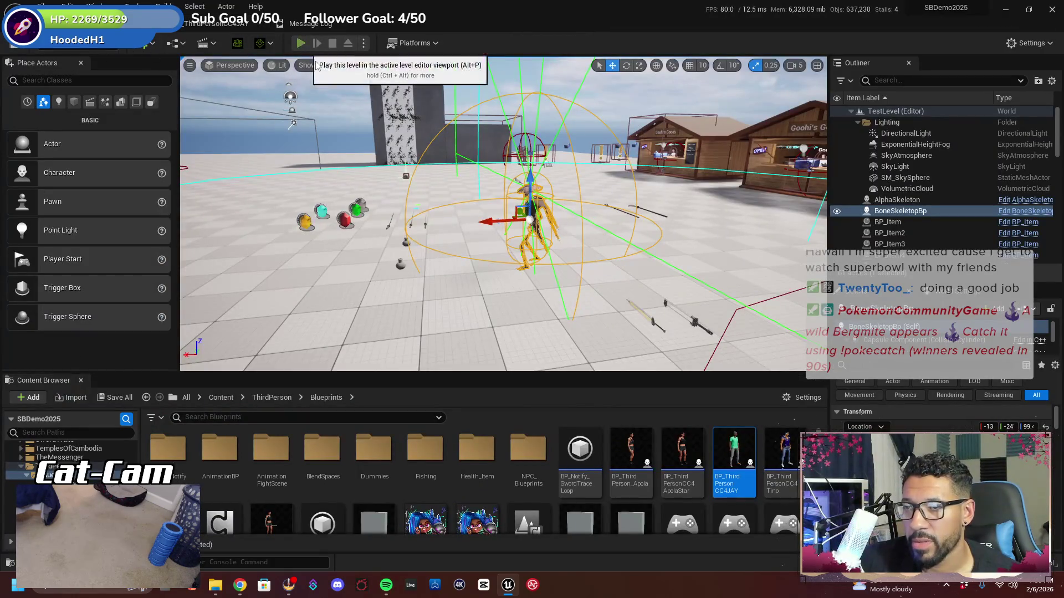
Play-test by running toward the skeleton, stop, and reopen the character Blueprint's Event Graph
click(300, 44)
key(w)
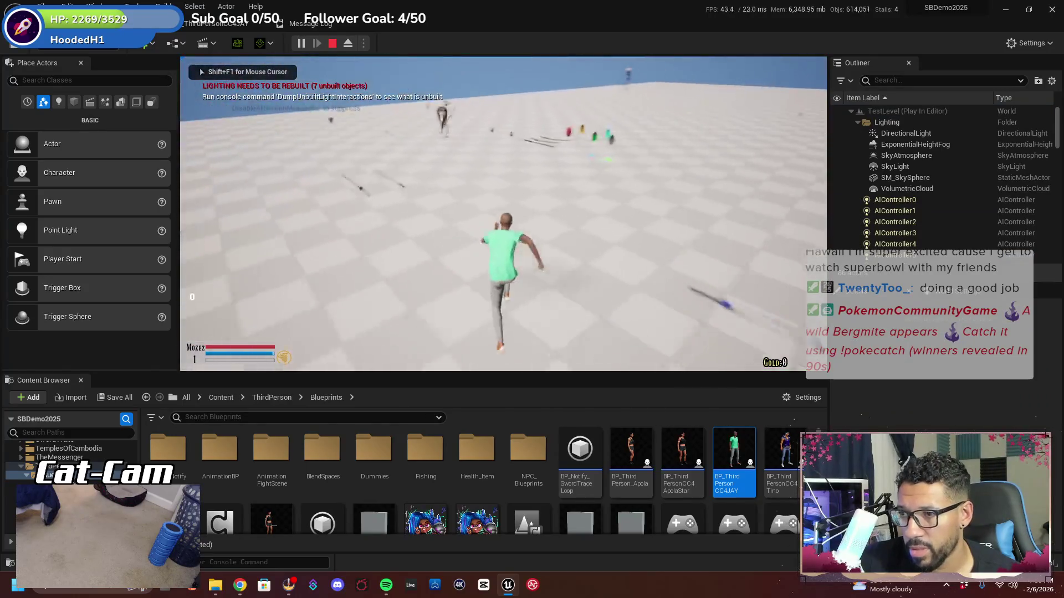
key(w)
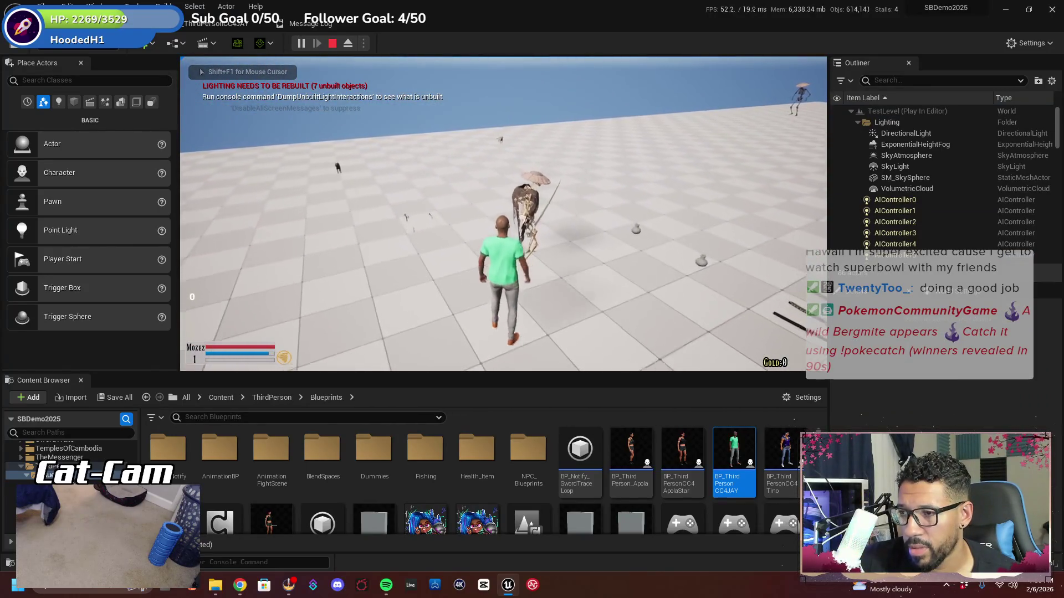
key(Escape)
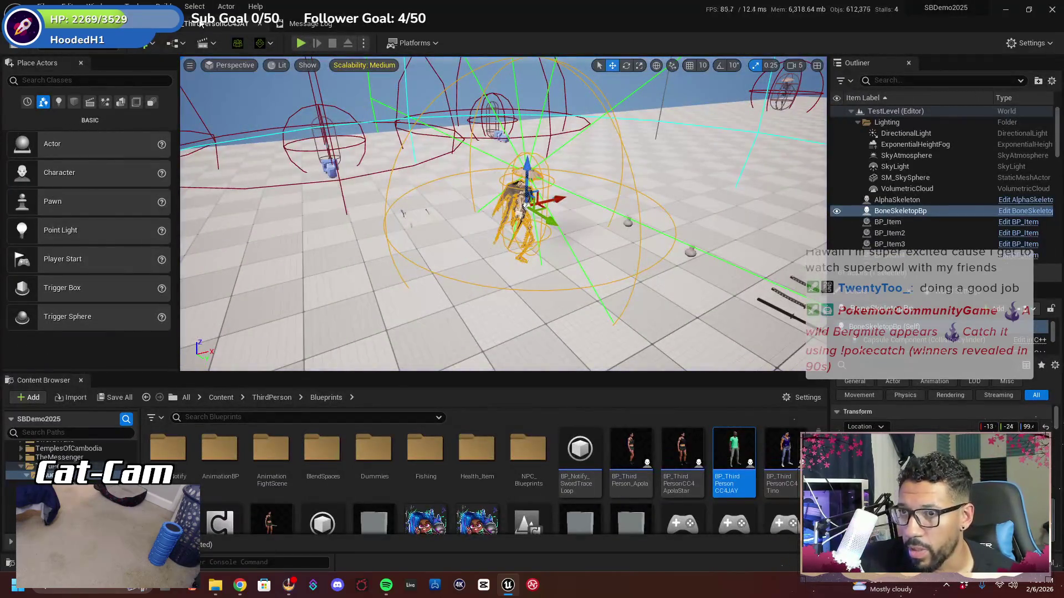
click(186, 23)
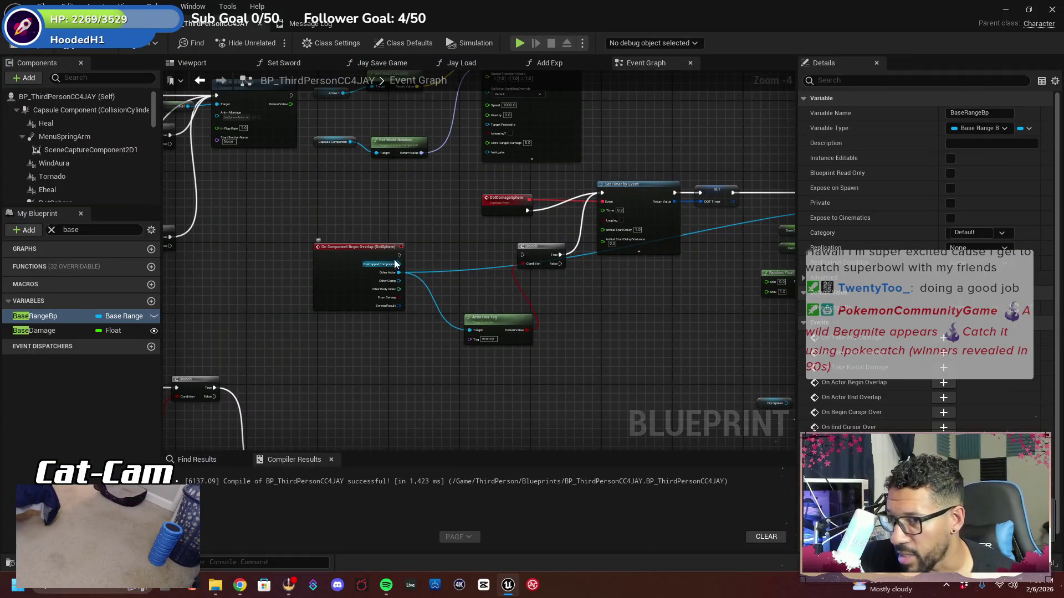
Connect the overlap event's exec output to the Branch and shift the timer and Apply Damage nodes
drag(400, 255, 522, 253)
mouse_move(593, 327)
mouse_down()
mouse_move(609, 333)
mouse_move(311, 333)
mouse_up()
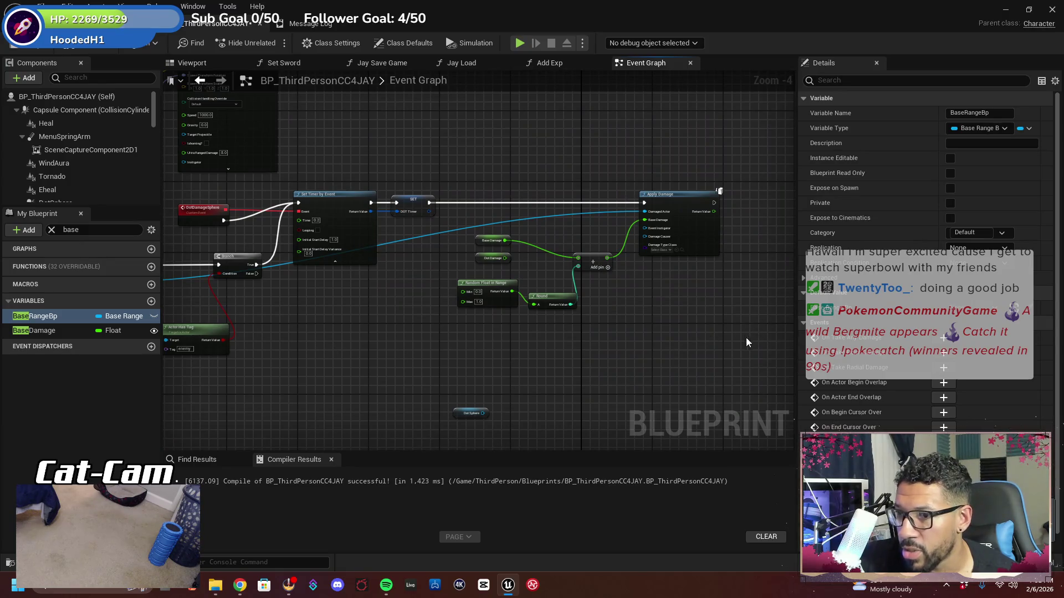
mouse_move(746, 342)
mouse_down()
mouse_move(371, 175)
mouse_move(288, 172)
mouse_move(341, 226)
mouse_move(451, 214)
mouse_up()
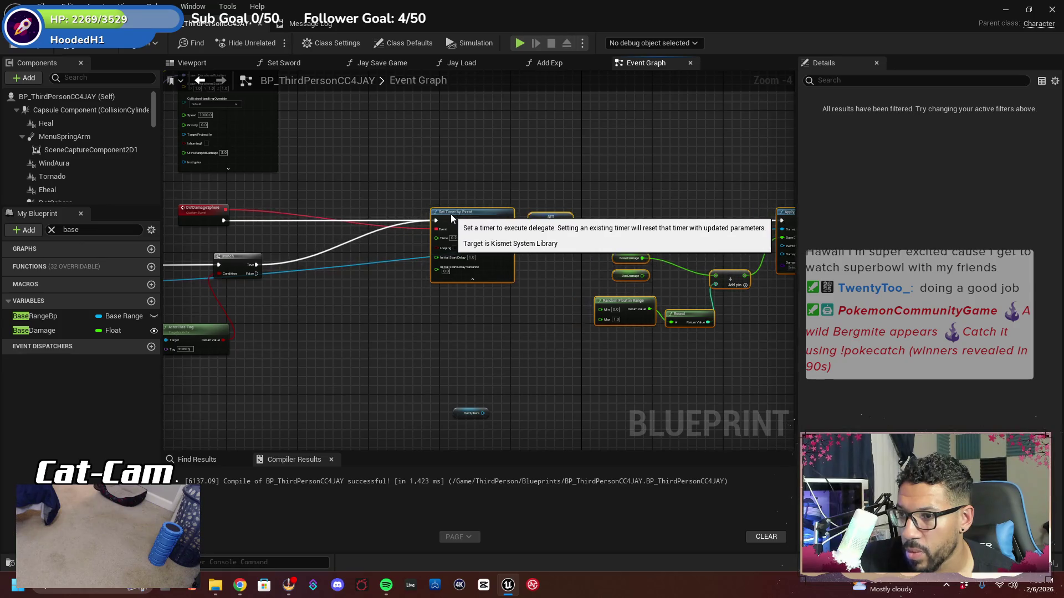
mouse_move(194, 212)
mouse_down()
mouse_move(273, 239)
mouse_move(232, 240)
mouse_up()
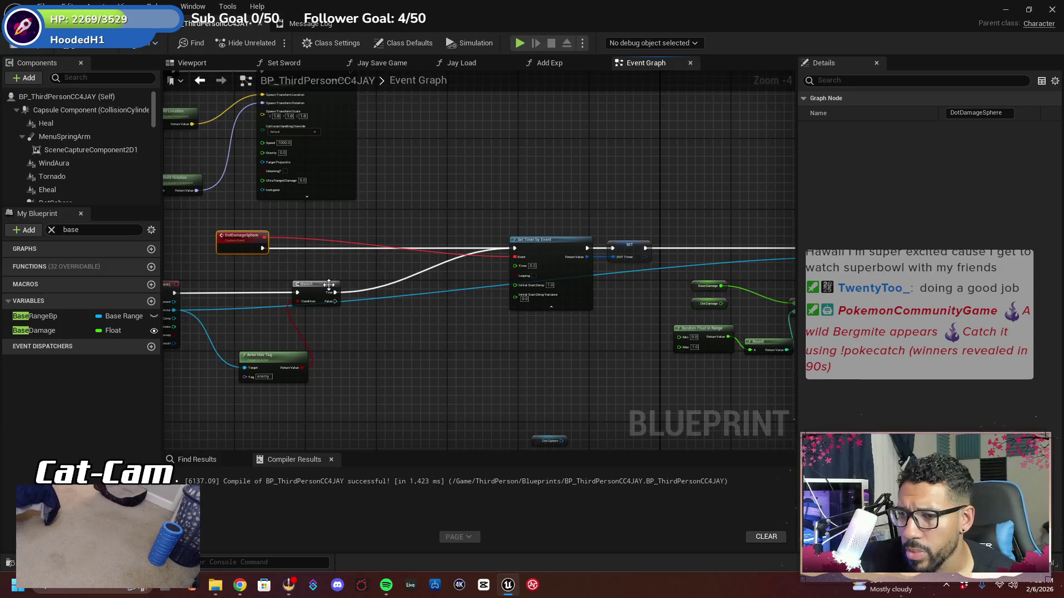
mouse_move(312, 271)
mouse_down()
mouse_move(340, 265)
mouse_move(357, 276)
mouse_move(319, 313)
mouse_move(345, 296)
mouse_up()
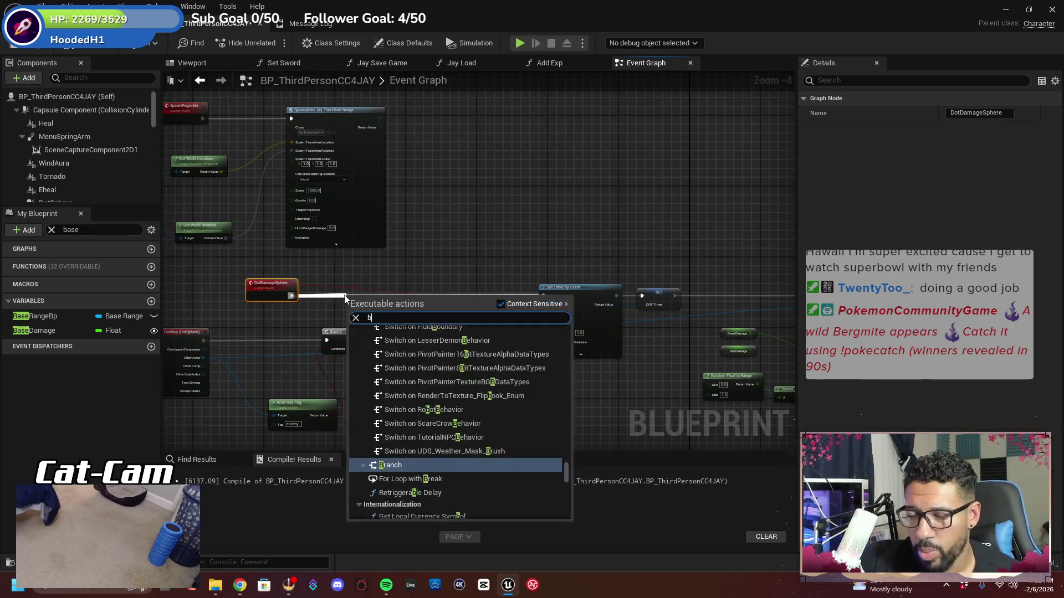
Add a Branch node after DotDamageSphere, ahead of Set Timer by Event
text(brna)
key(BackSpace)
key(BackSpace)
key(BackSpace)
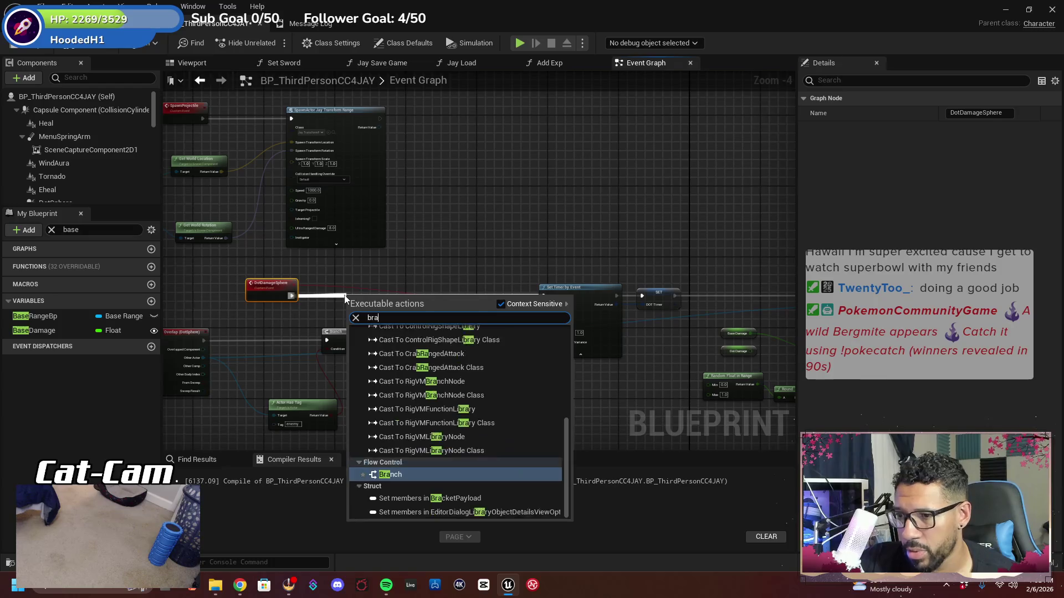
text(anch)
key(Return)
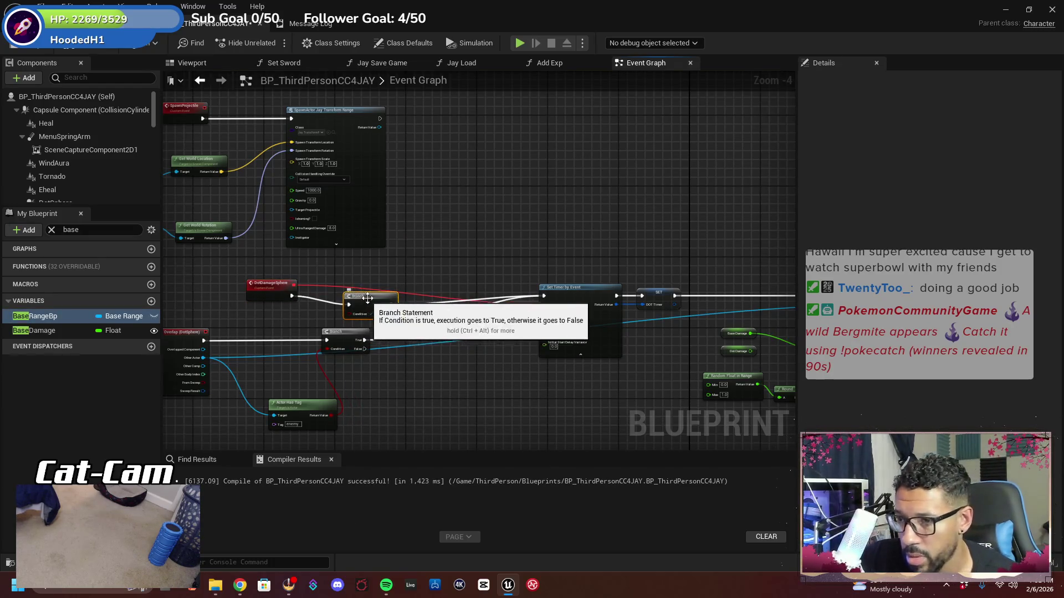
drag(367, 297, 377, 288)
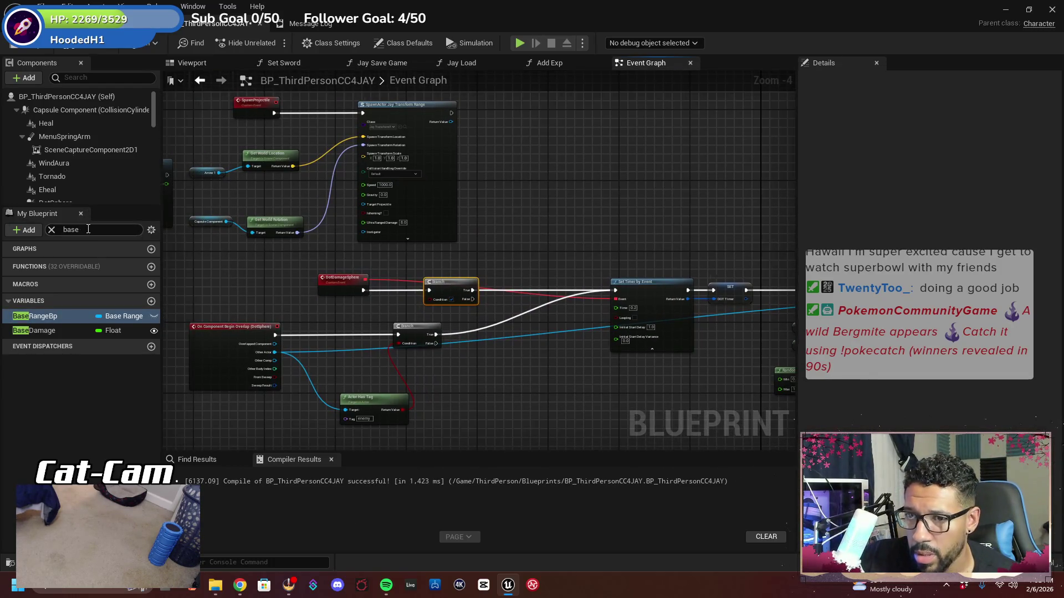
Add an Istransformed getter and wire it to the new Branch's Condition
text(transof)
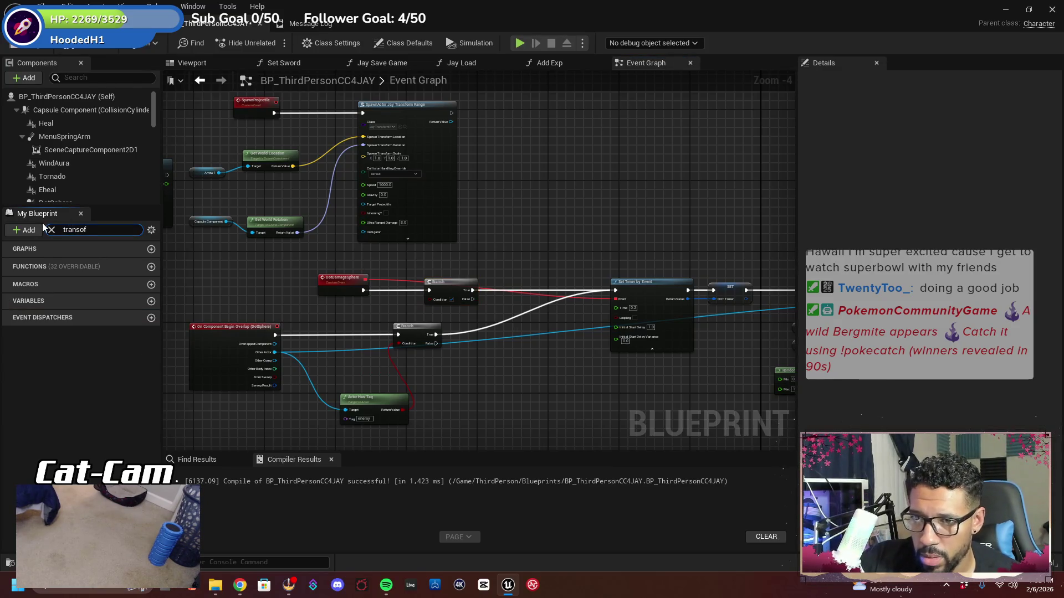
key(BackSpace)
key(BackSpace)
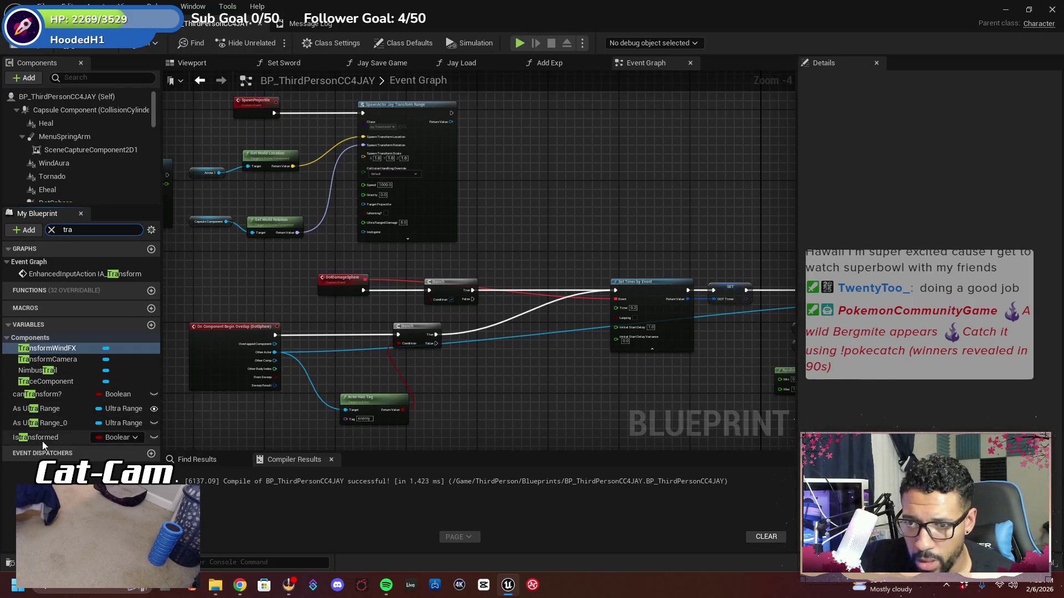
drag(42, 441, 177, 413)
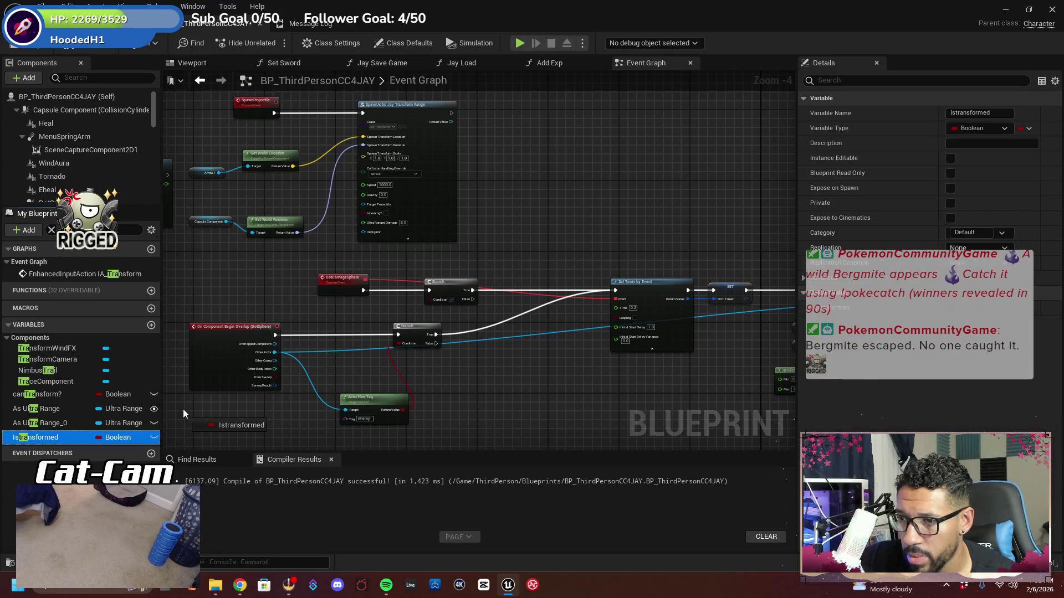
mouse_move(183, 409)
mouse_down()
mouse_move(501, 285)
mouse_move(398, 289)
mouse_move(376, 301)
mouse_up()
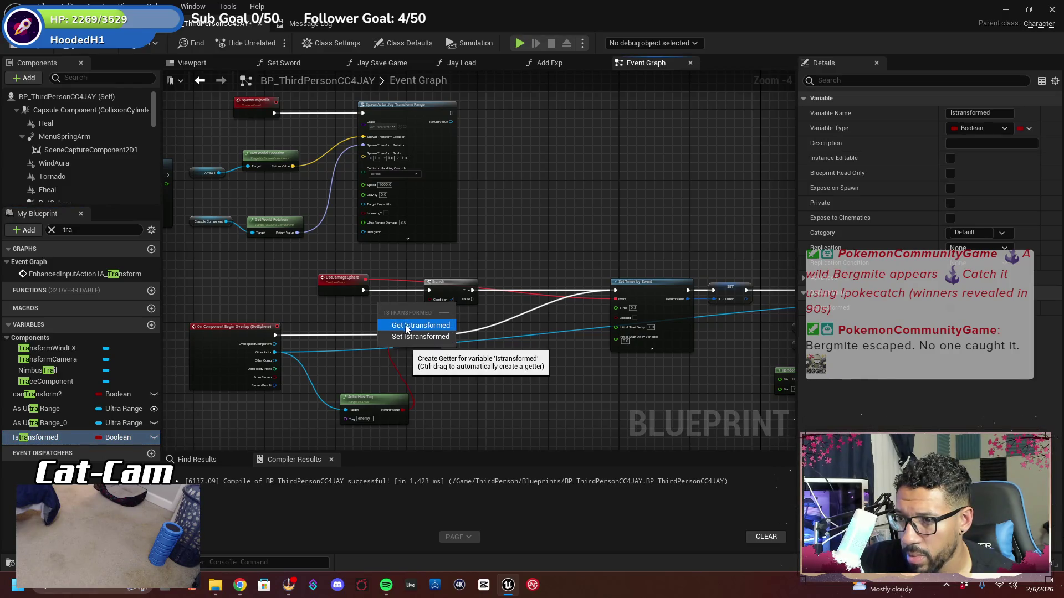
click(405, 324)
scroll(419, 296, up, 1)
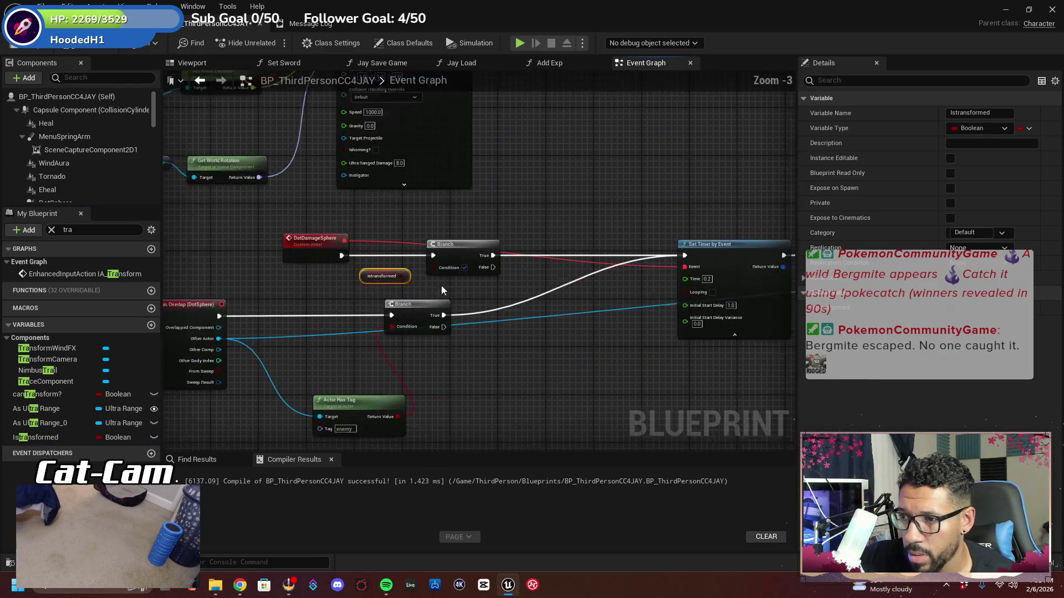
drag(358, 257, 390, 247)
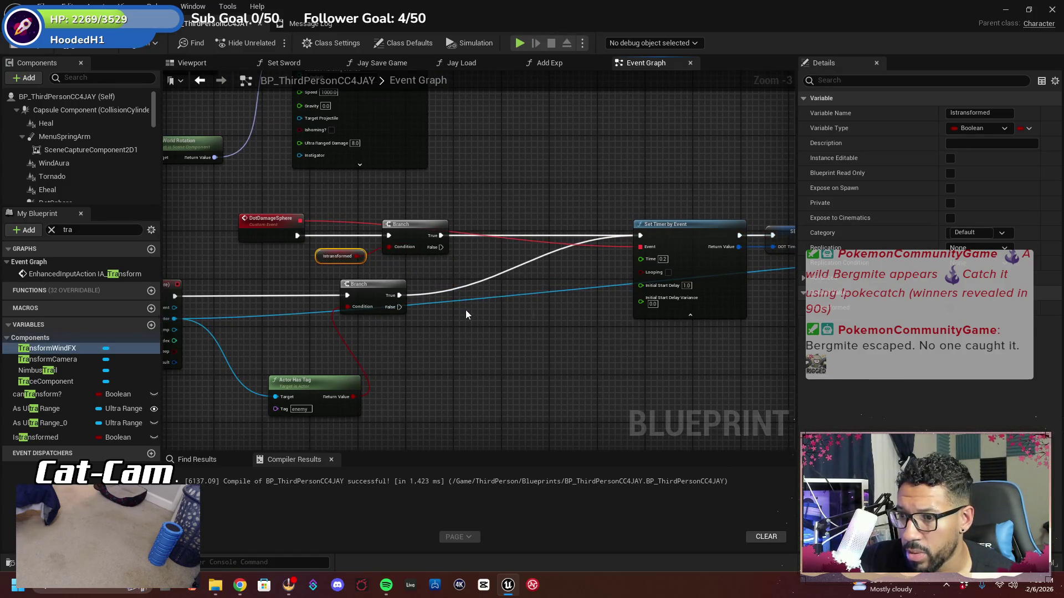
drag(473, 334, 389, 320)
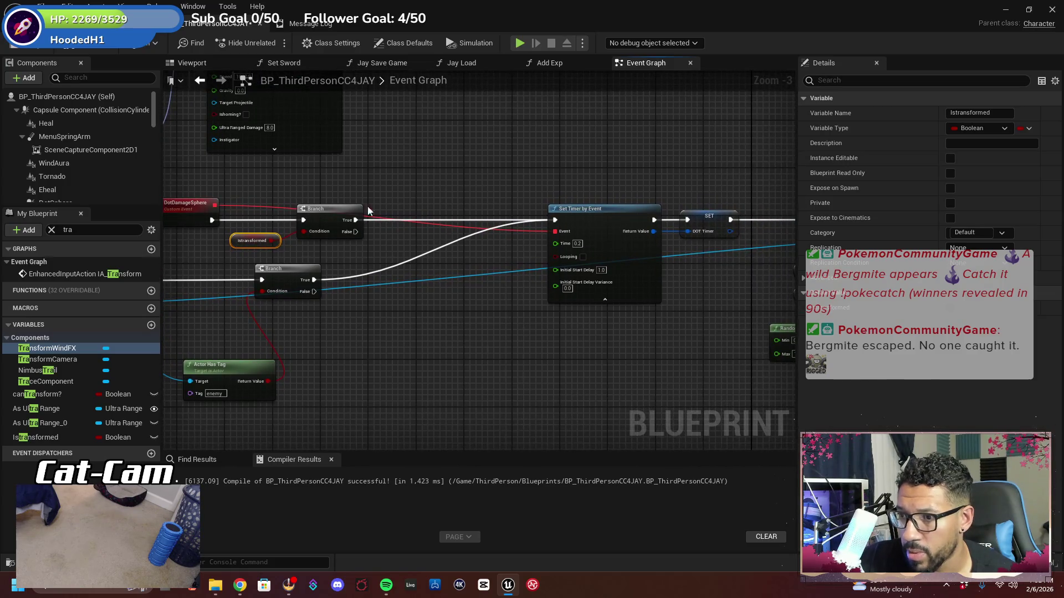
drag(366, 249, 439, 244)
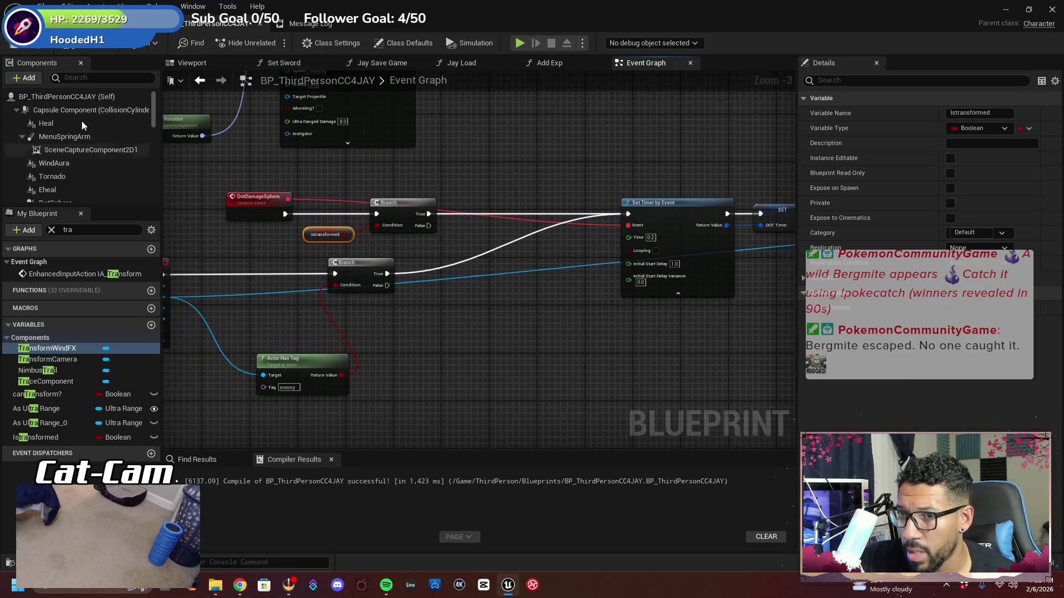
Compile and save the Blueprint, then start a play test of the level
click(78, 54)
click(166, 23)
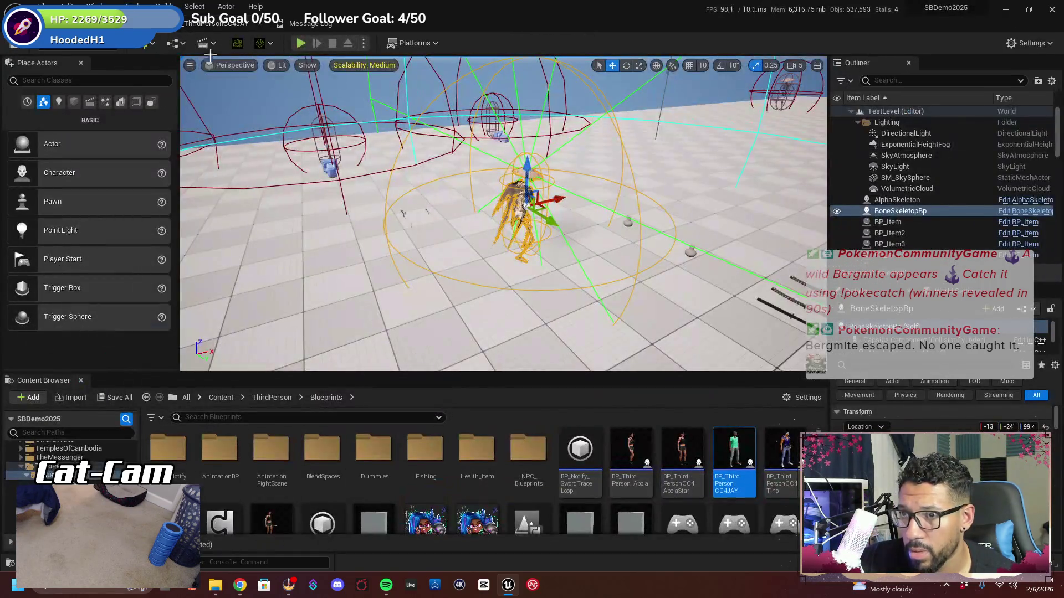
click(299, 43)
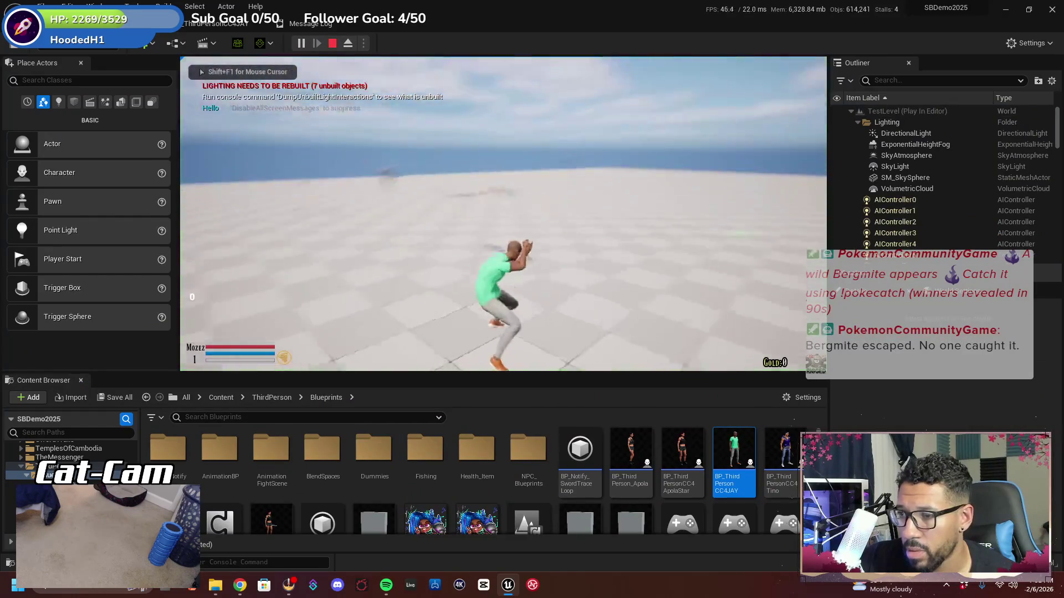
Transform and release the tornado near the Undead Samurai, then stop the play test
key(w)
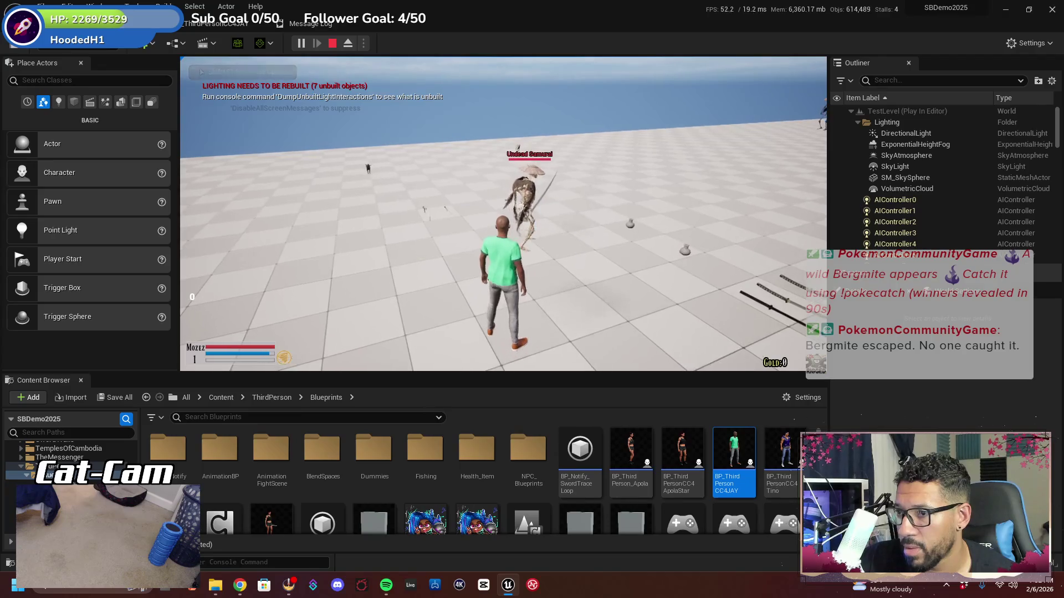
key(s)
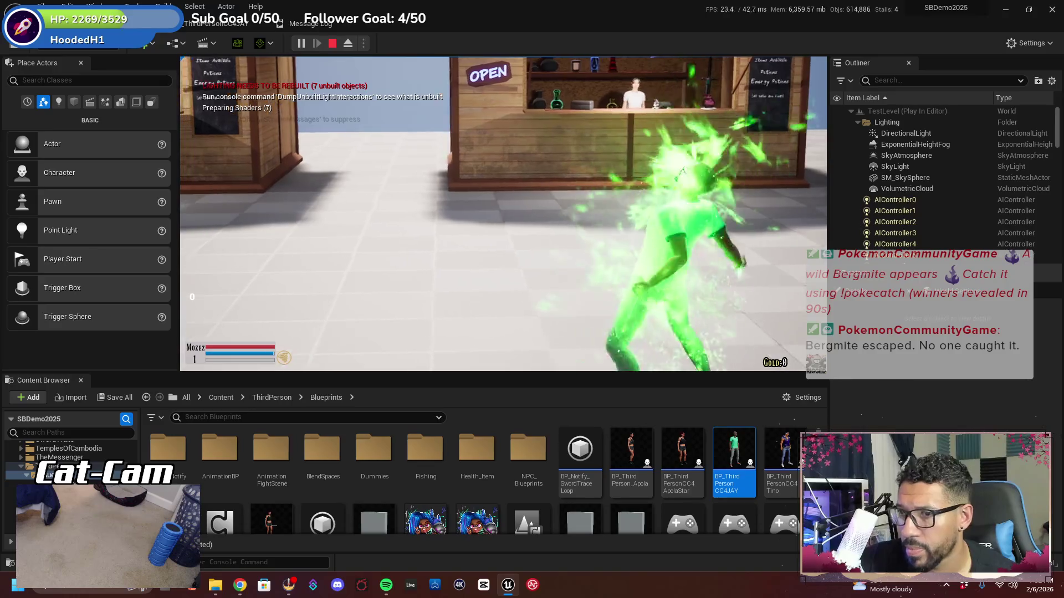
key(w)
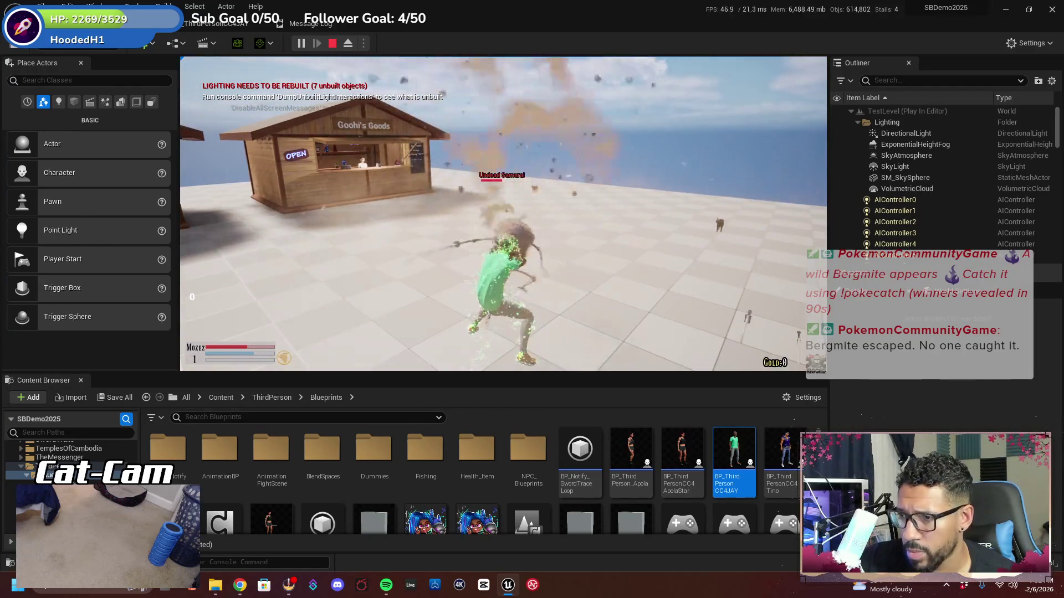
key(w)
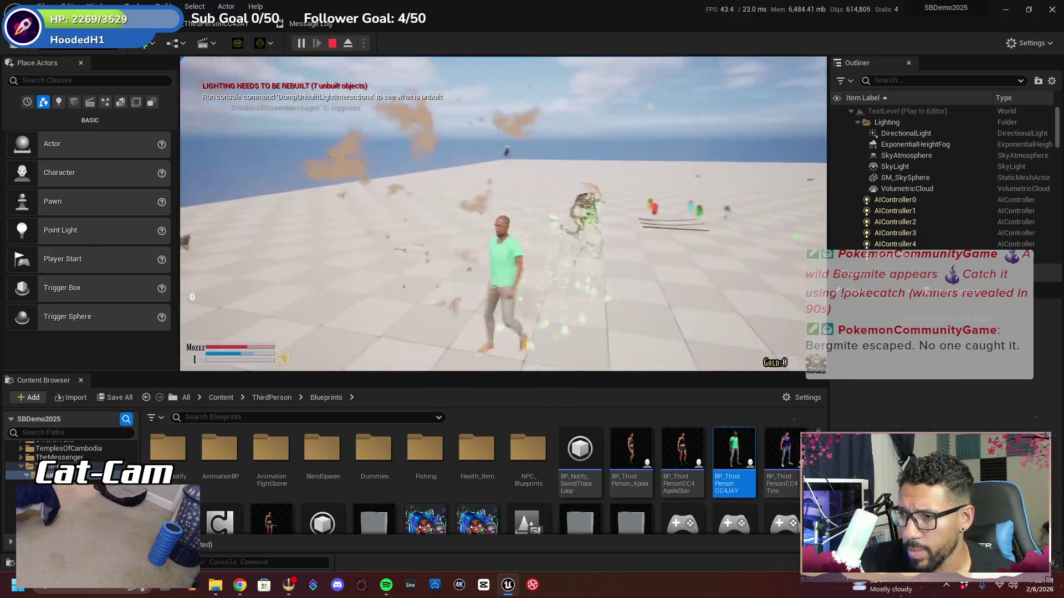
key(w)
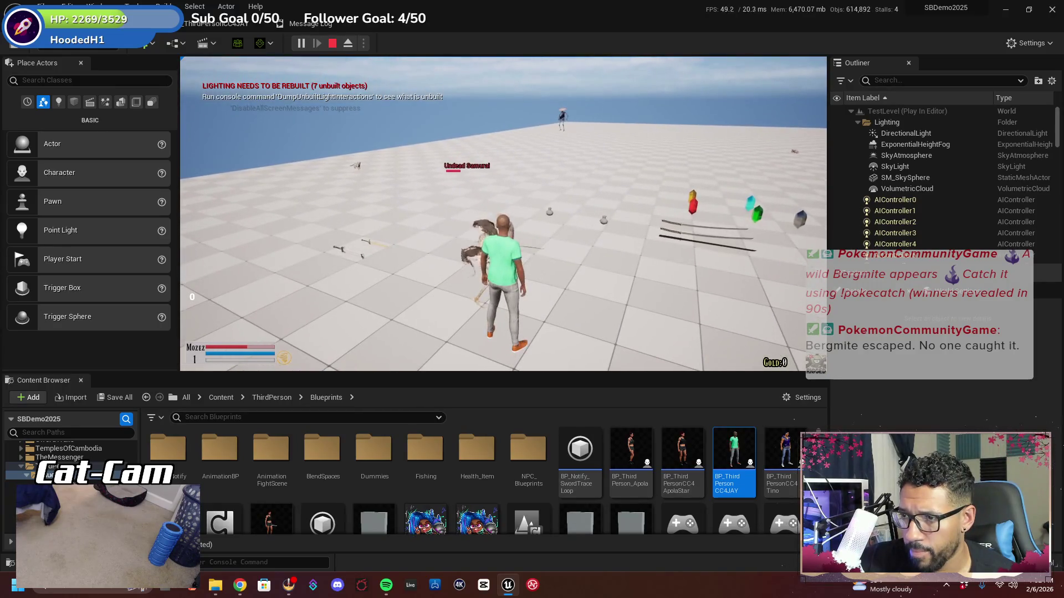
key(s)
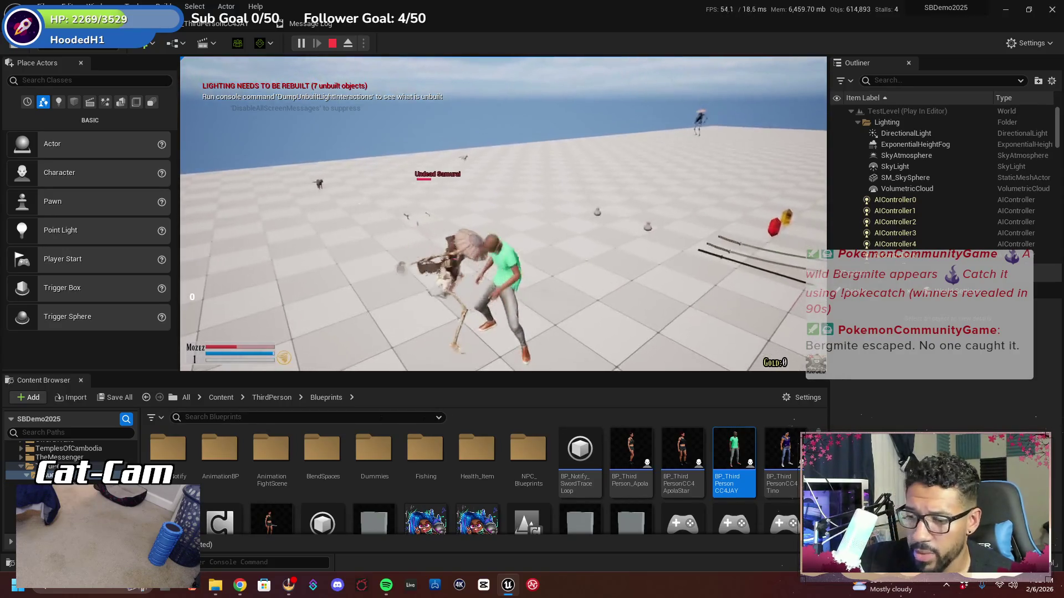
key(F11)
key(Escape)
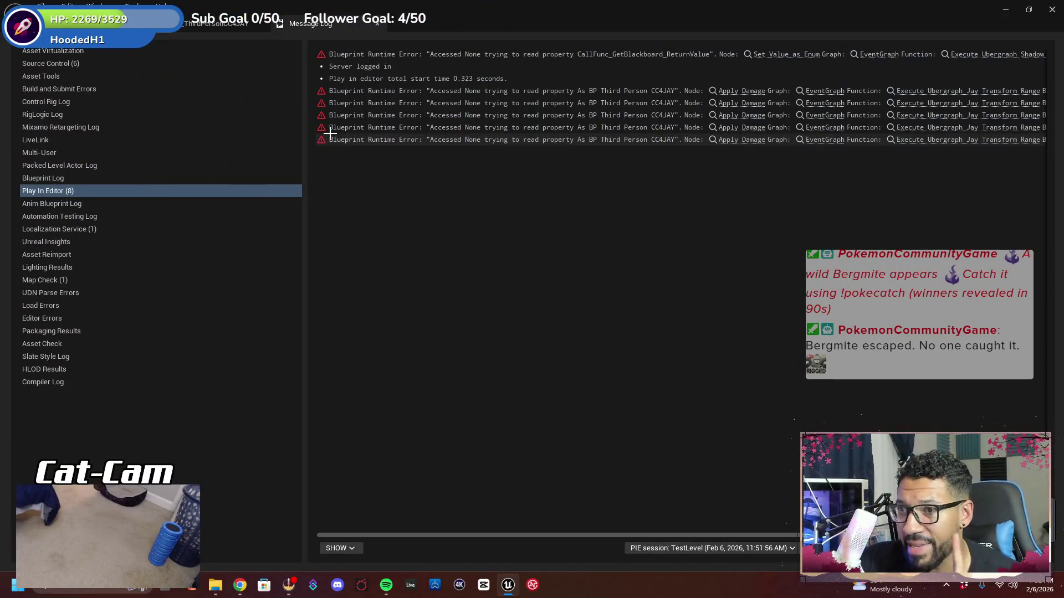
Back in the character Blueprint's Event Graph, bring the overlap Branches and Set Timer by Event into view
click(138, 23)
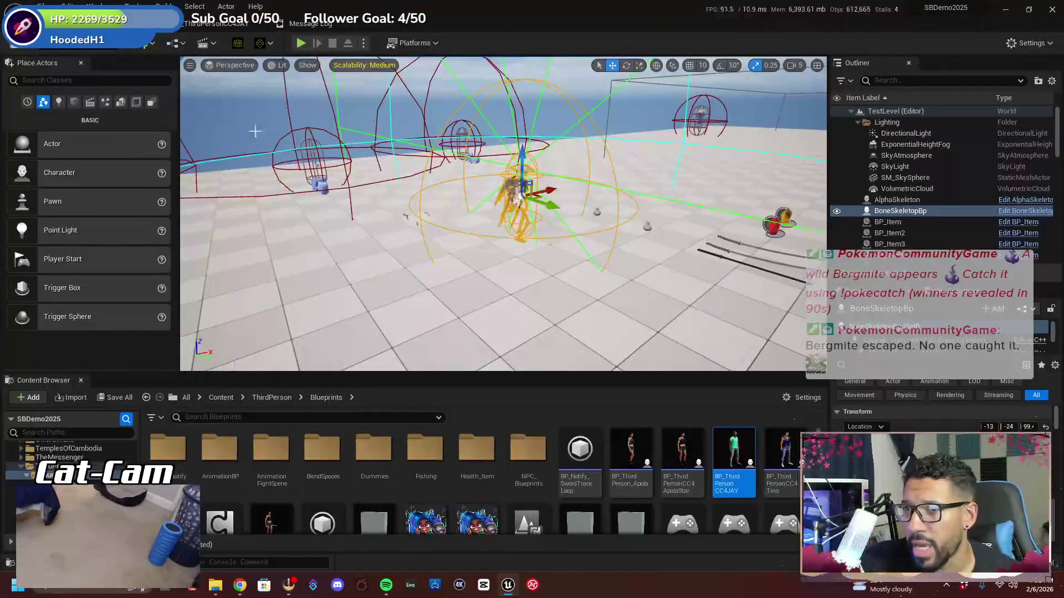
click(205, 25)
mouse_move(378, 351)
mouse_down()
mouse_move(558, 344)
mouse_move(577, 331)
mouse_up()
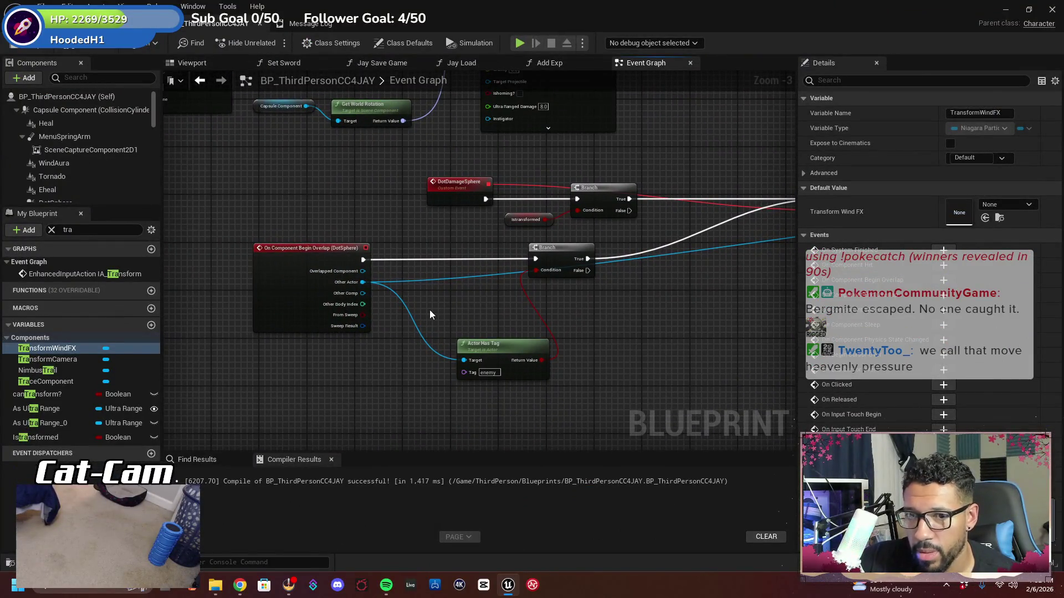
drag(437, 293, 344, 324)
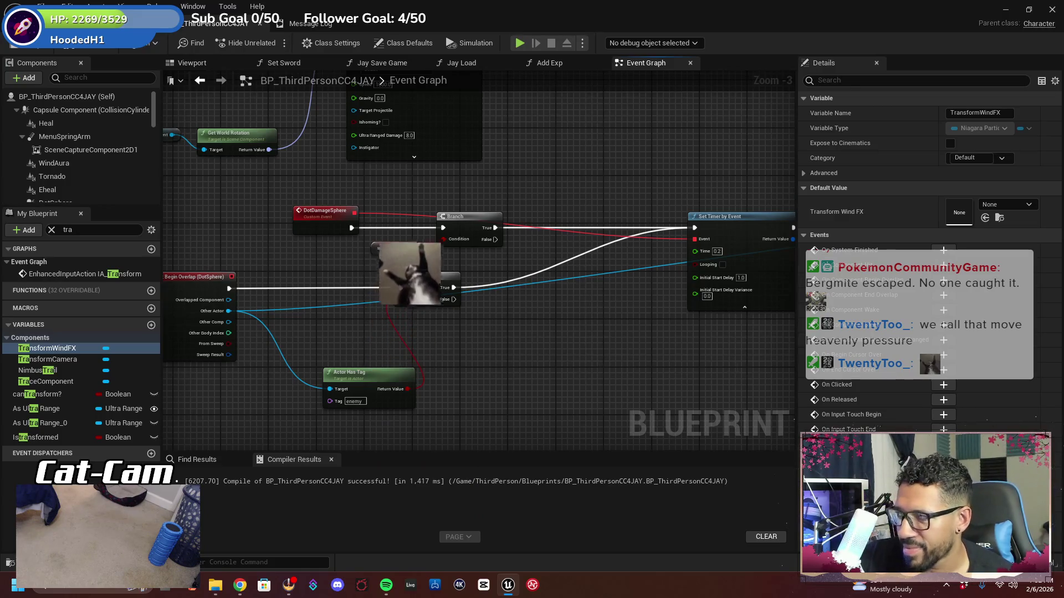
mouse_move(339, 323)
mouse_down()
mouse_move(368, 352)
mouse_move(357, 380)
mouse_move(326, 344)
mouse_up()
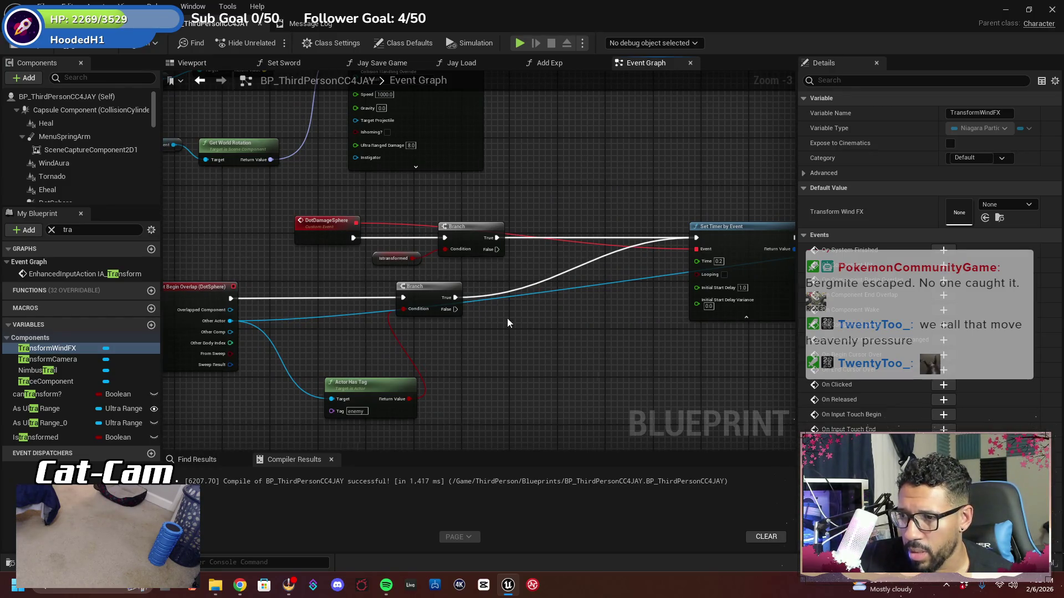
drag(478, 346, 570, 315)
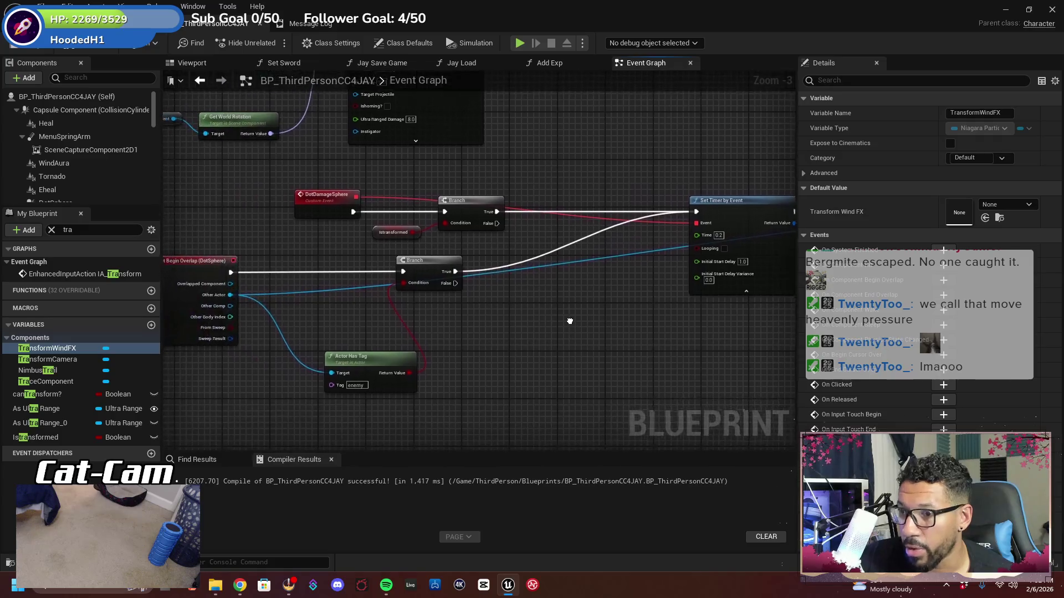
drag(426, 260, 377, 261)
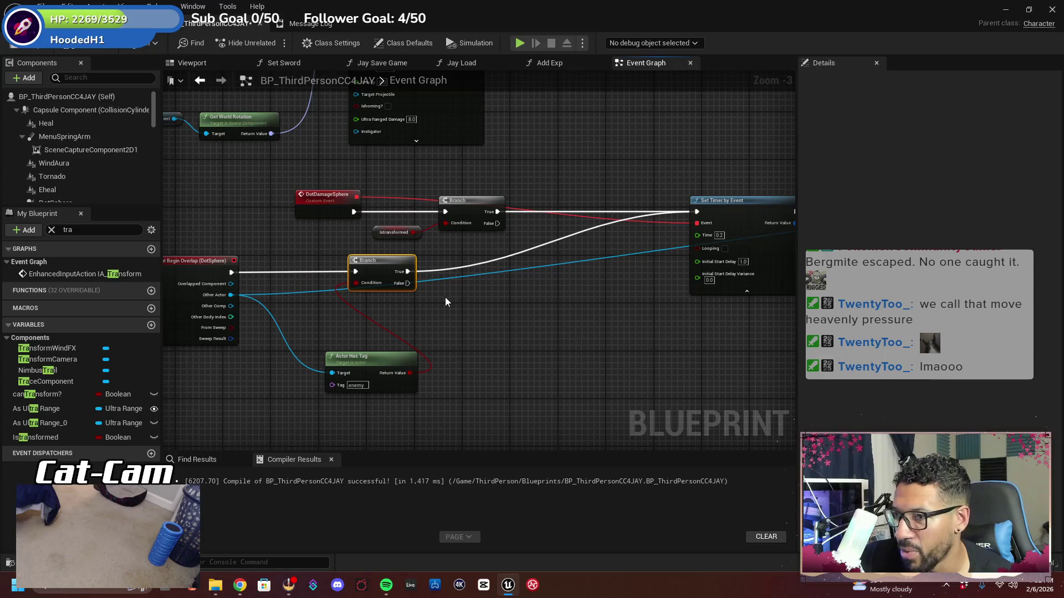
mouse_move(643, 311)
mouse_down()
mouse_move(563, 316)
mouse_move(572, 315)
mouse_move(401, 280)
mouse_move(373, 287)
mouse_up()
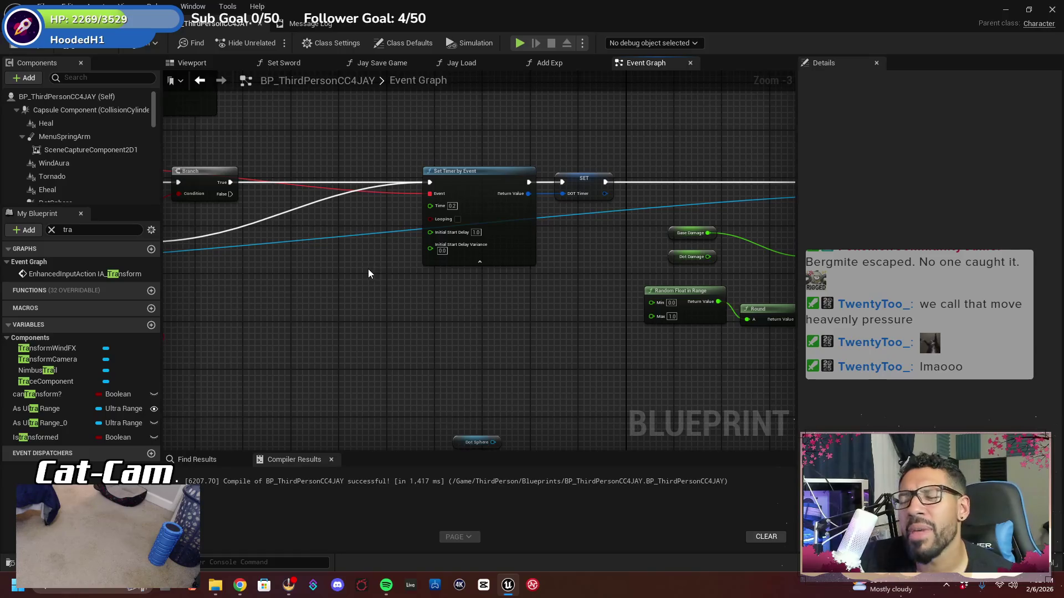
drag(302, 277, 606, 264)
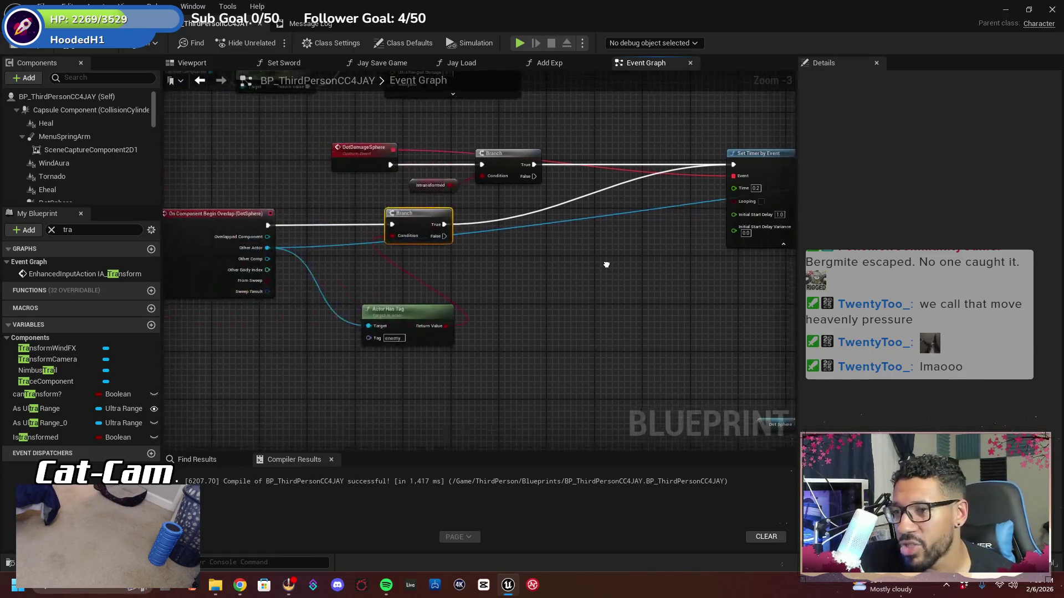
Add a second Branch off the overlap Branch's True output, aligned with the first
drag(444, 223, 515, 224)
text(branch)
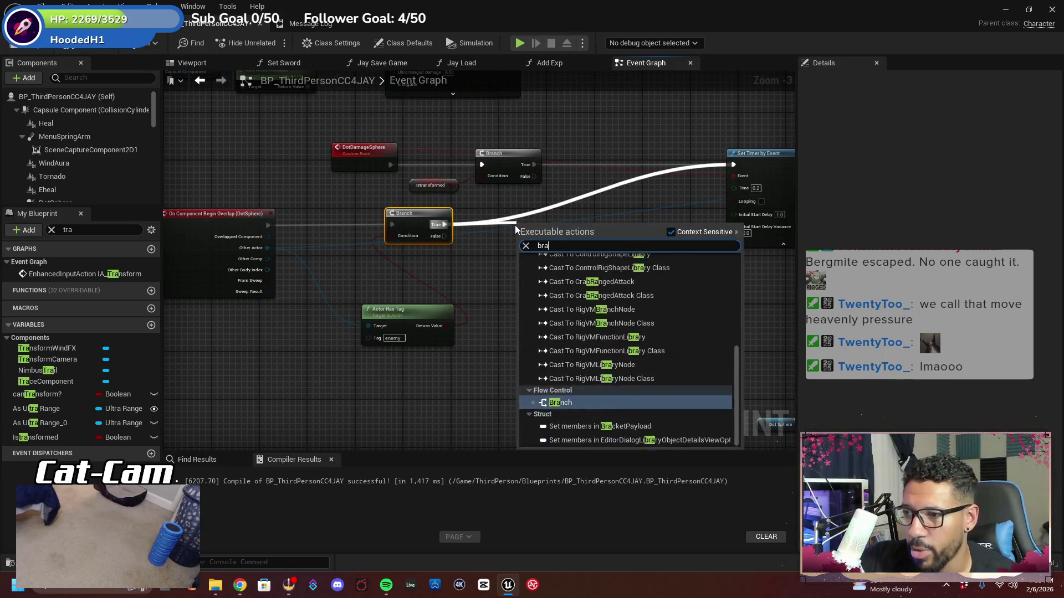
key(Return)
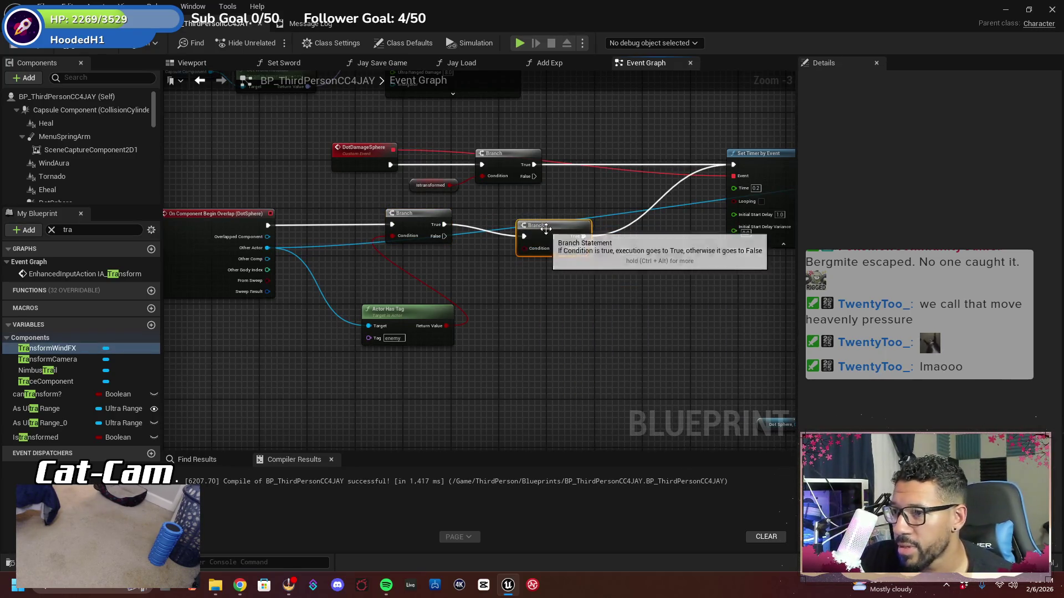
drag(527, 221, 528, 209)
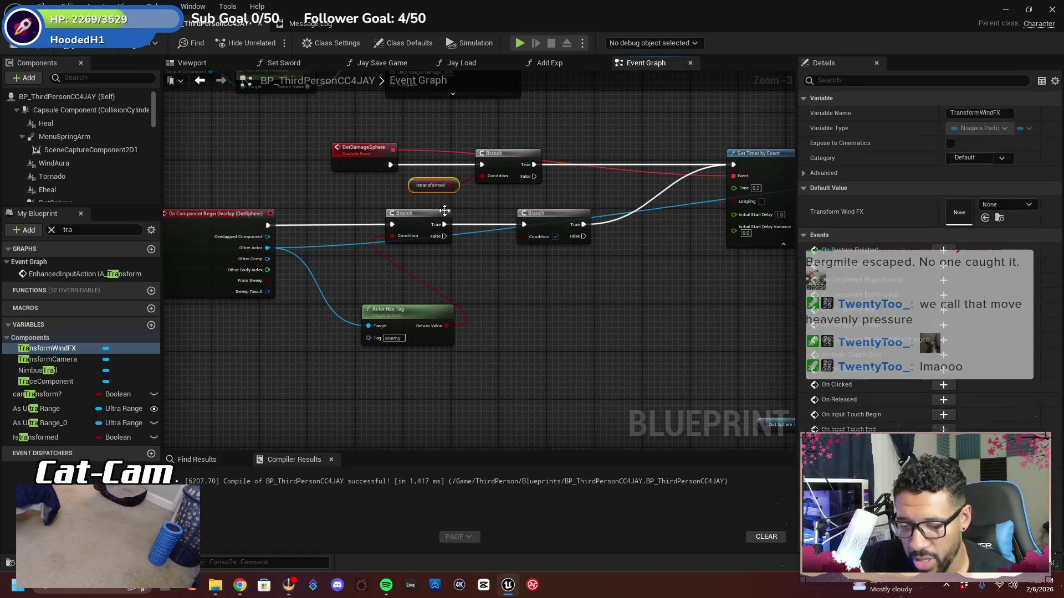
Place an Istransformed getter below the branches and compile the Blueprint
click(502, 291)
key(ctrl+v)
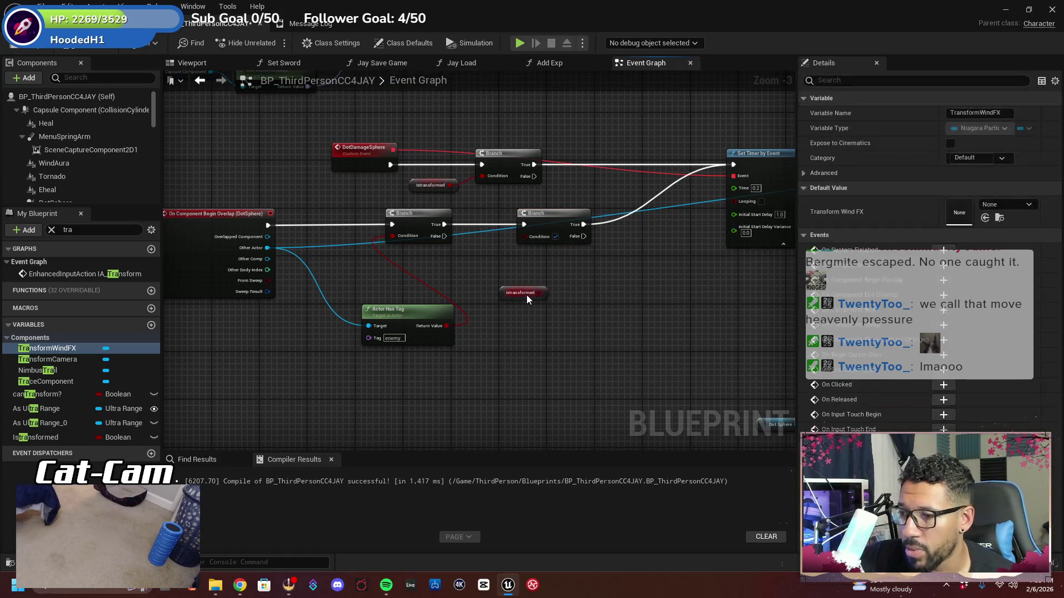
drag(526, 295, 526, 237)
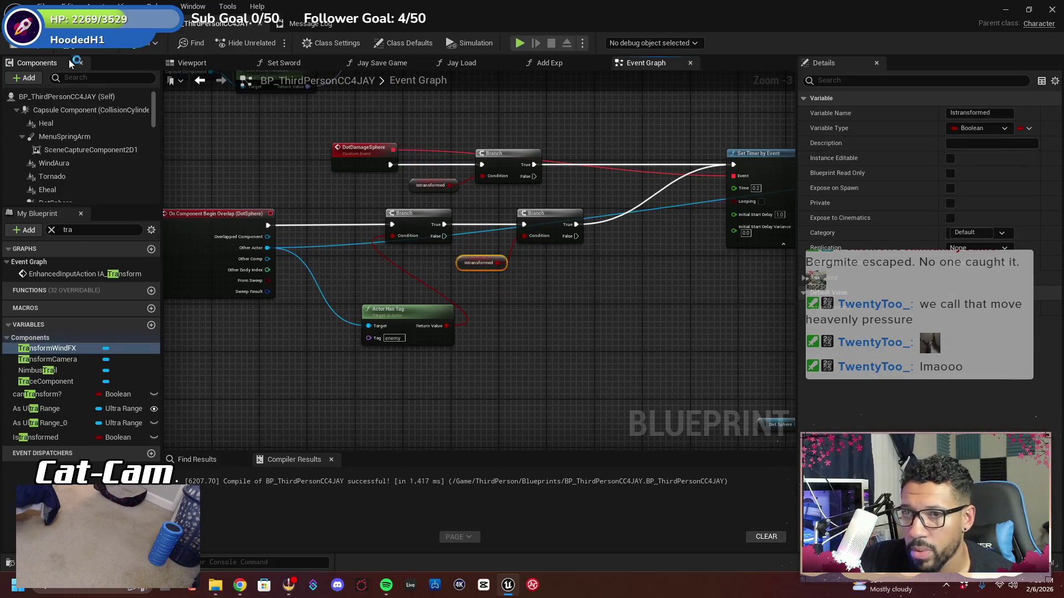
click(23, 58)
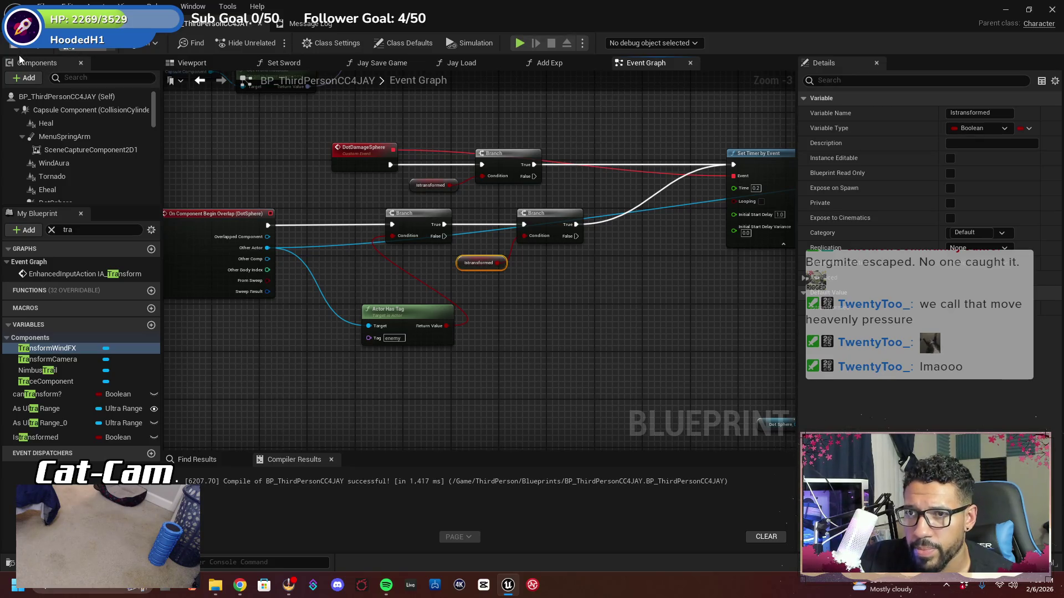
click(151, 25)
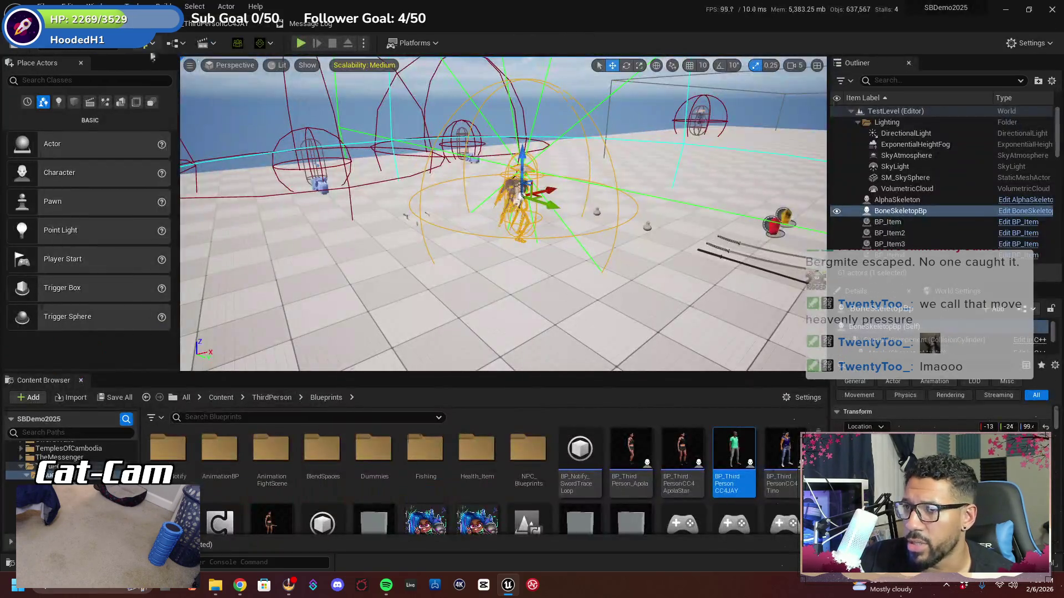
click(301, 44)
key(w)
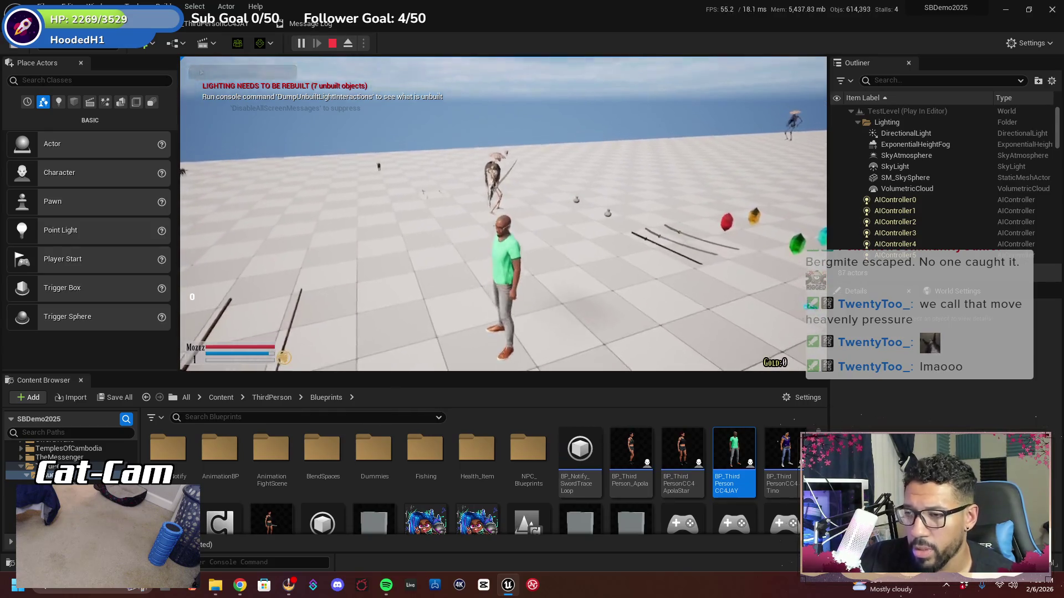
key(e)
key(w)
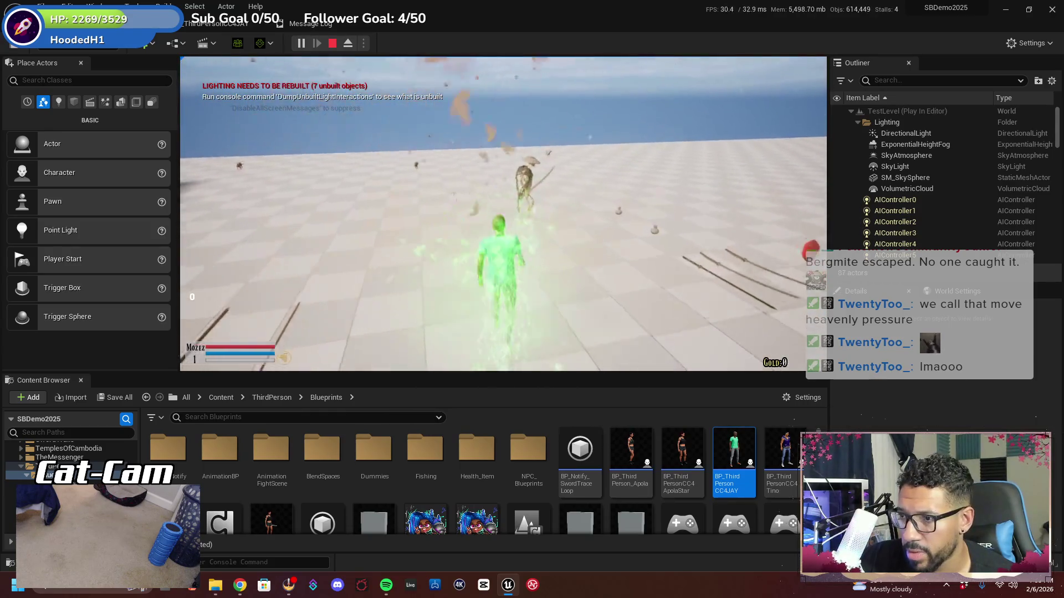
key(w)
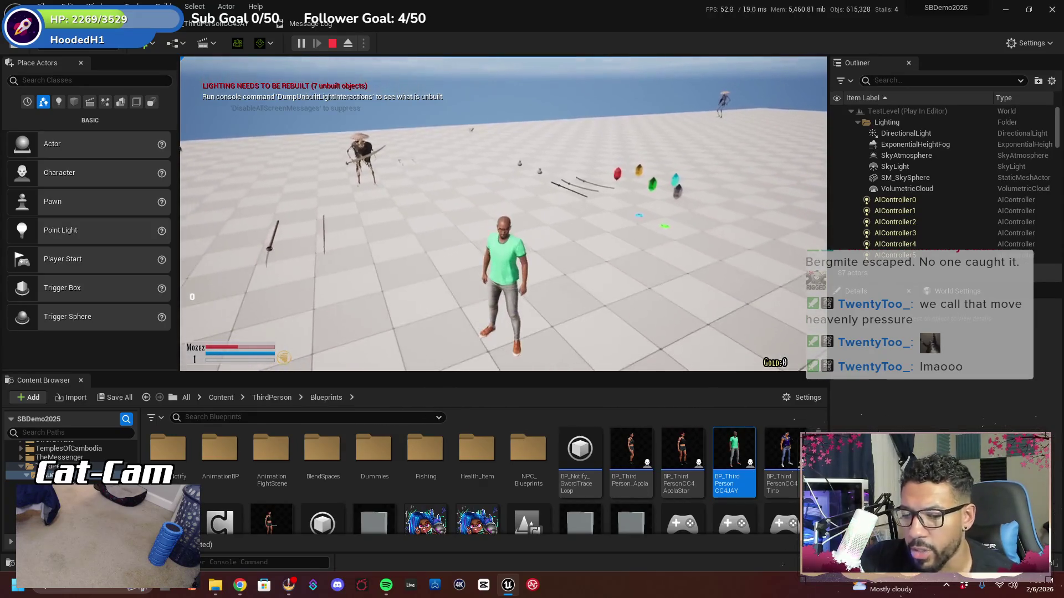
key(F11)
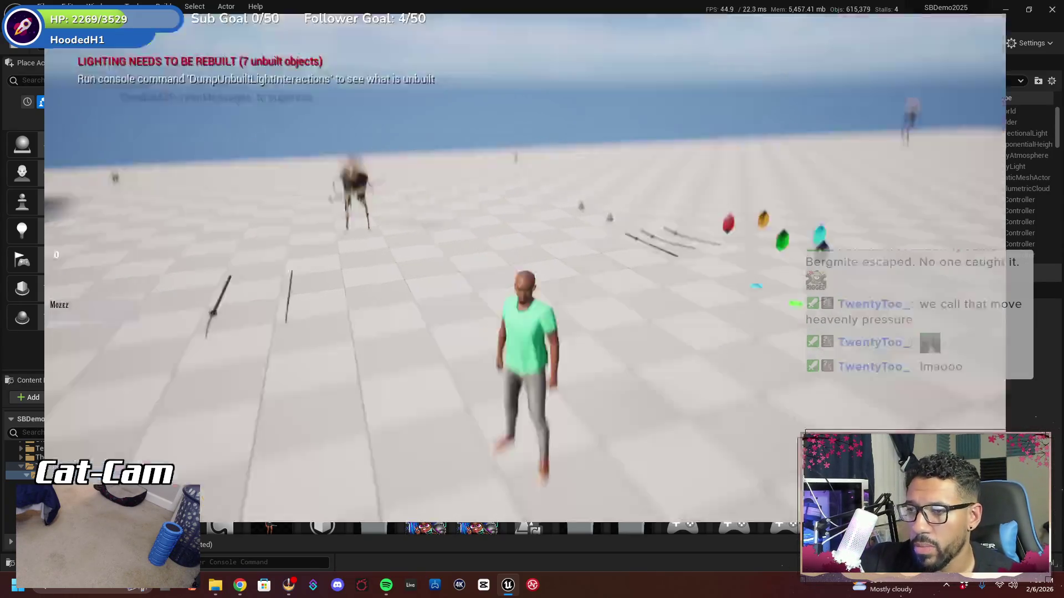
key(F11)
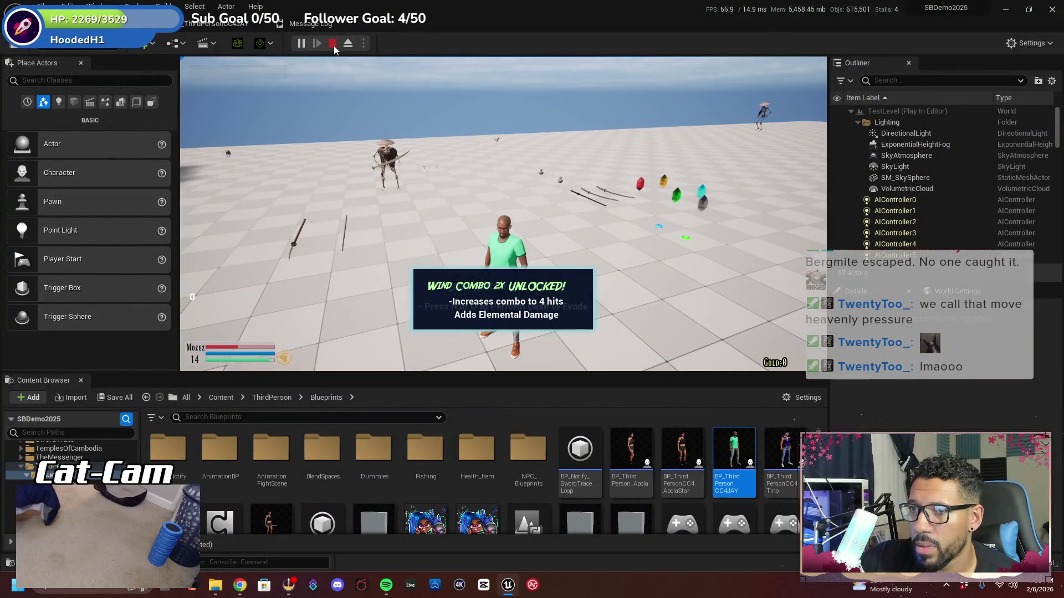
click(334, 44)
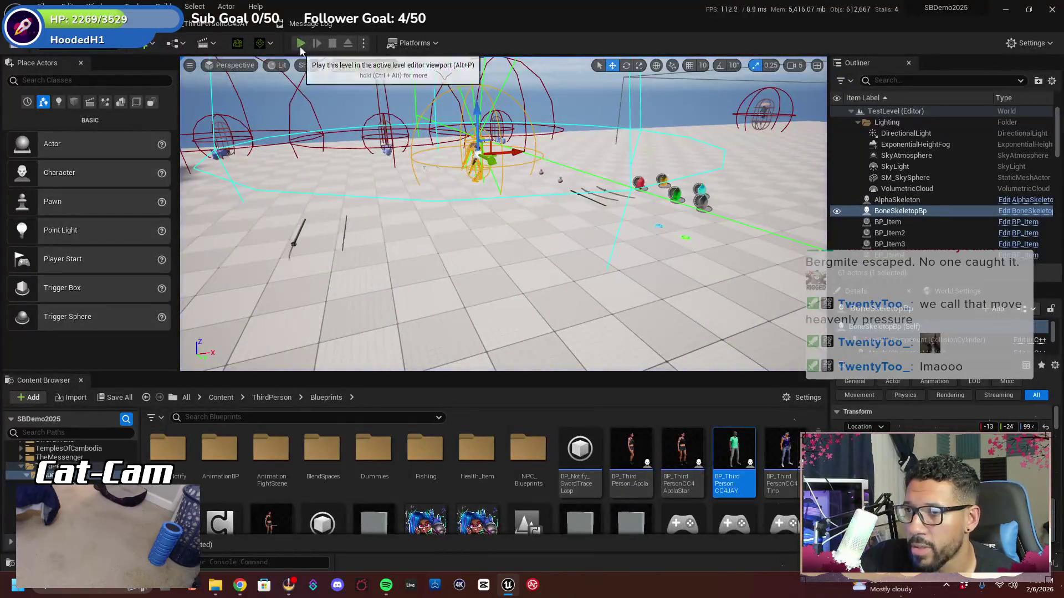
Play-test the level, opening and closing the inventory menu several times, then end the session
click(300, 44)
key(F11)
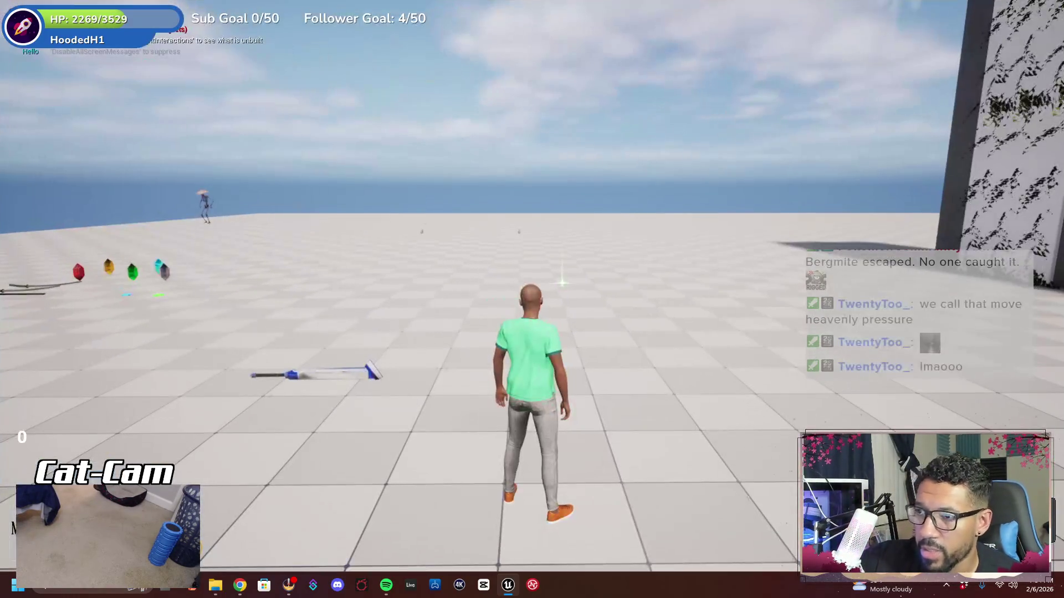
key(i)
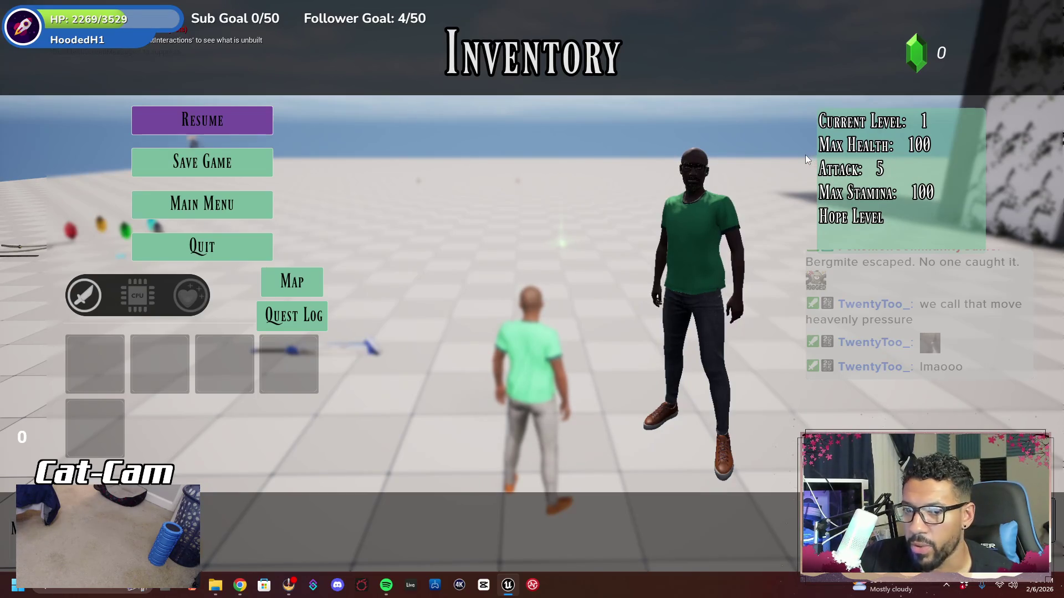
key(i)
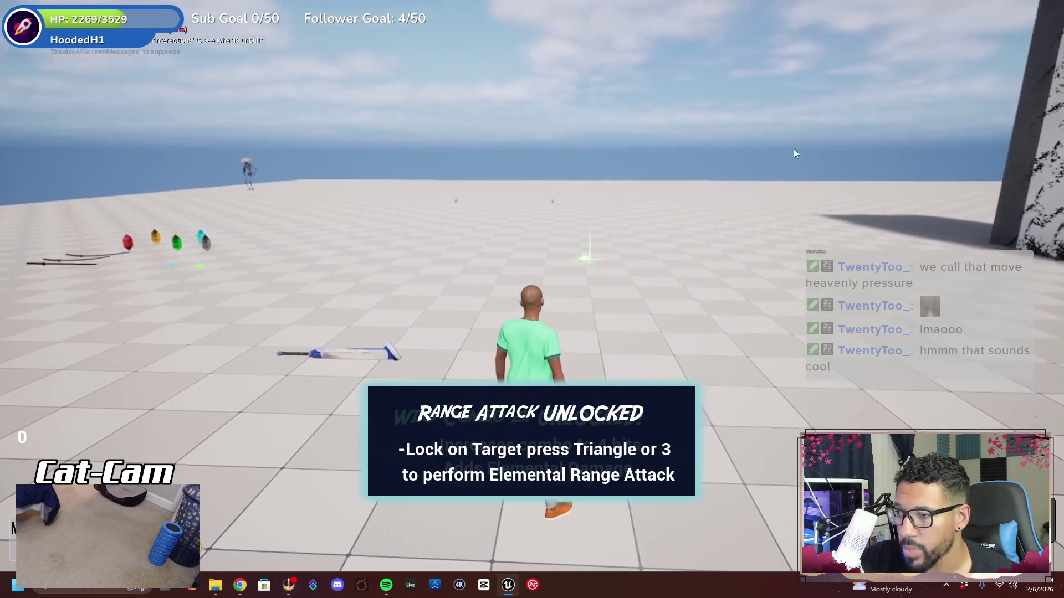
key(i)
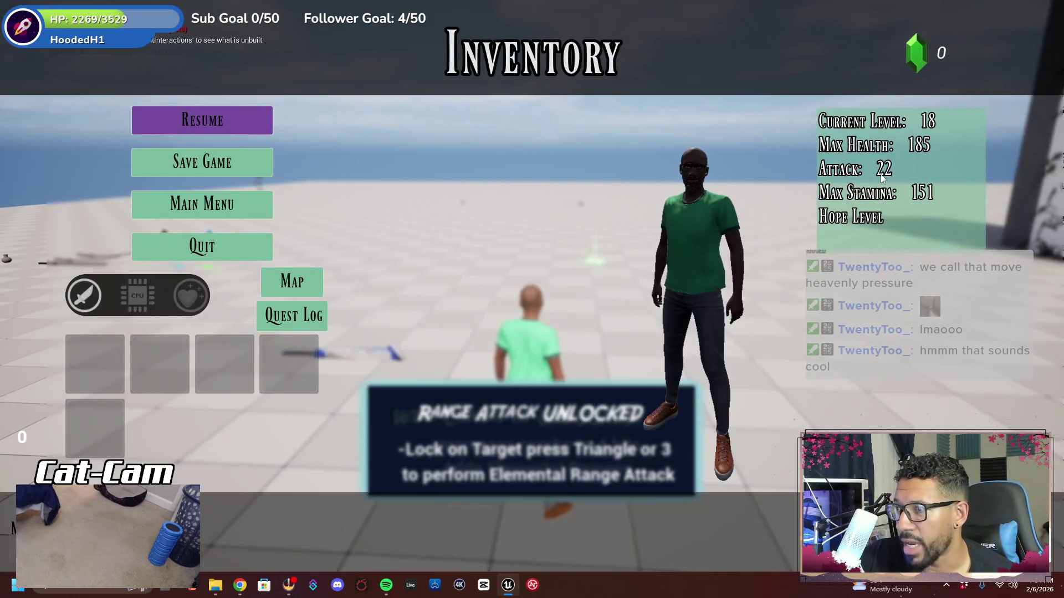
key(i)
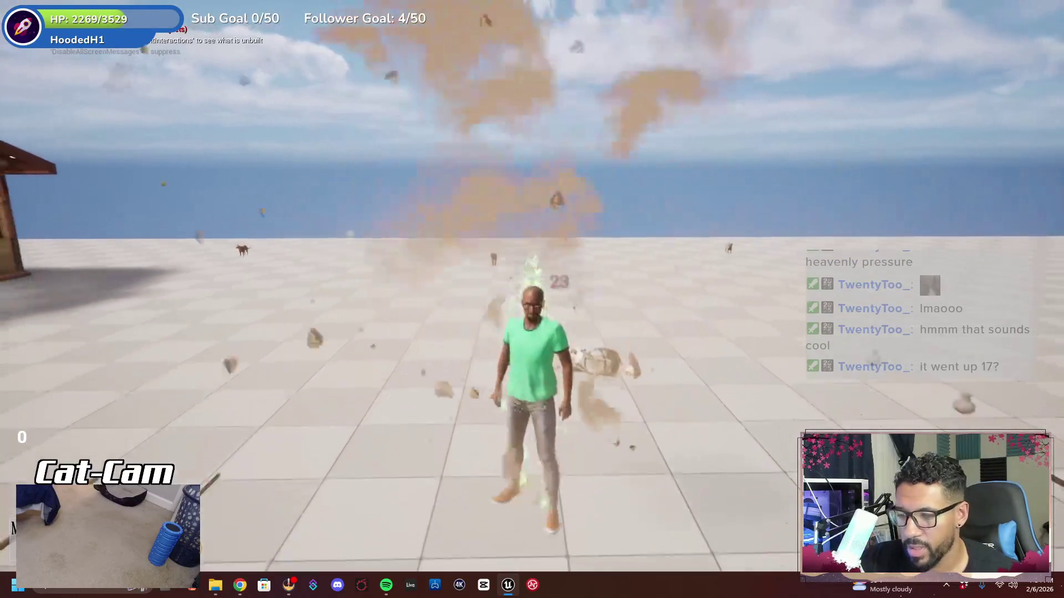
key(Tab)
key(Tab)
key(Escape)
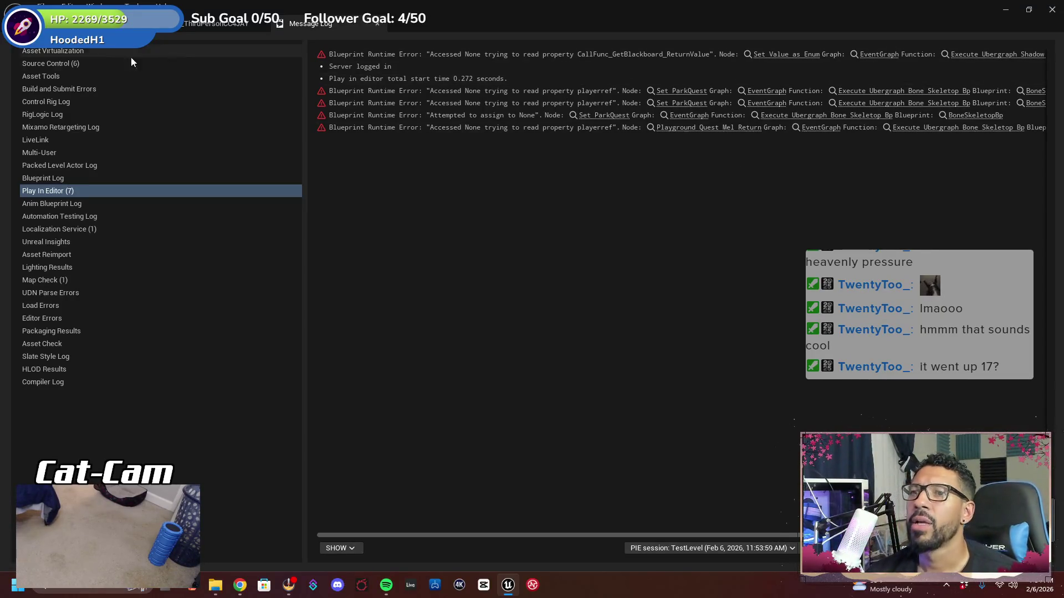
In the Event Graph, move the Dot Damage and Base Damage nodes down and left near Apply Damage
click(216, 23)
click(188, 25)
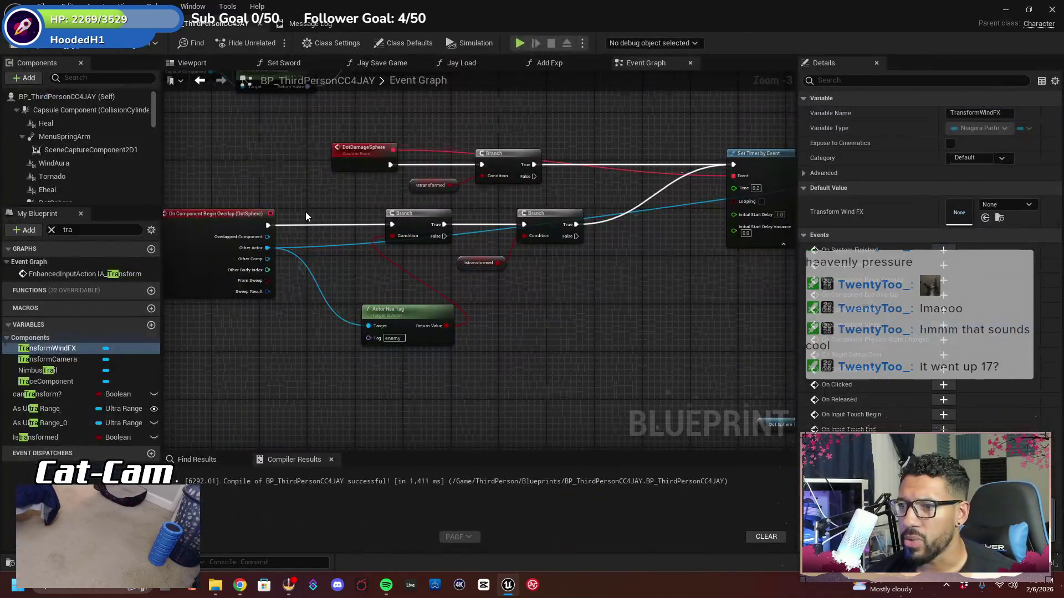
mouse_move(580, 285)
mouse_down()
mouse_move(566, 299)
mouse_move(316, 299)
mouse_move(207, 318)
mouse_up()
drag(499, 334, 277, 320)
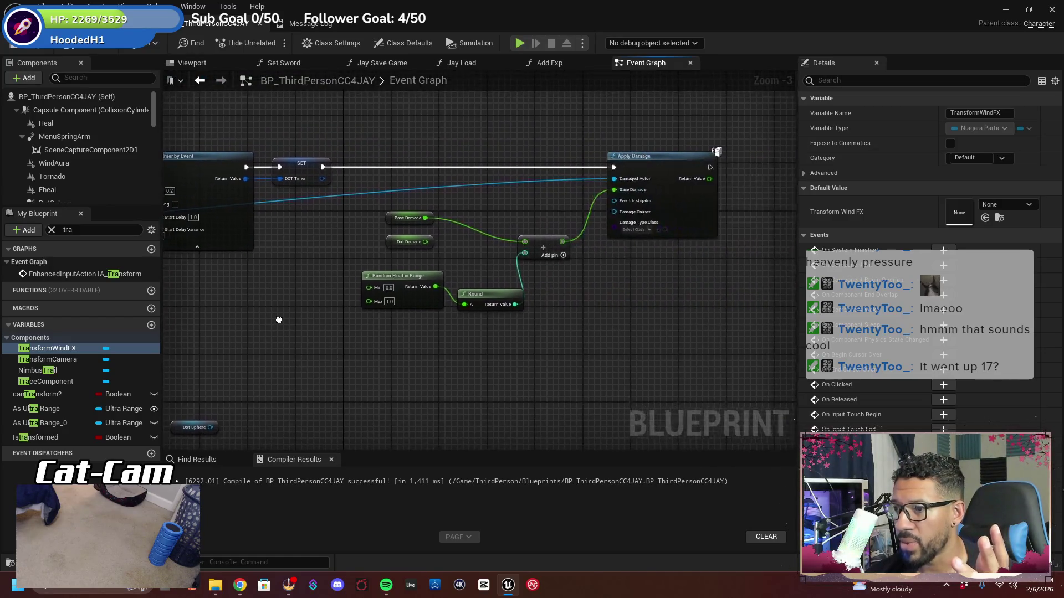
click(392, 290)
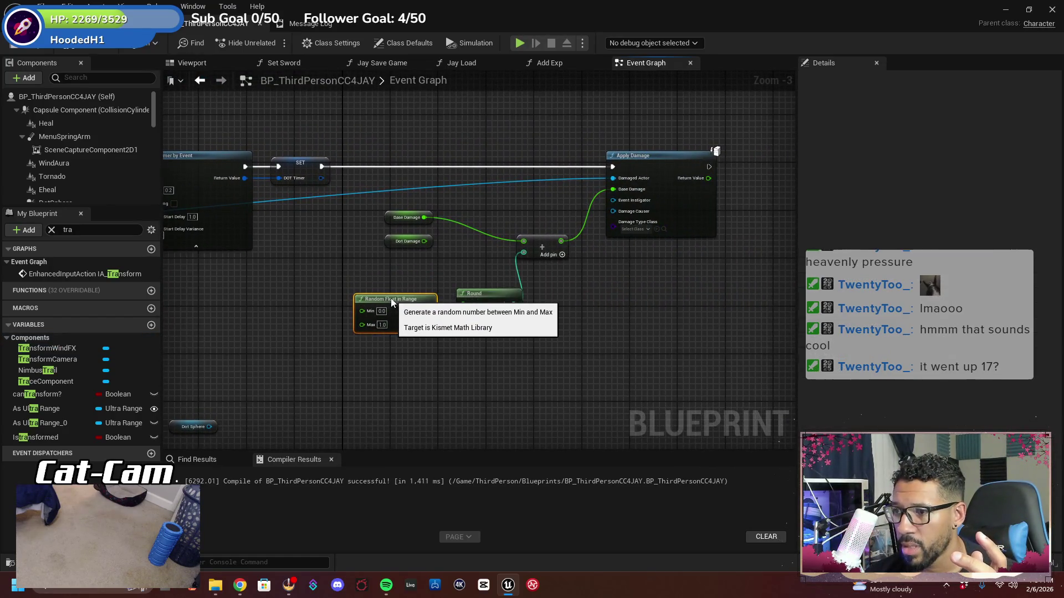
drag(489, 331, 501, 391)
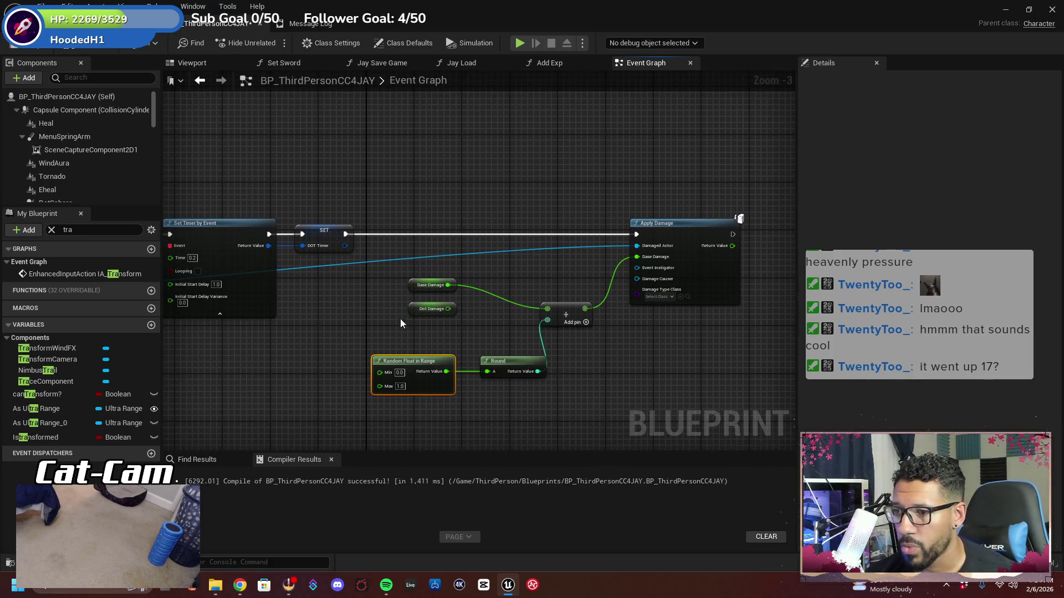
click(421, 314)
drag(421, 314, 360, 331)
scroll(381, 317, up, 3)
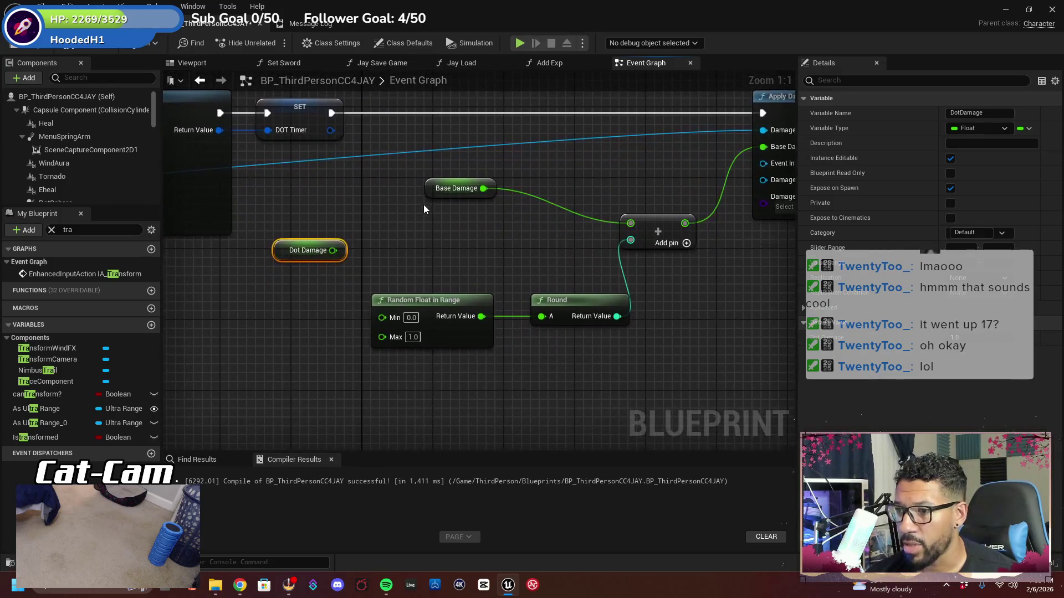
drag(426, 193, 328, 220)
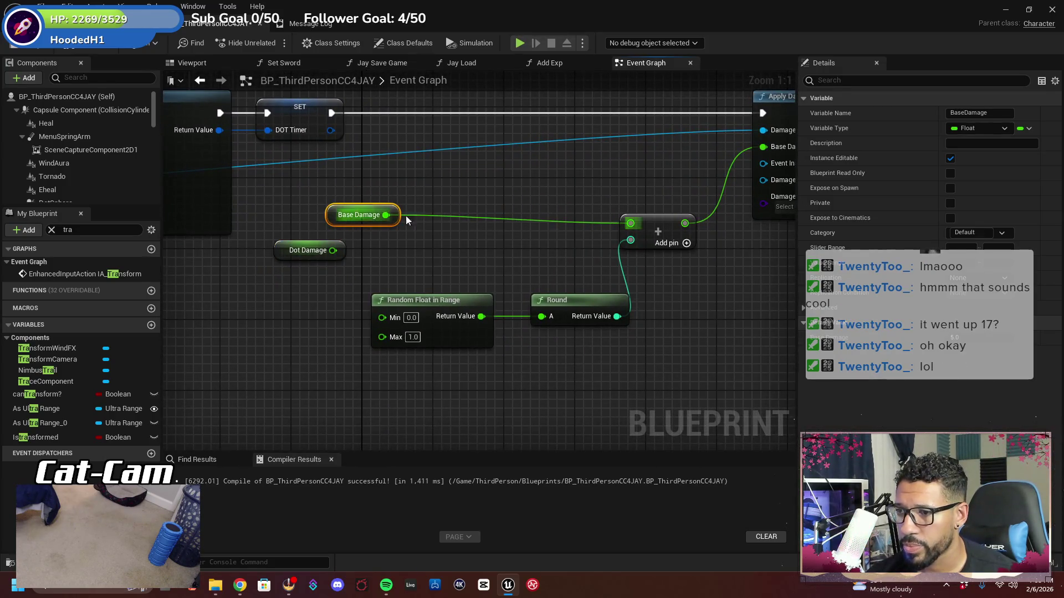
Break Base Damage's link to the Add node and drag a new wire searching 'divi'
right_click(387, 216)
click(414, 244)
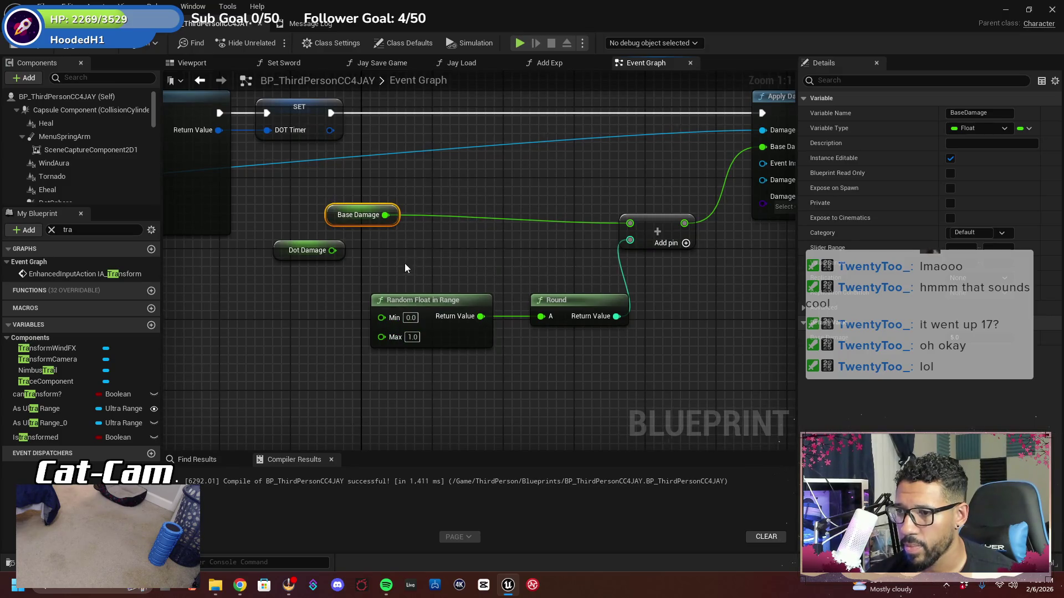
mouse_move(386, 215)
mouse_down()
mouse_move(440, 208)
mouse_move(454, 195)
mouse_up()
text(divi)
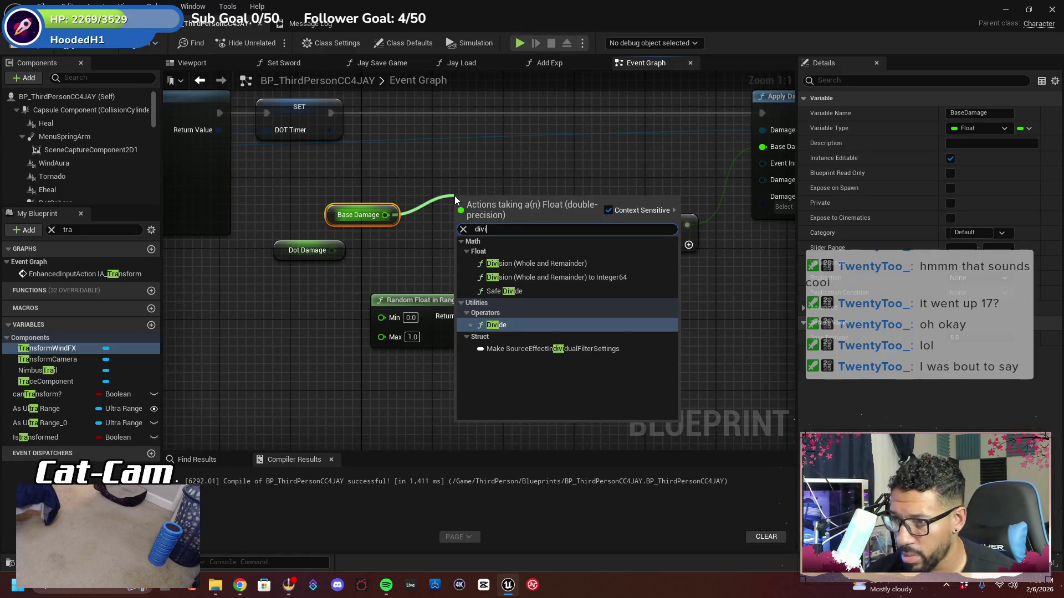
Add a Division (Whole and Remainder) node fed by Base Damage with divisor 2.0
click(521, 263)
click(500, 229)
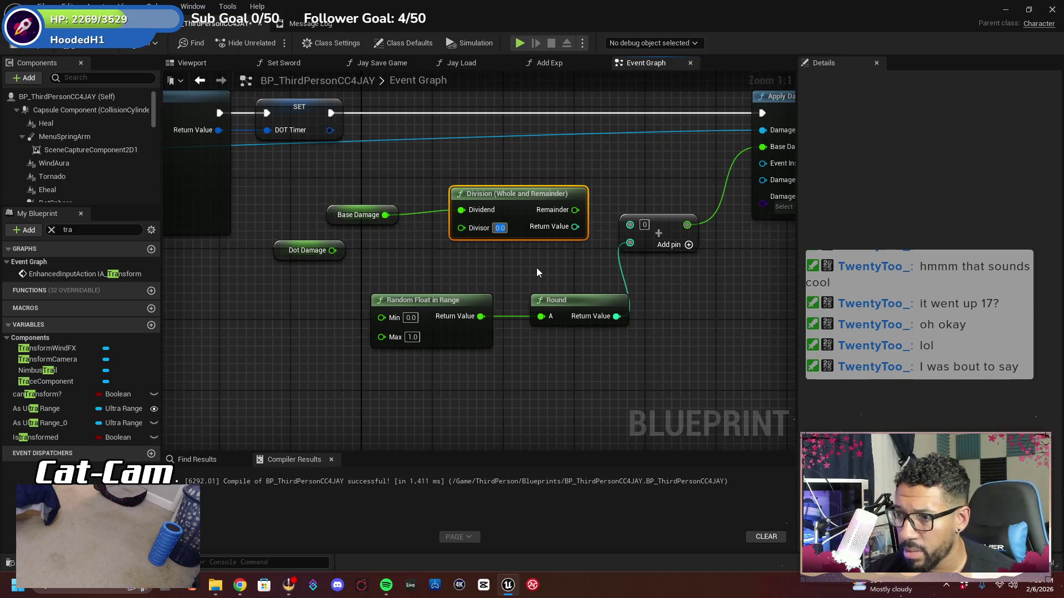
text(2)
key(Return)
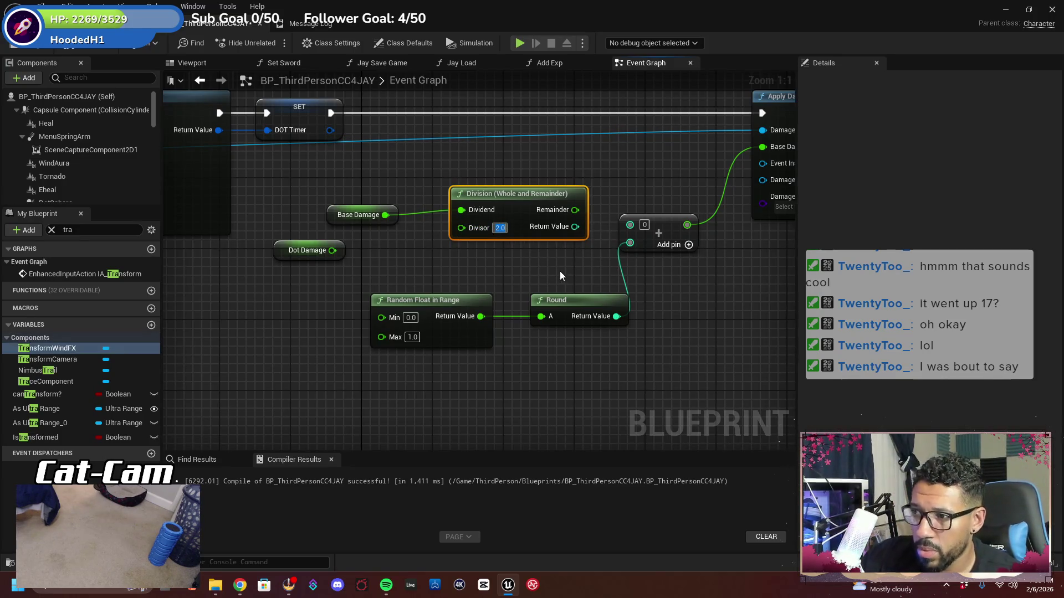
click(561, 269)
drag(528, 196, 509, 204)
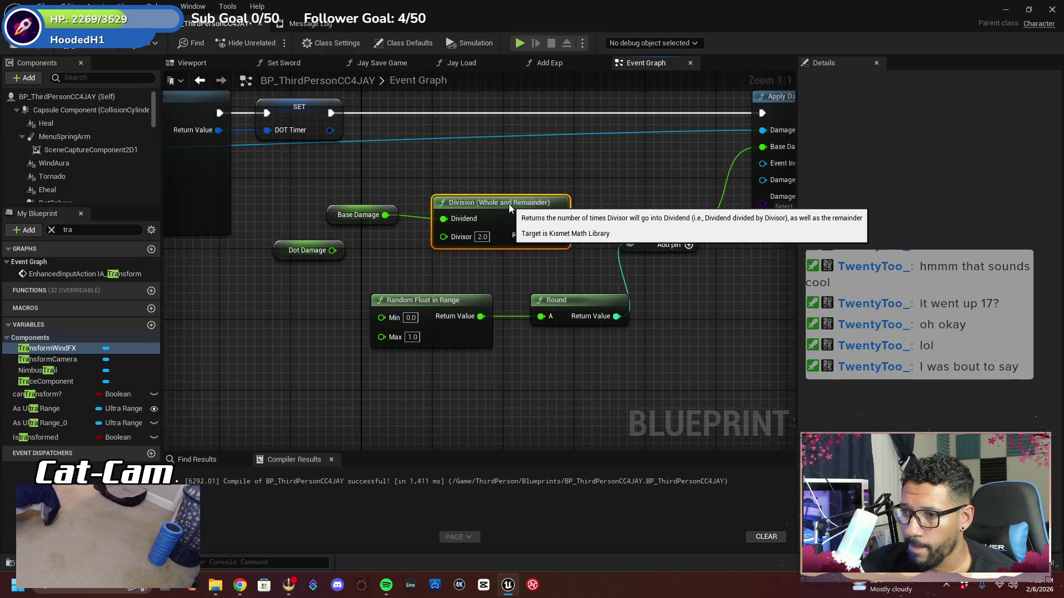
Wire the Division result into the Add node and recentre the damage nodes
drag(564, 251, 495, 236)
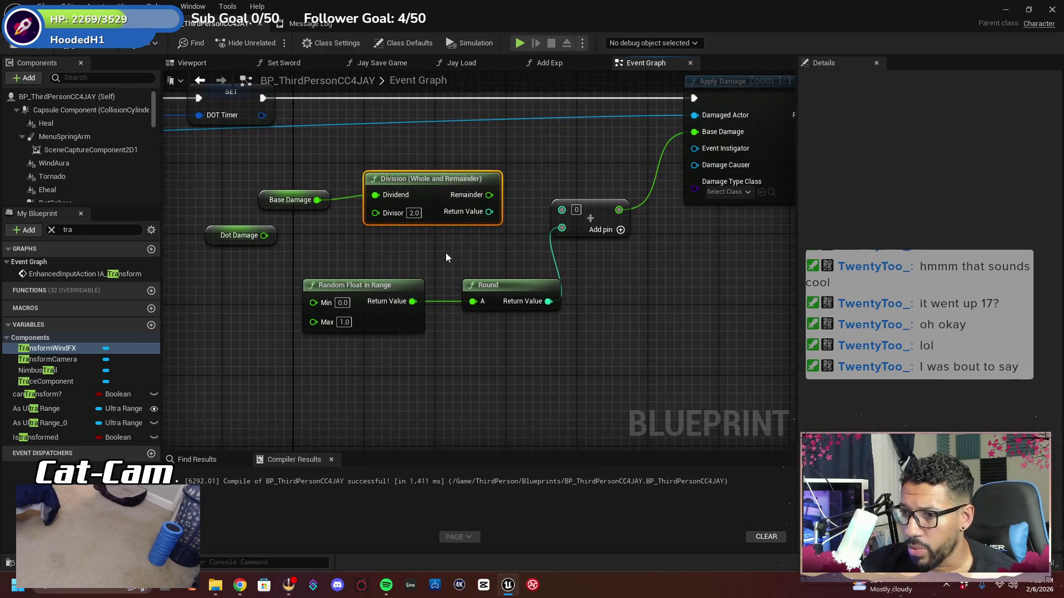
drag(489, 211, 564, 223)
click(605, 261)
drag(605, 262, 659, 314)
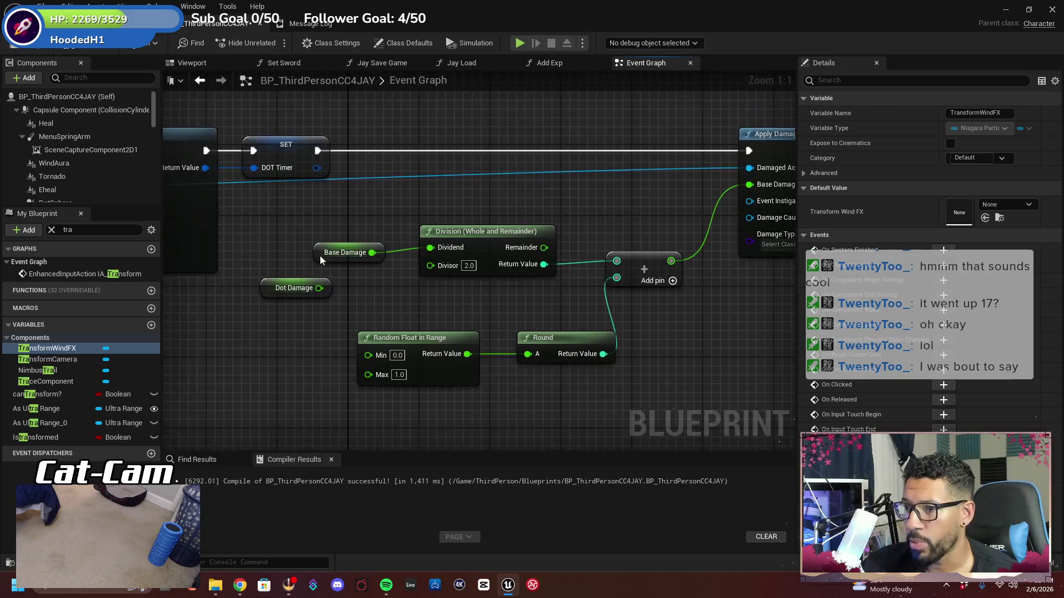
drag(513, 281, 535, 256)
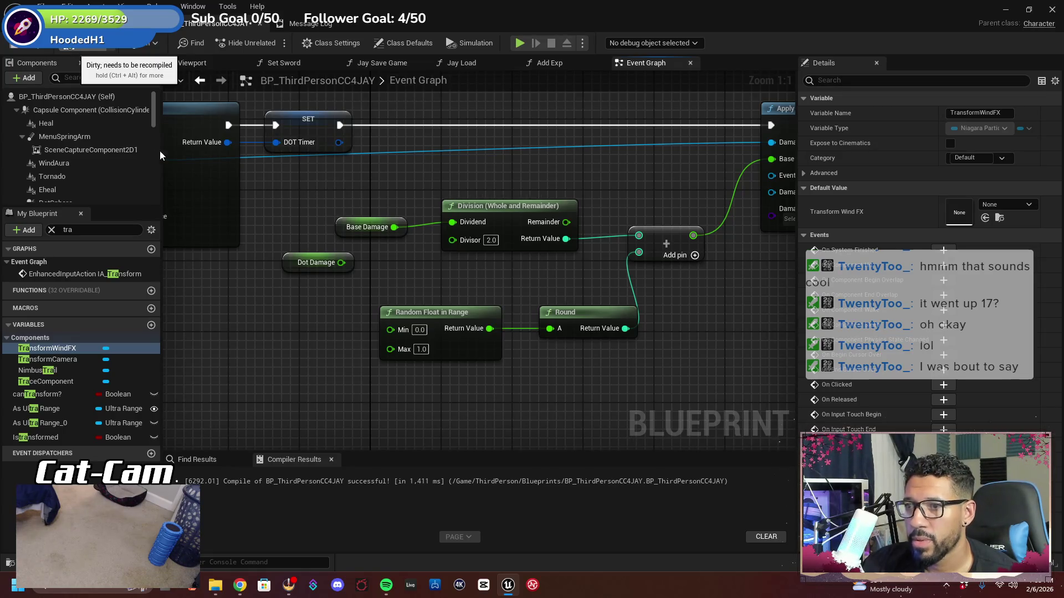
Save the Blueprint, start a play test and transform into the tornado in fullscreen
click(14, 48)
click(300, 44)
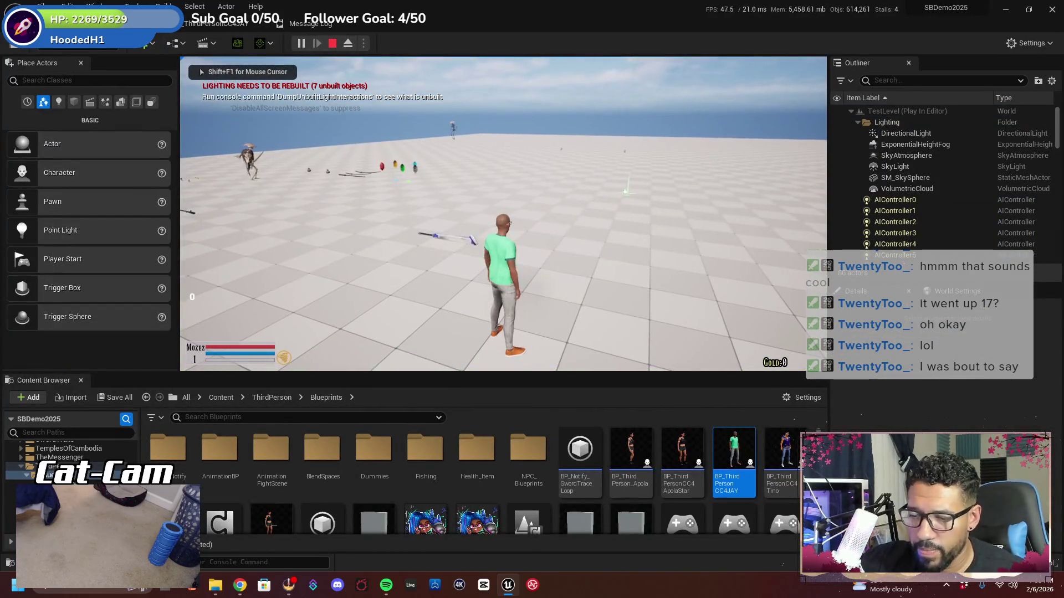
key(space)
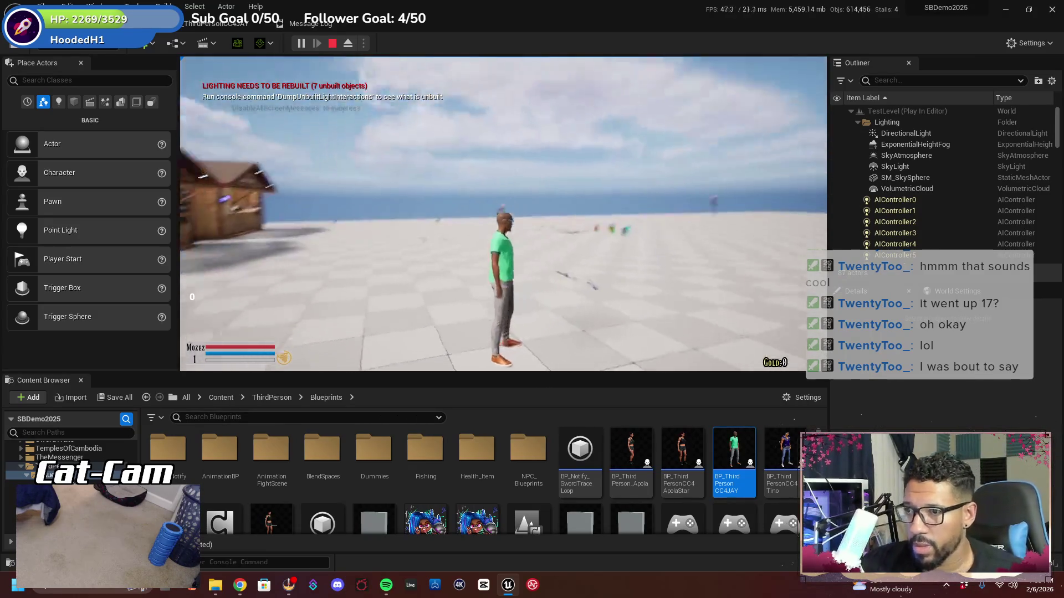
key(w)
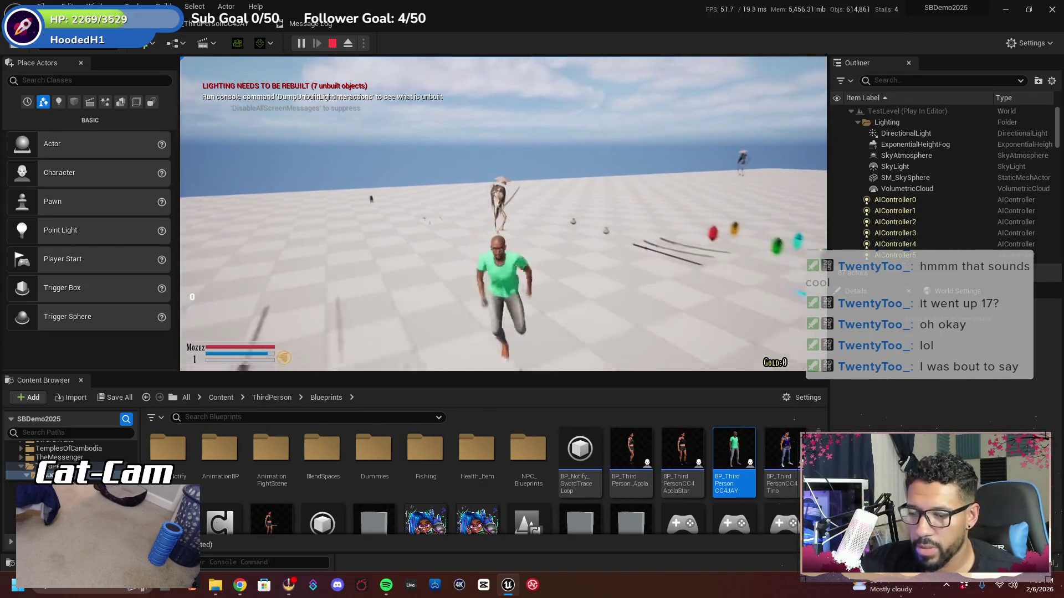
key(e)
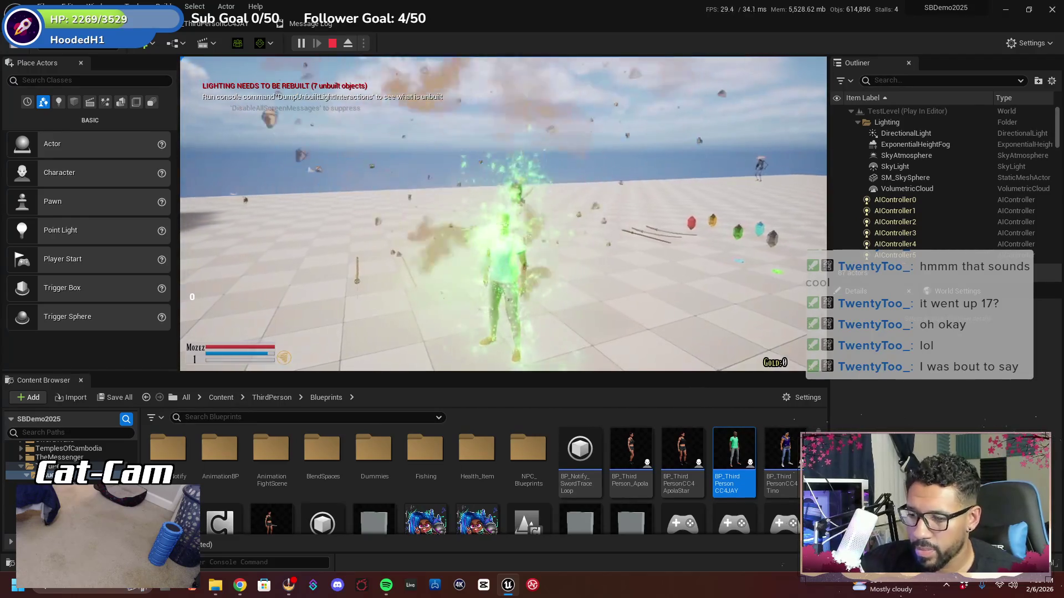
key(F11)
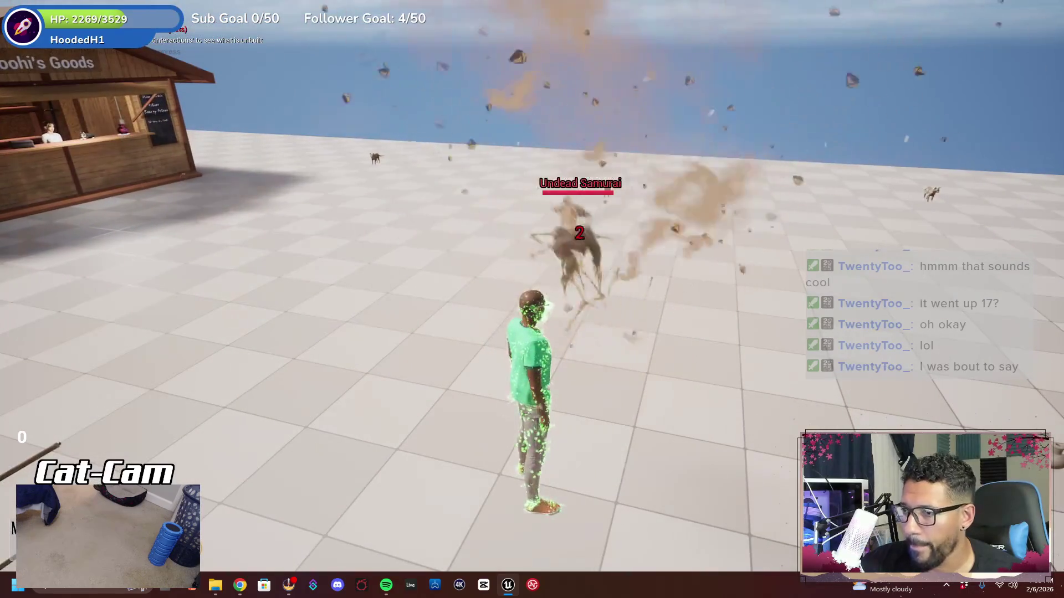
Attack the Undead Samurai with the tornado and a green orb, then stop play
key(w)
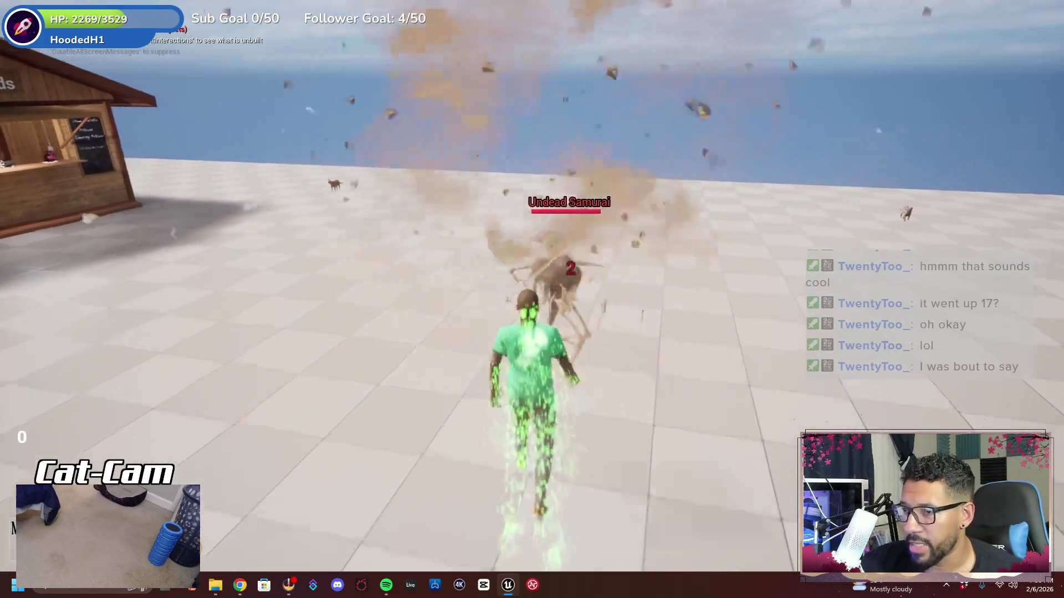
key(e)
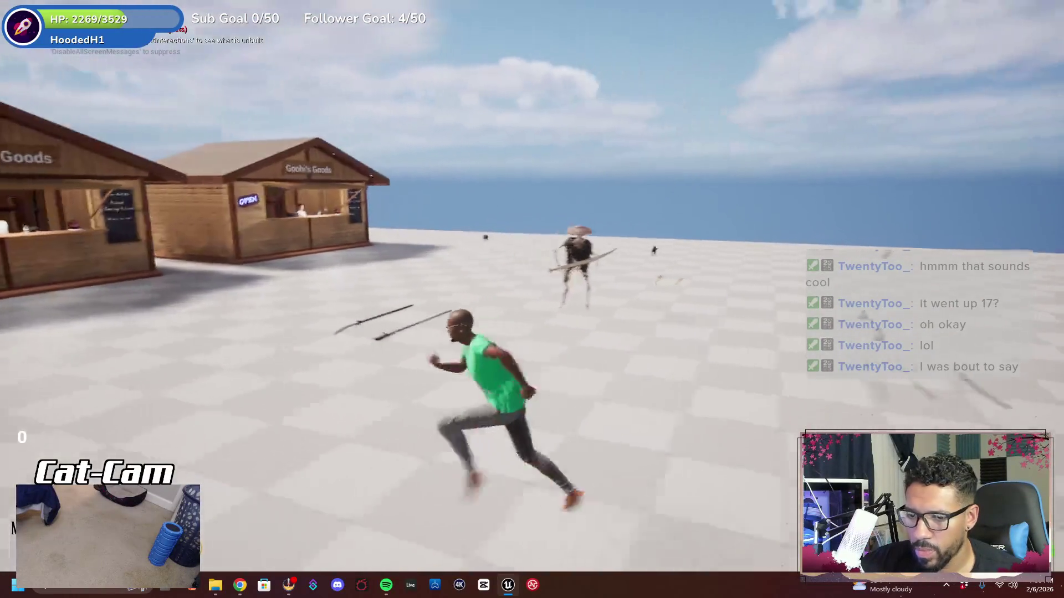
key(w)
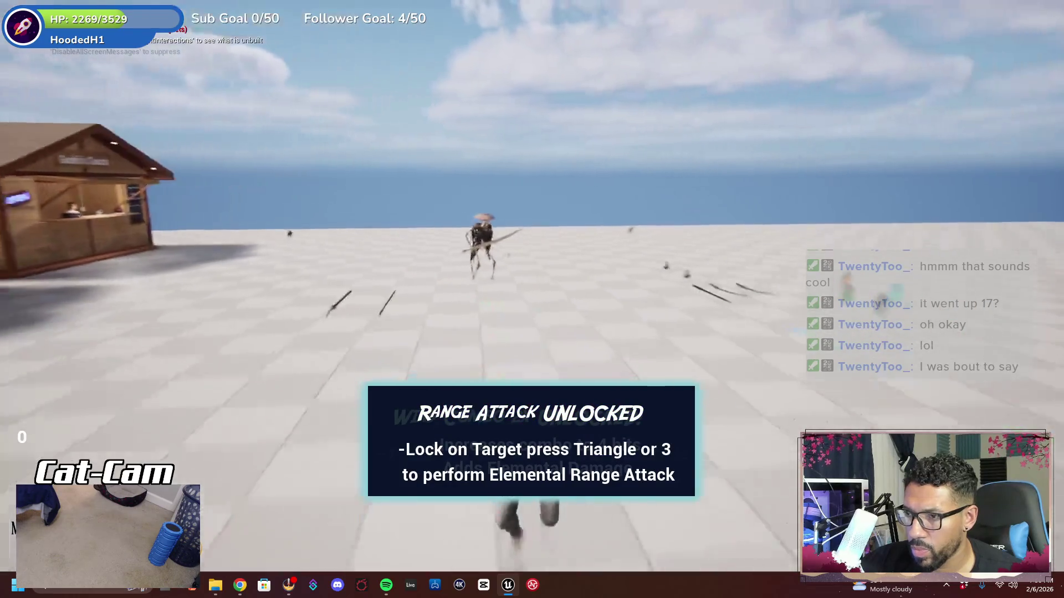
key(w)
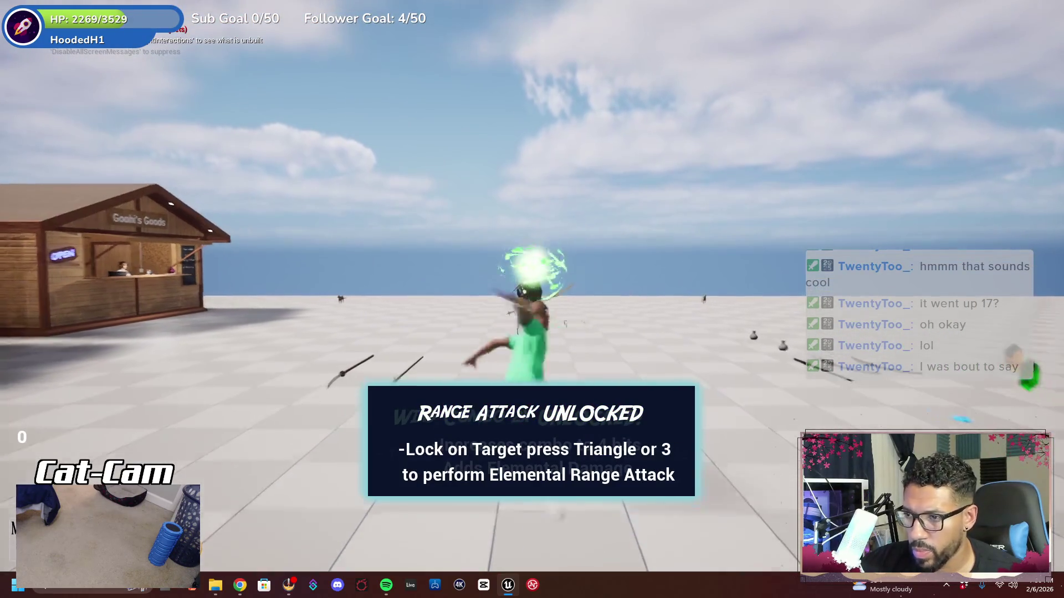
key(3)
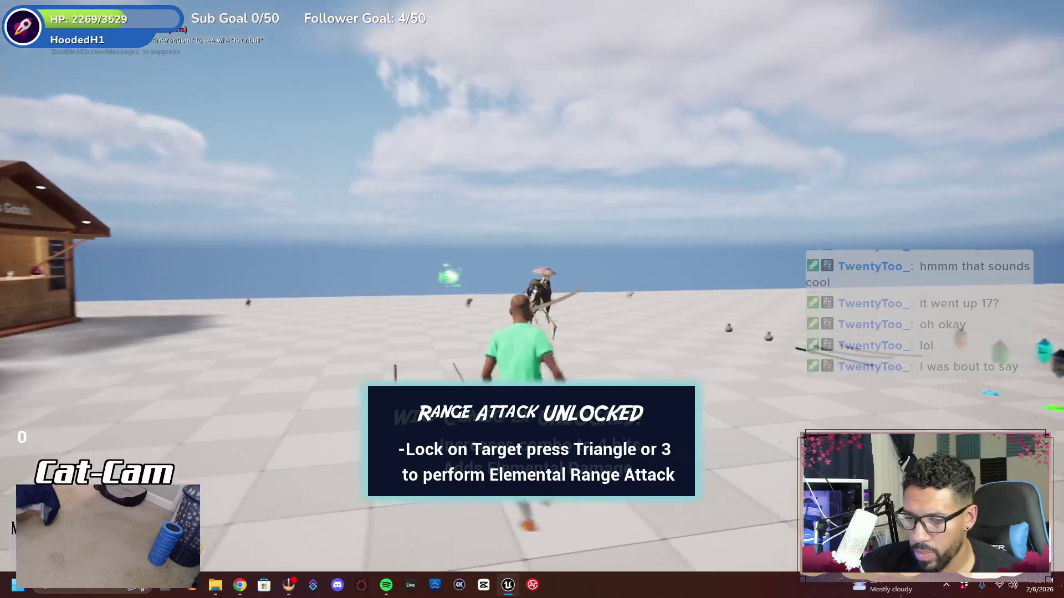
key(w)
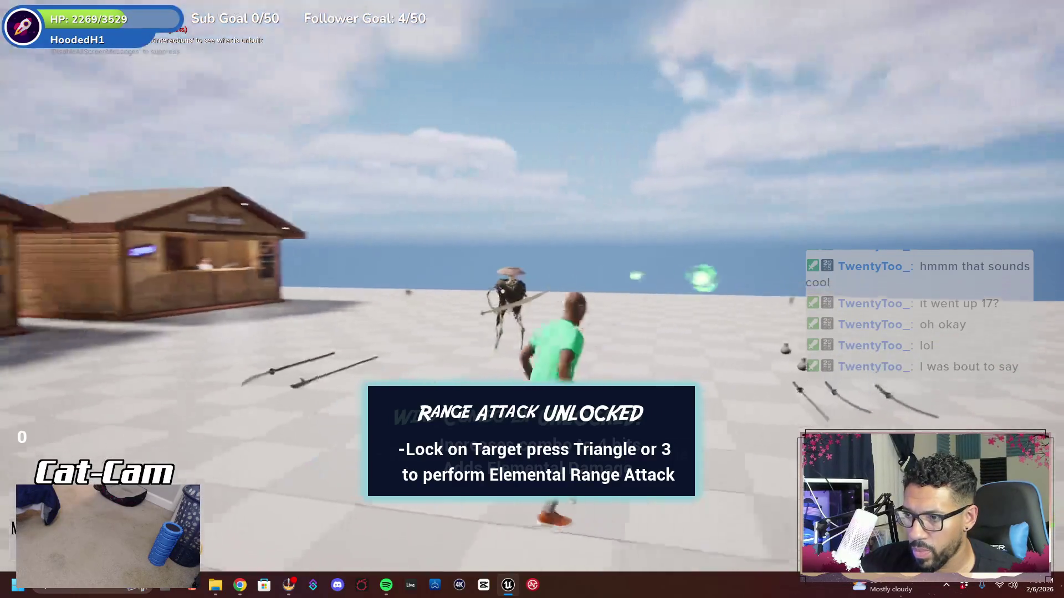
key(w)
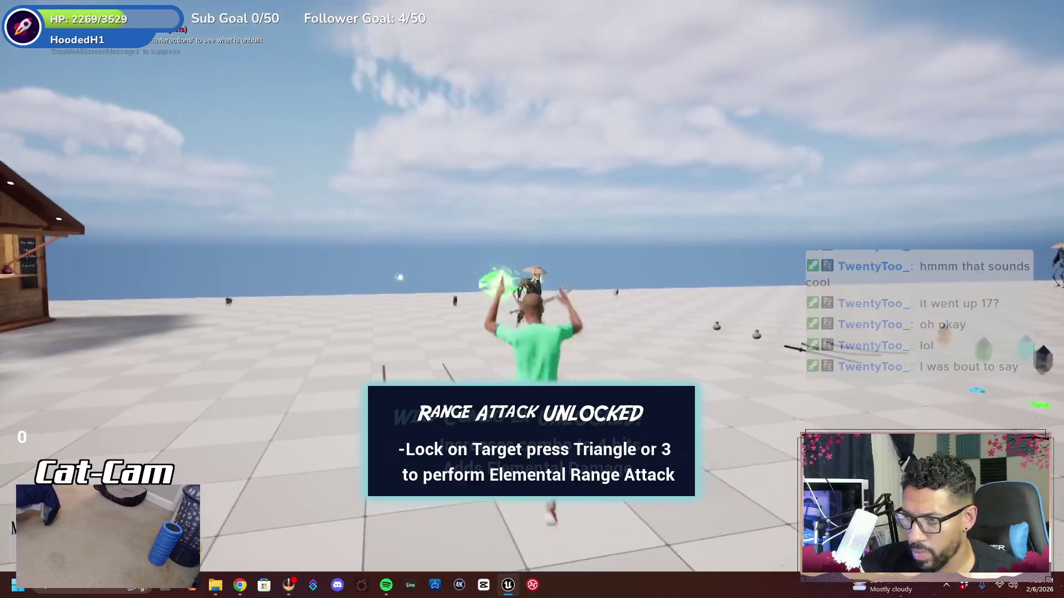
key(w)
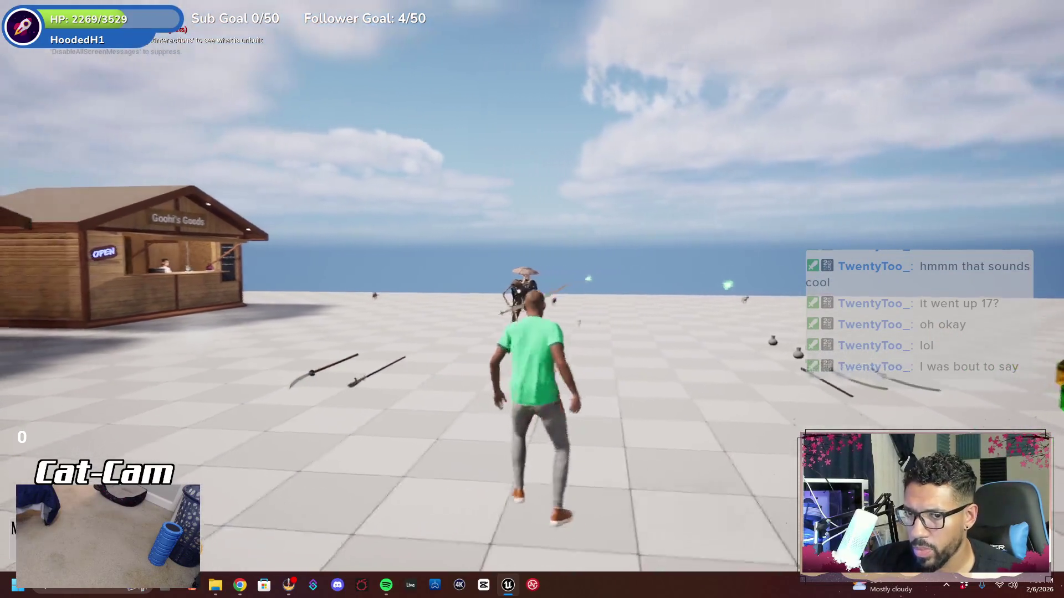
key(w)
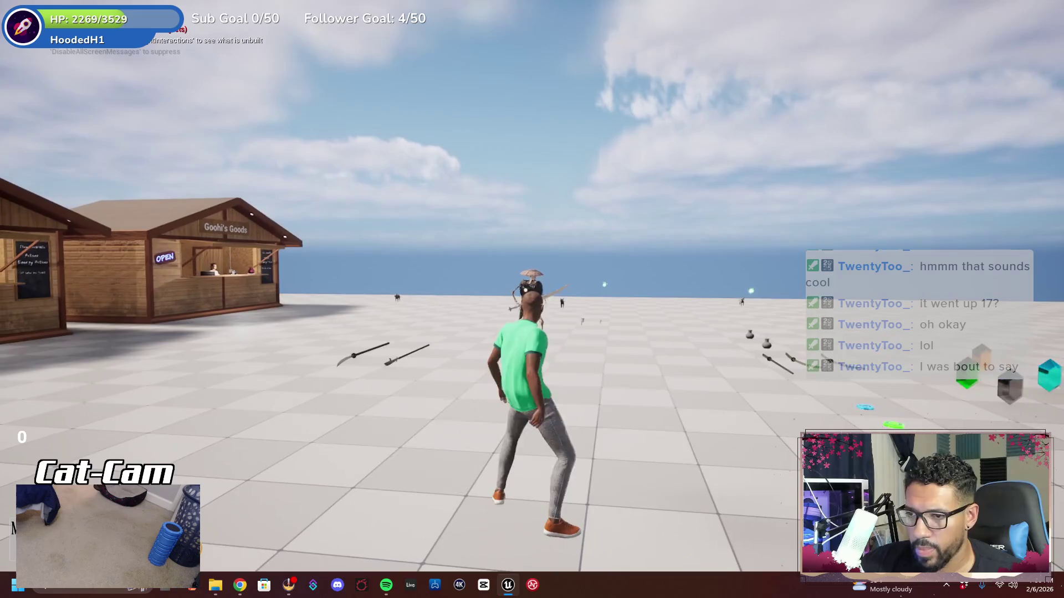
key(w)
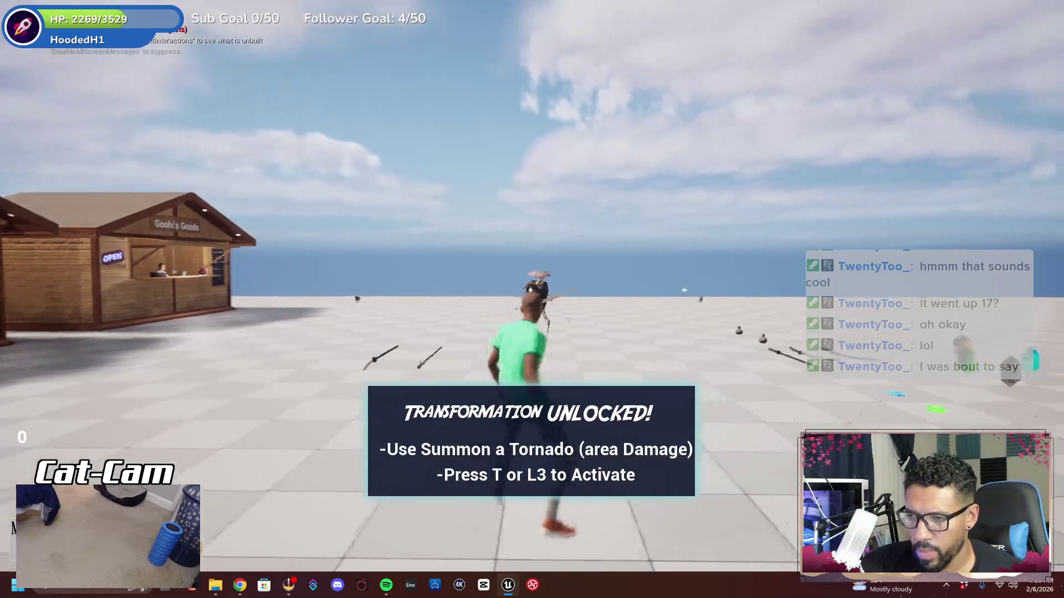
key(Escape)
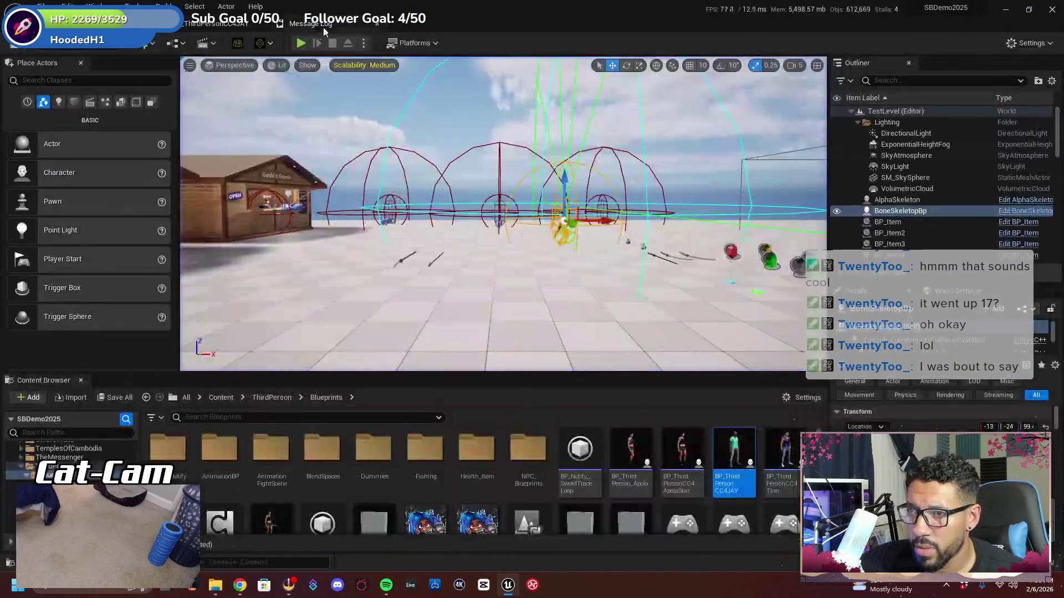
Replay and trigger the tornado transformation again, then end it and start a new play test
key(alt+p)
key(w)
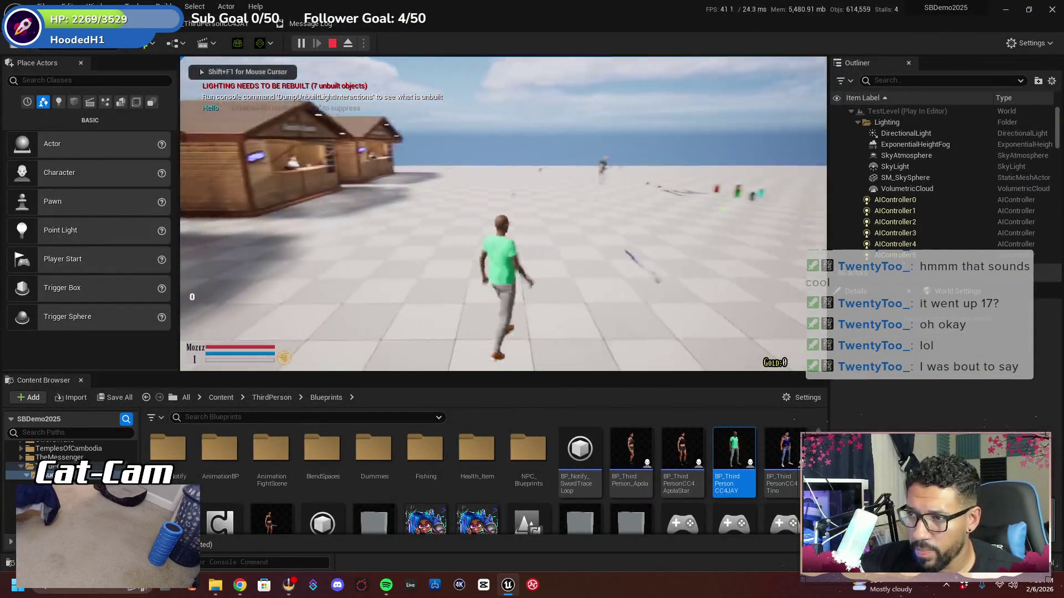
key(e)
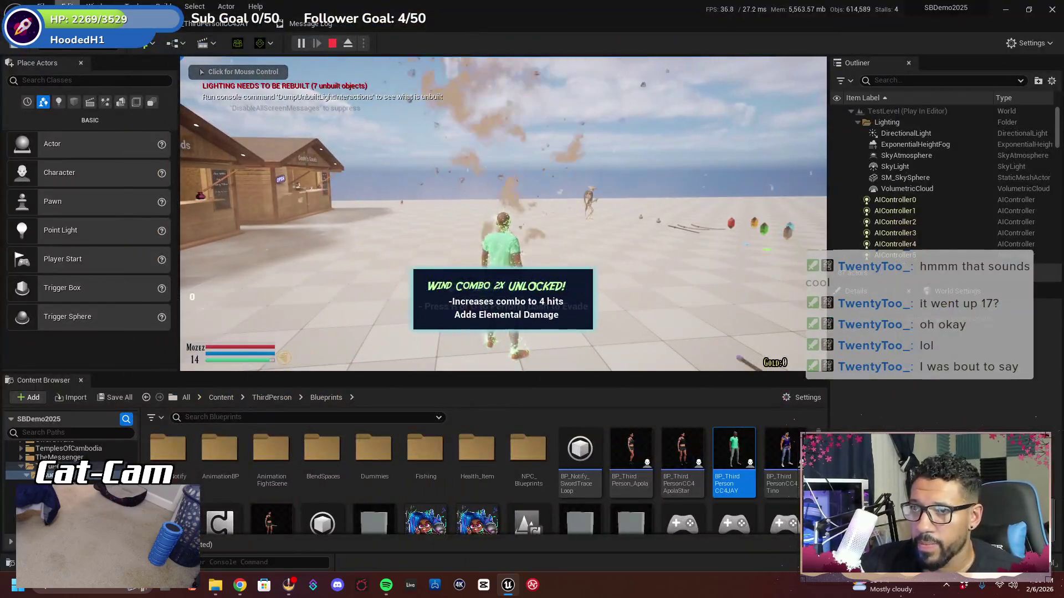
click(189, 29)
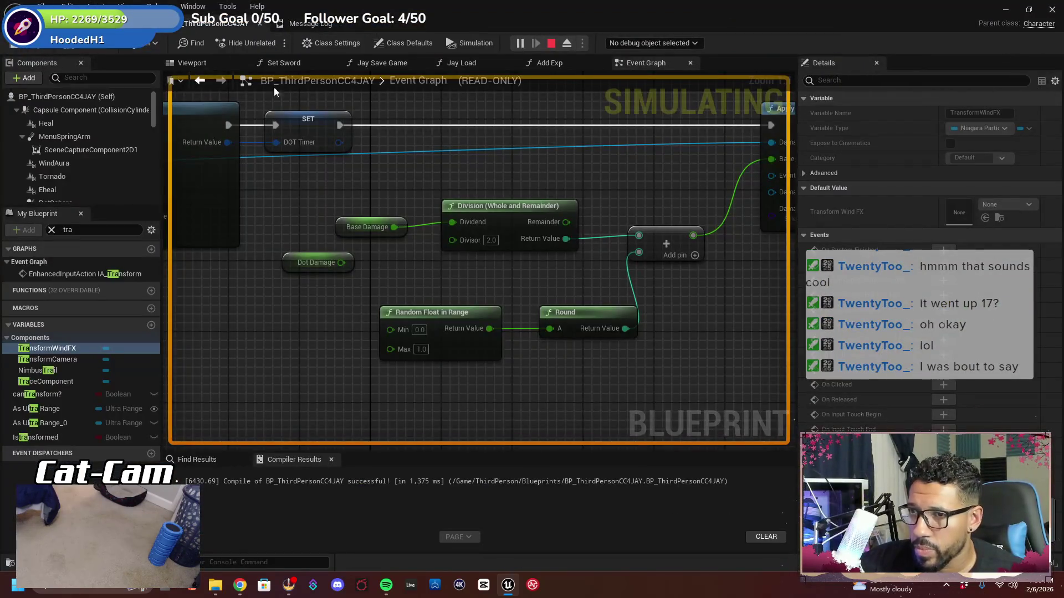
key(Escape)
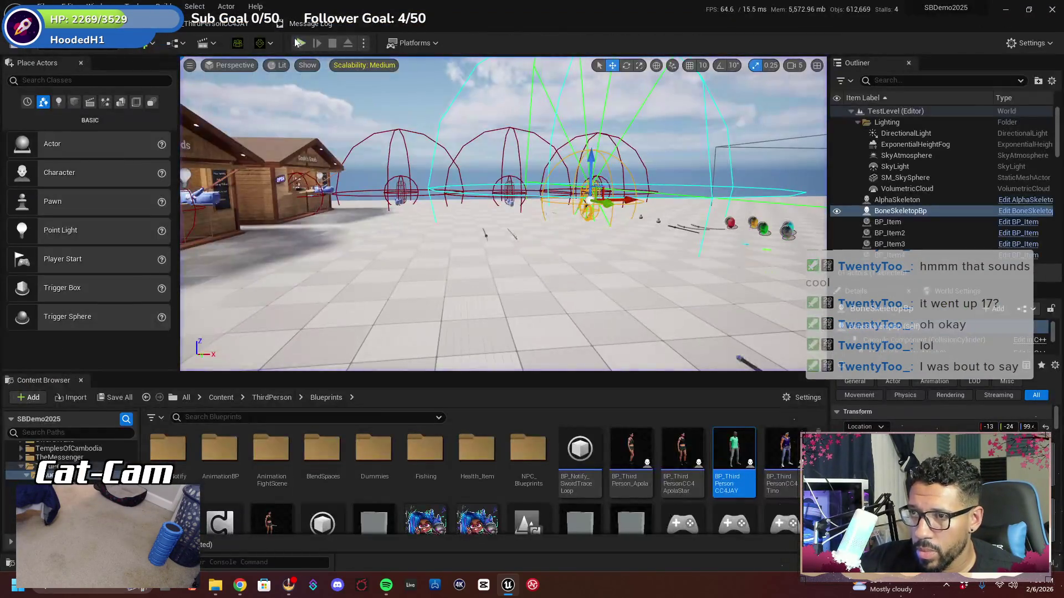
click(301, 43)
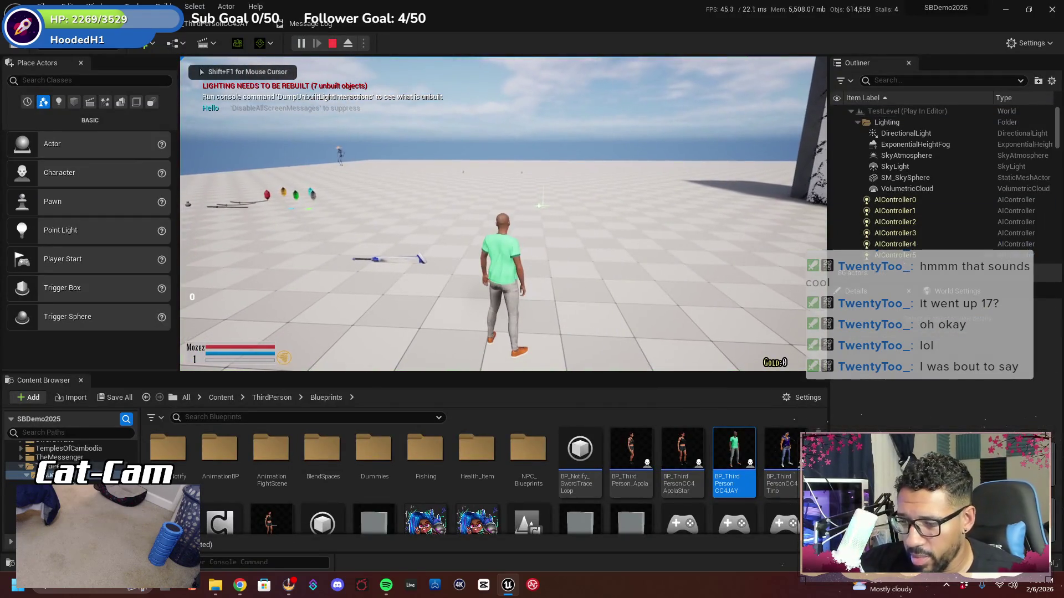
Play fullscreen, transform into the tornado and defeat the Undead Samurai, then stop the session
key(F11)
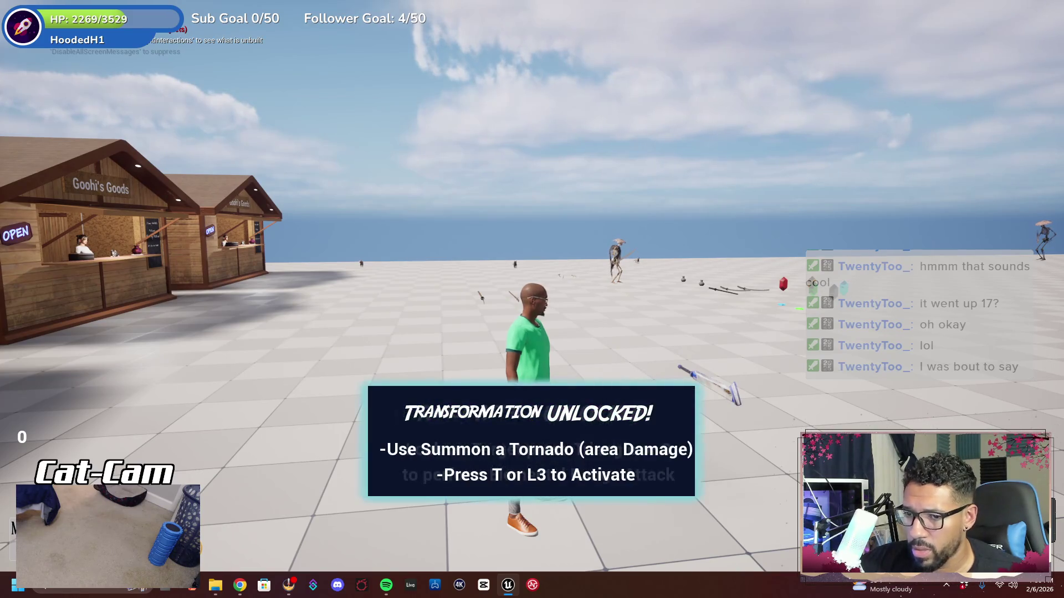
key(Tab)
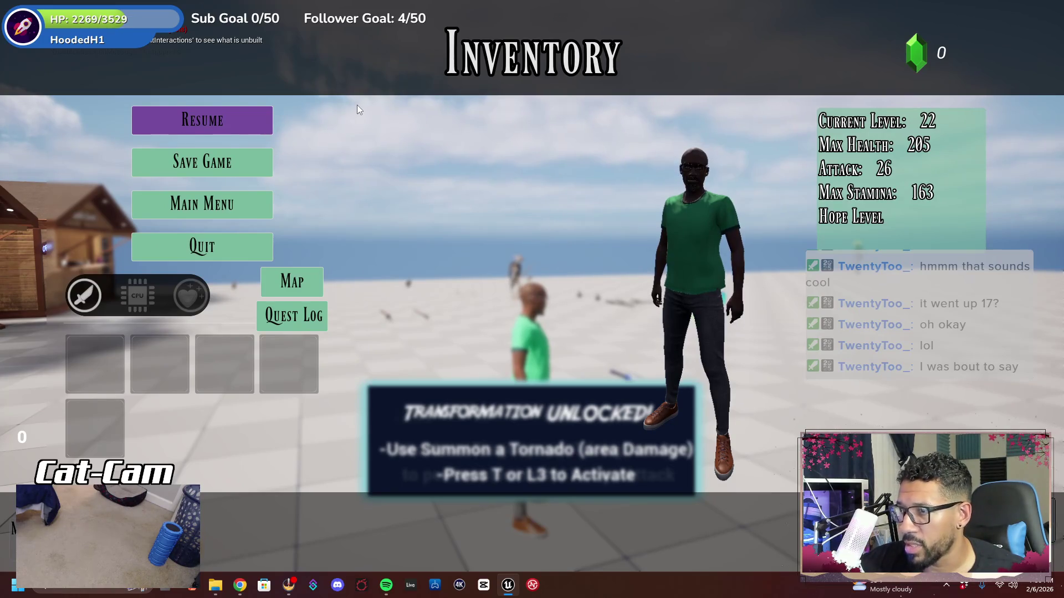
key(Tab)
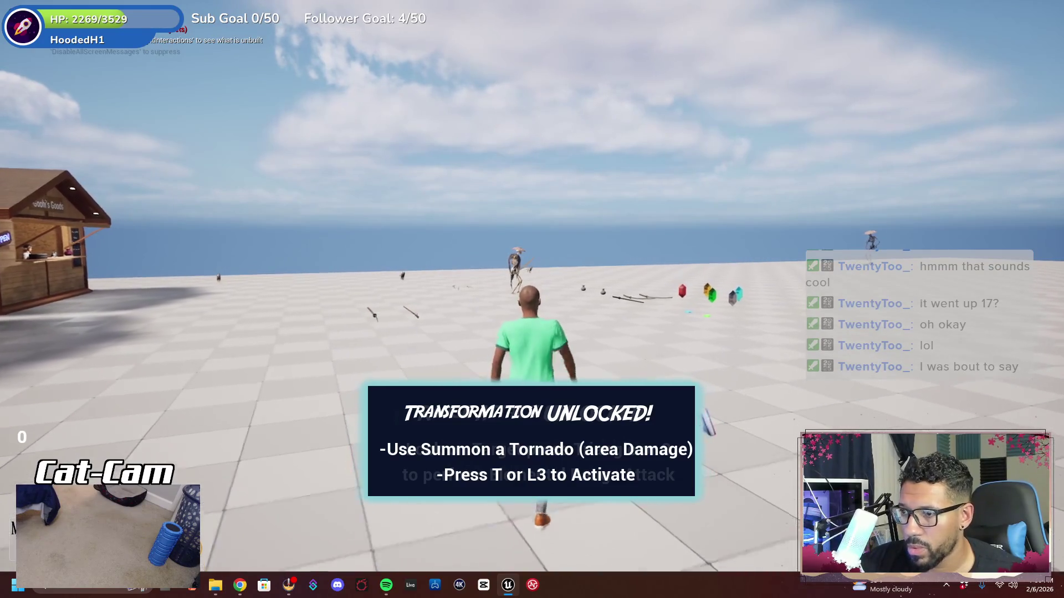
key(w)
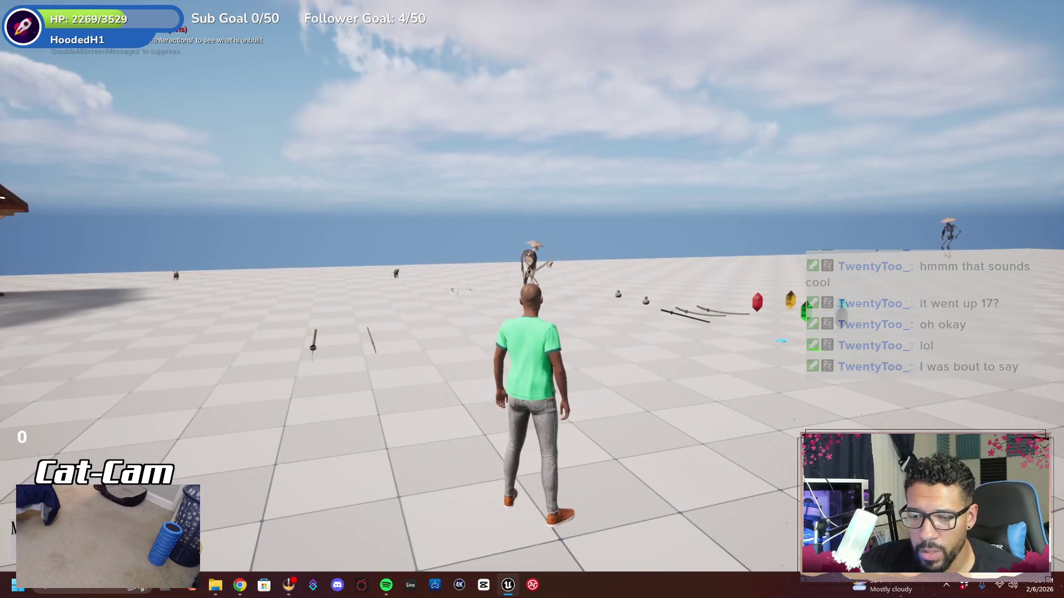
key(f)
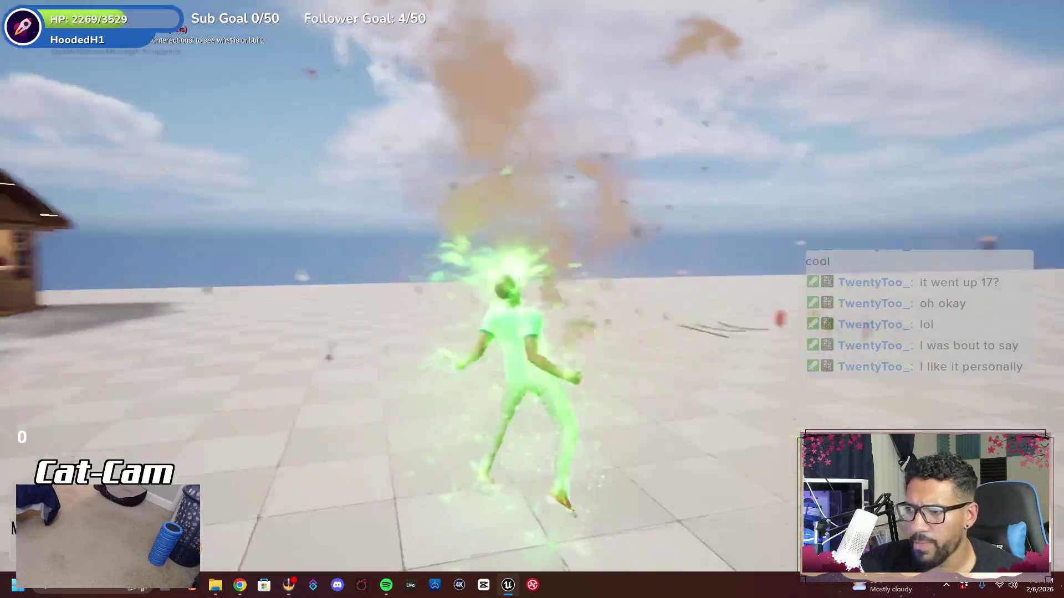
key(w)
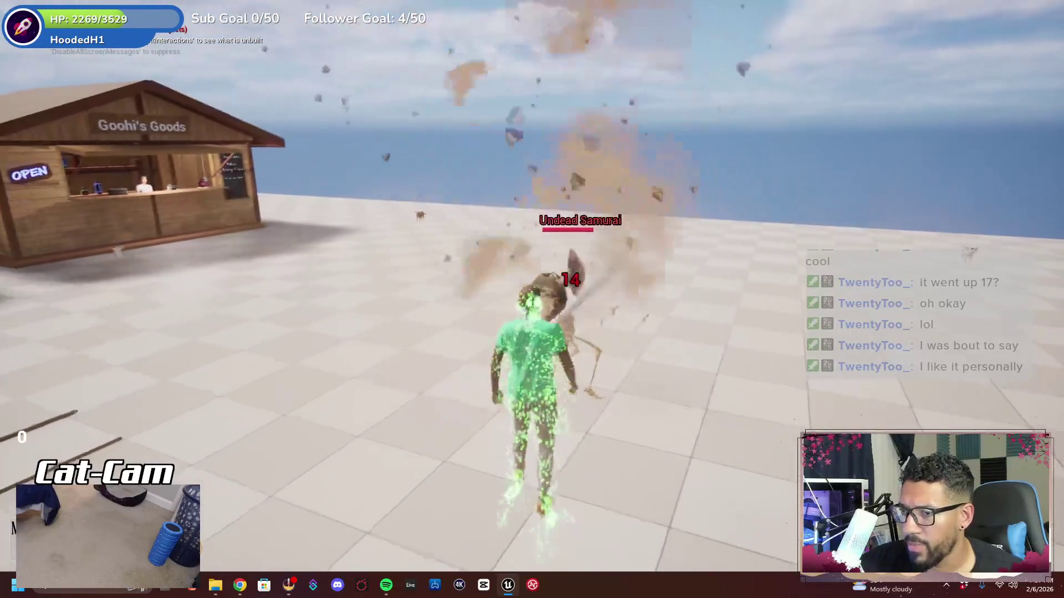
key(e)
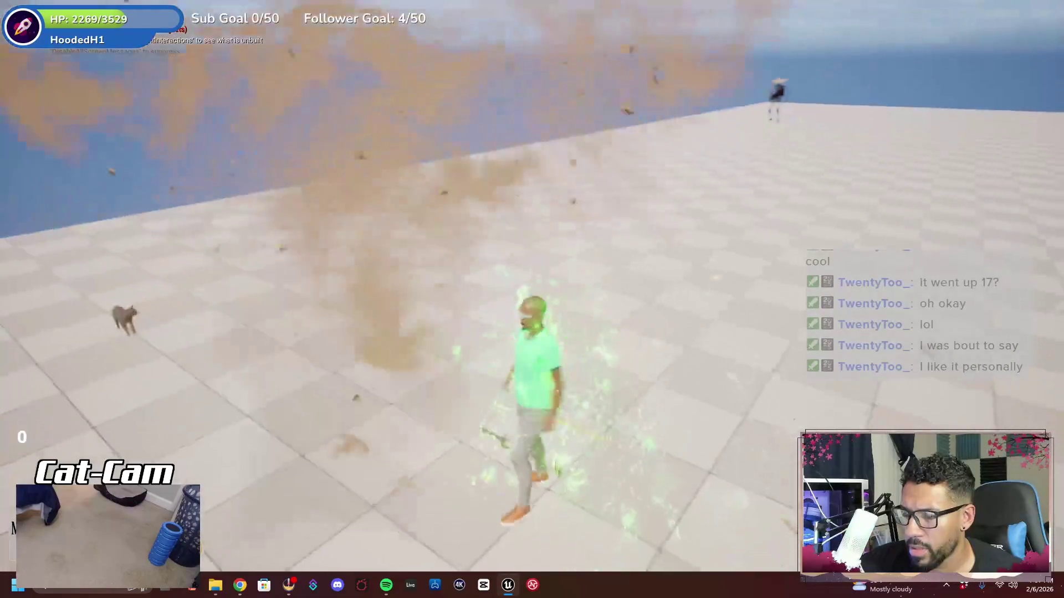
key(w)
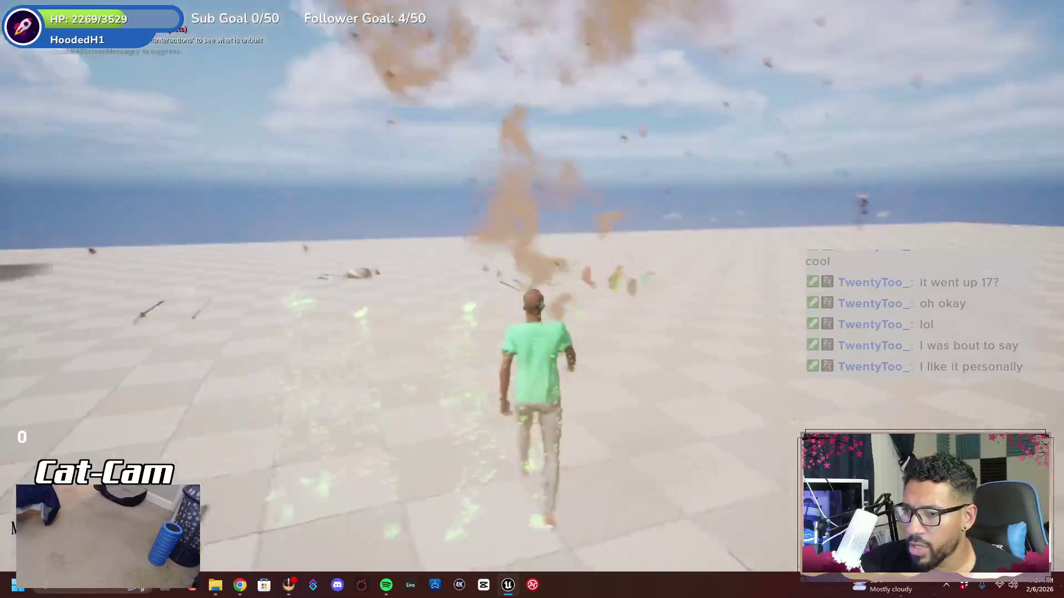
key(Escape)
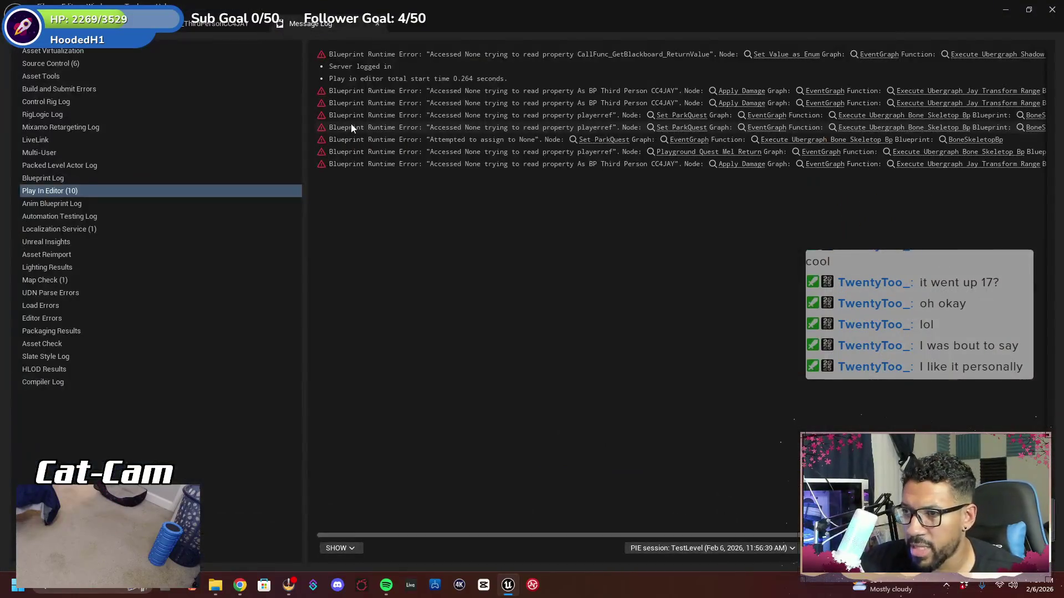
Start a fullscreen play session and equip the Soul Reaper from the inventory
click(257, 47)
click(301, 44)
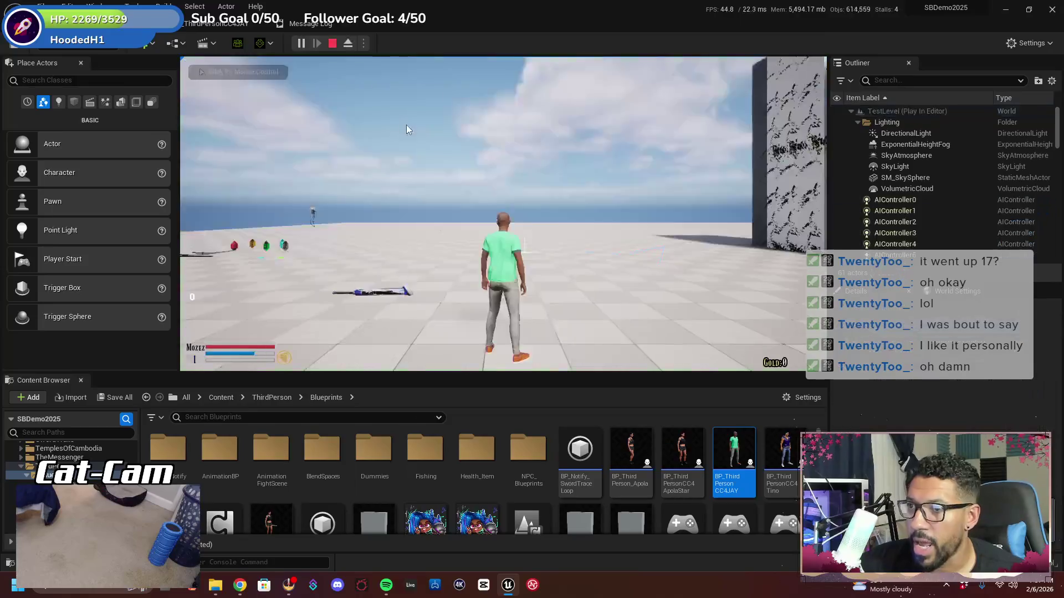
key(F11)
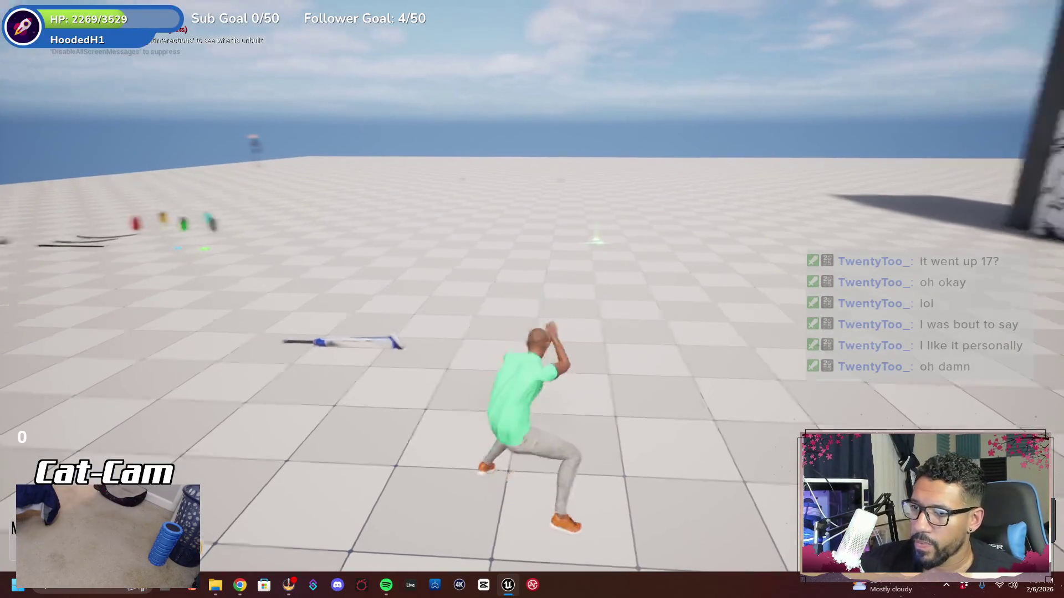
key(w)
key(w)
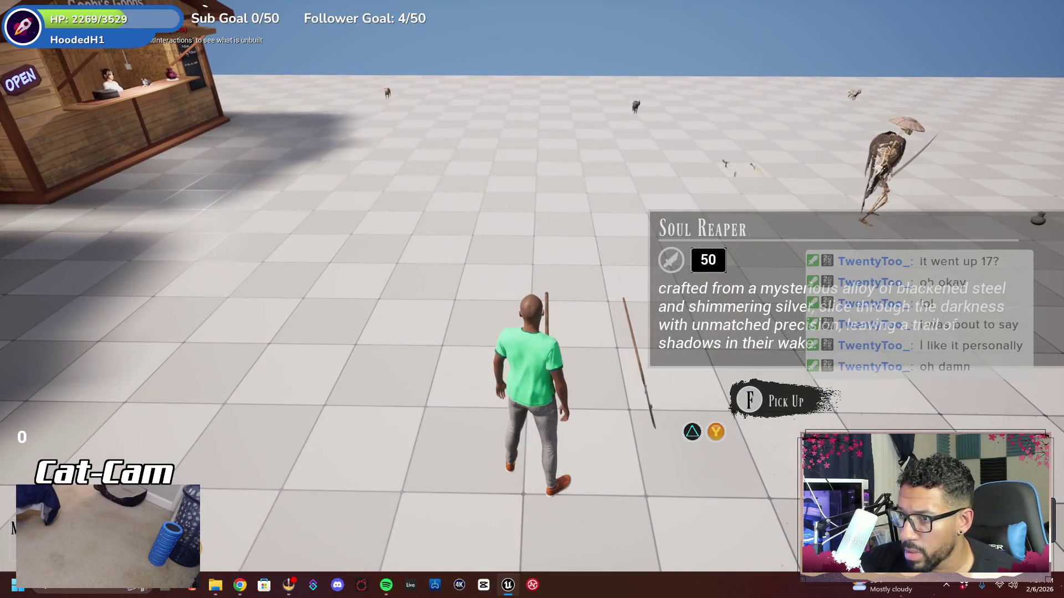
key(s)
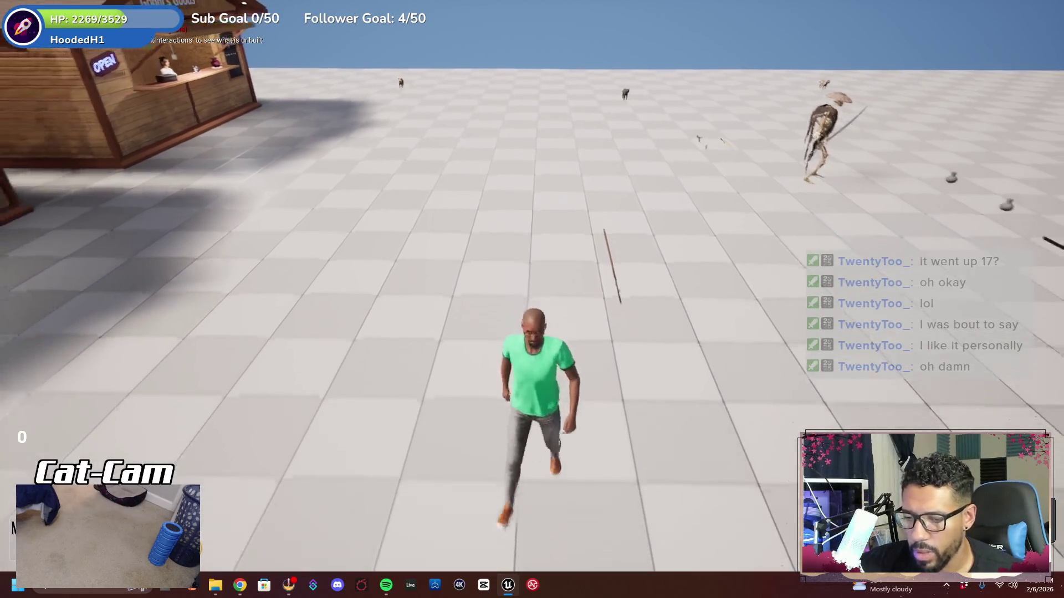
key(i)
click(105, 362)
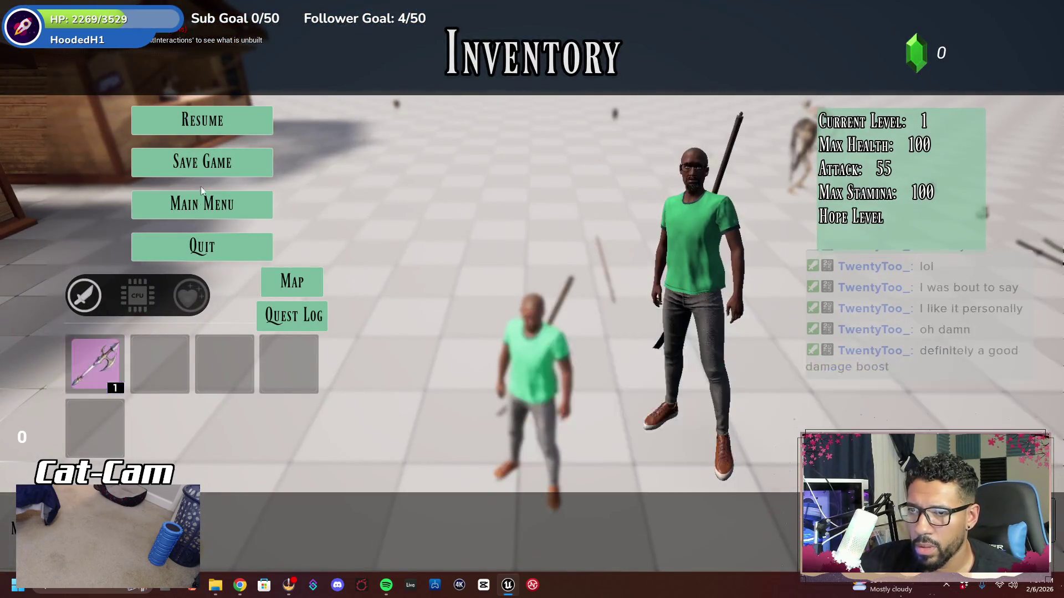
click(241, 127)
Strike the enemy with the Soul Reaper's energy burst, then stop play and return to the level editor
key(w)
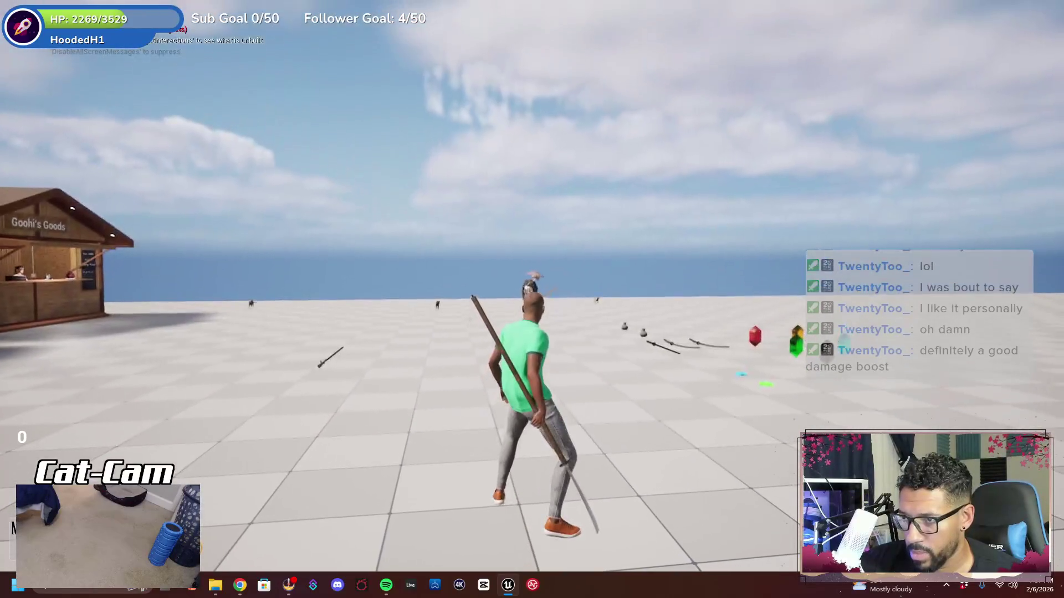
click(532, 299)
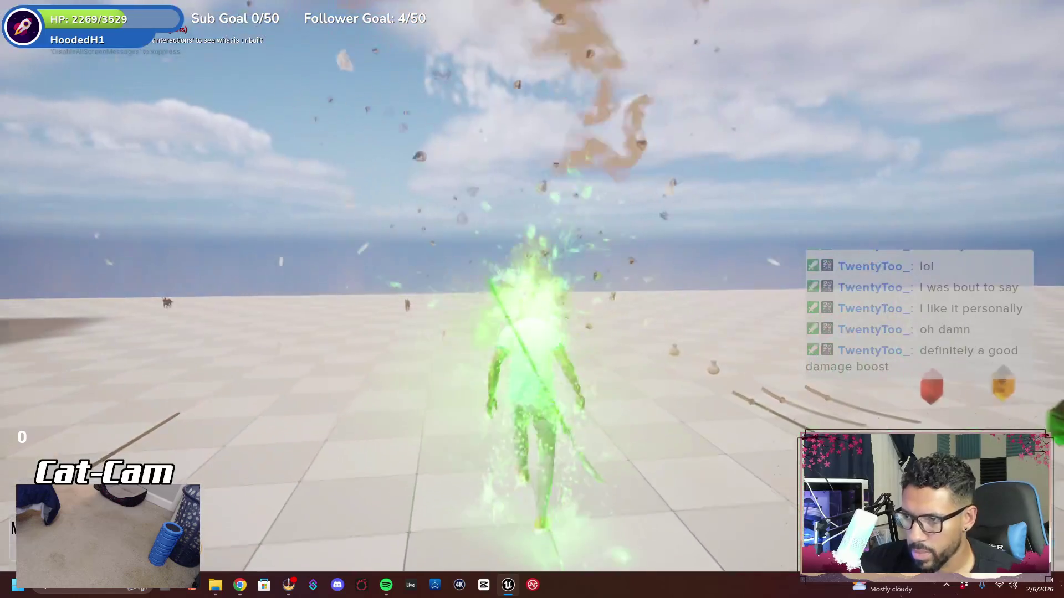
click(532, 299)
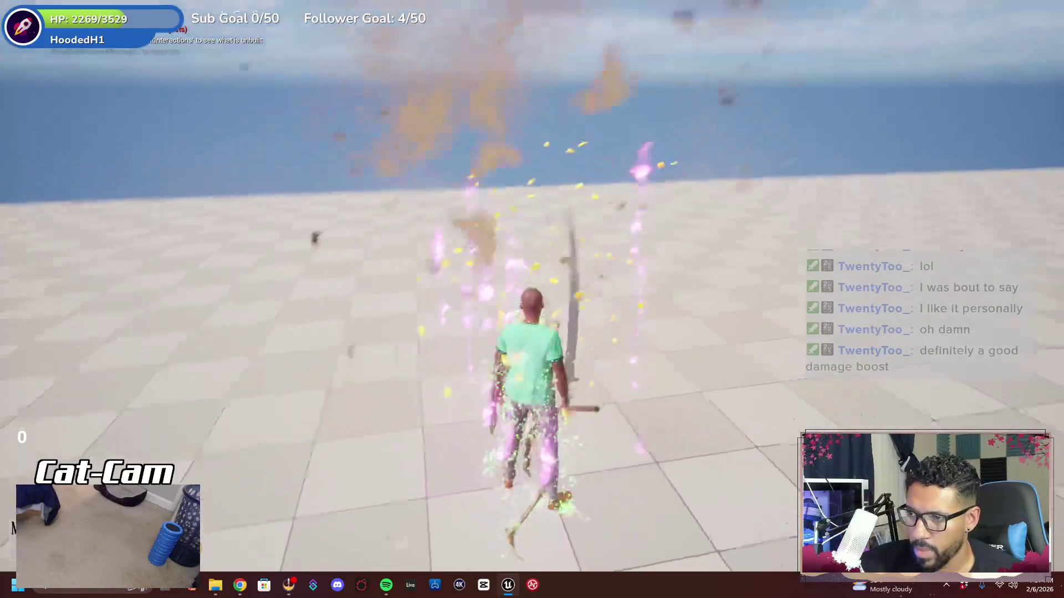
key(w)
key(w)
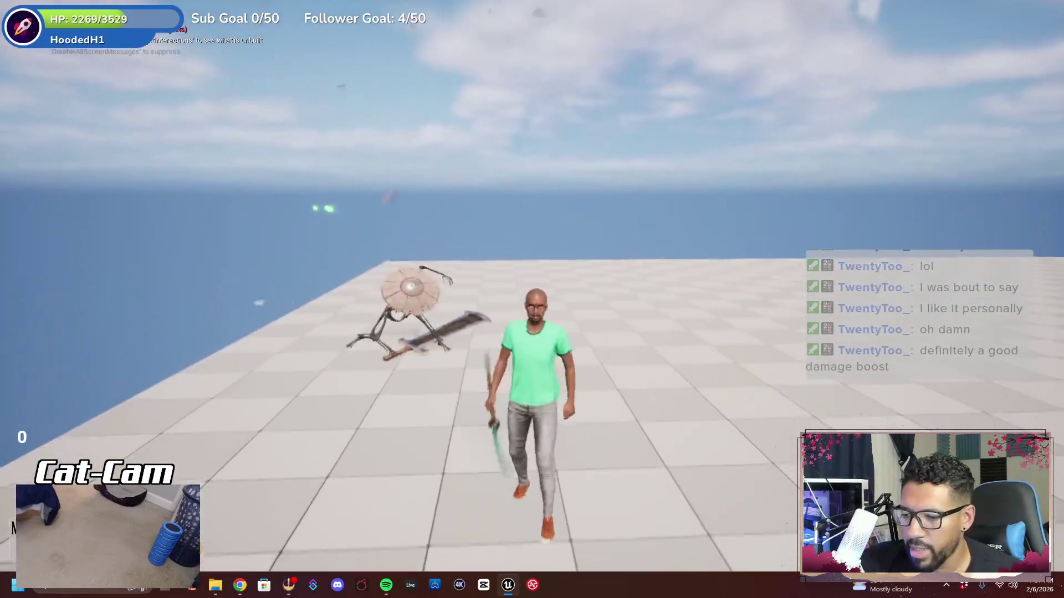
key(Escape)
click(207, 33)
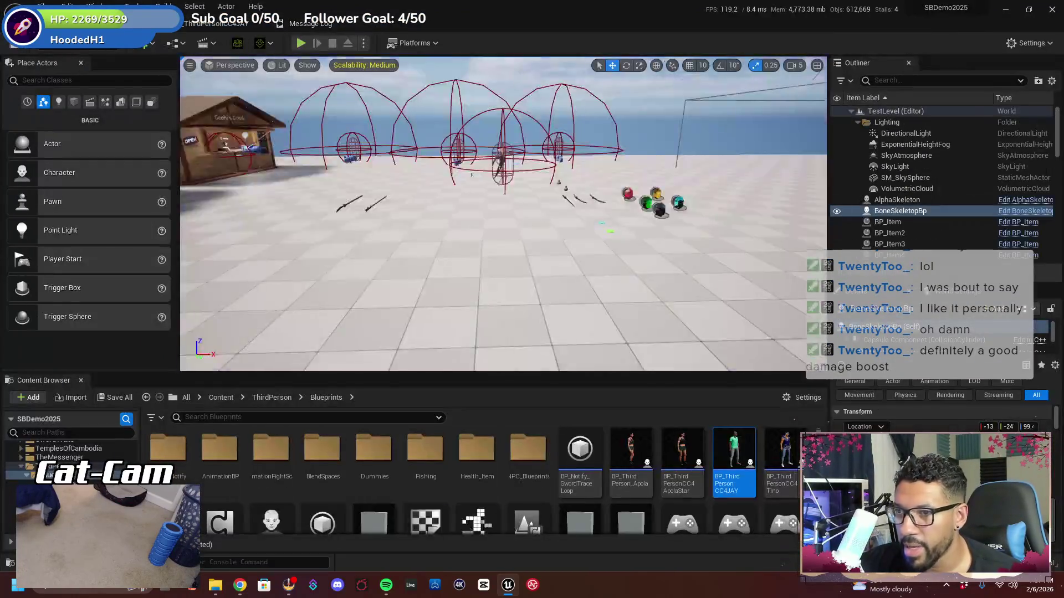
Play fullscreen, pick up the dropped spear and check it in the inventory, then stop
key(alt+p)
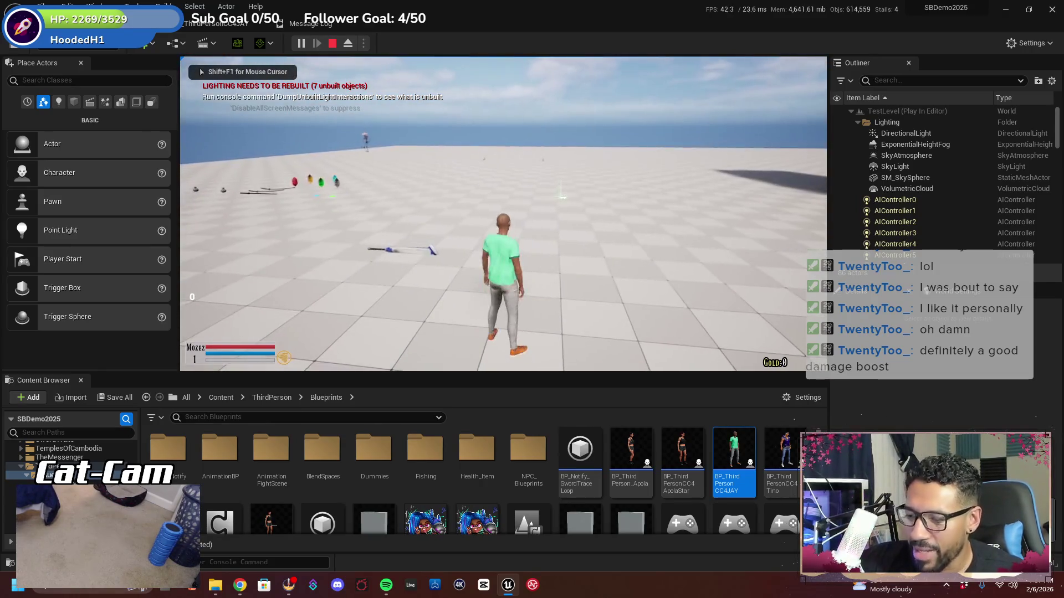
key(F11)
key(w)
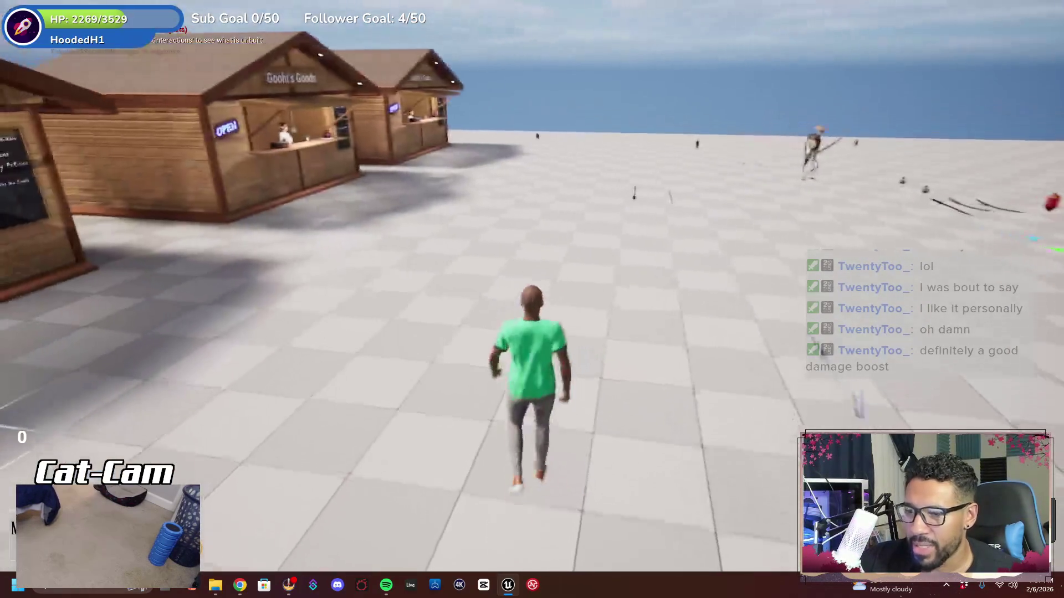
key(w)
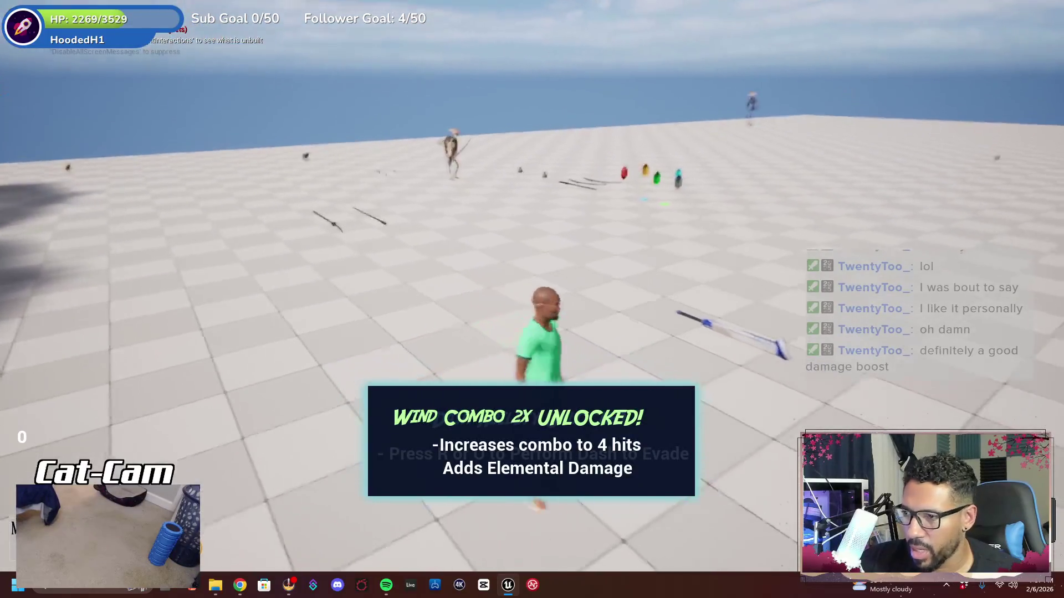
key(w)
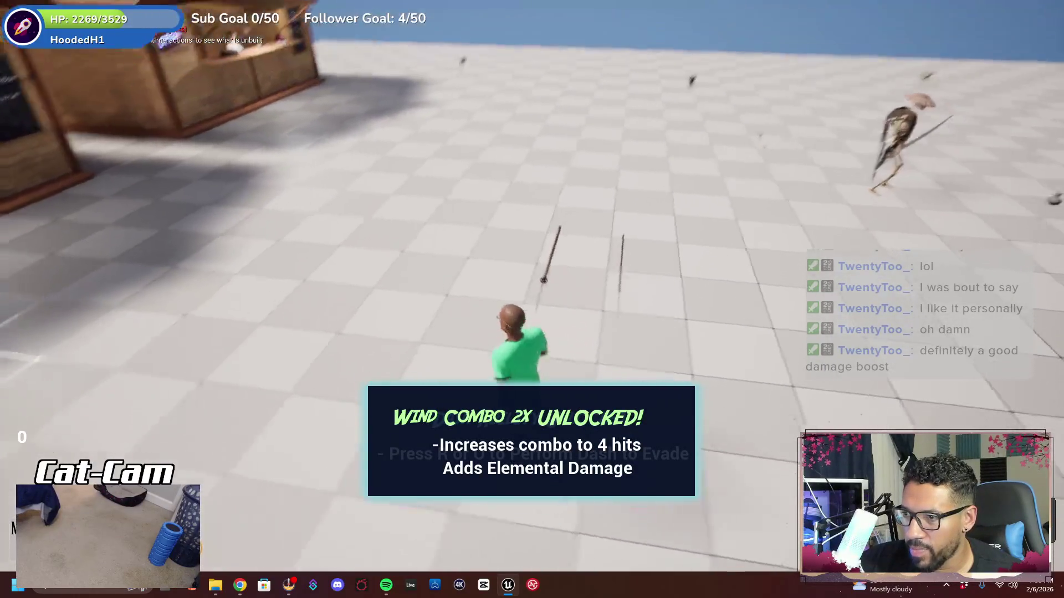
key(w)
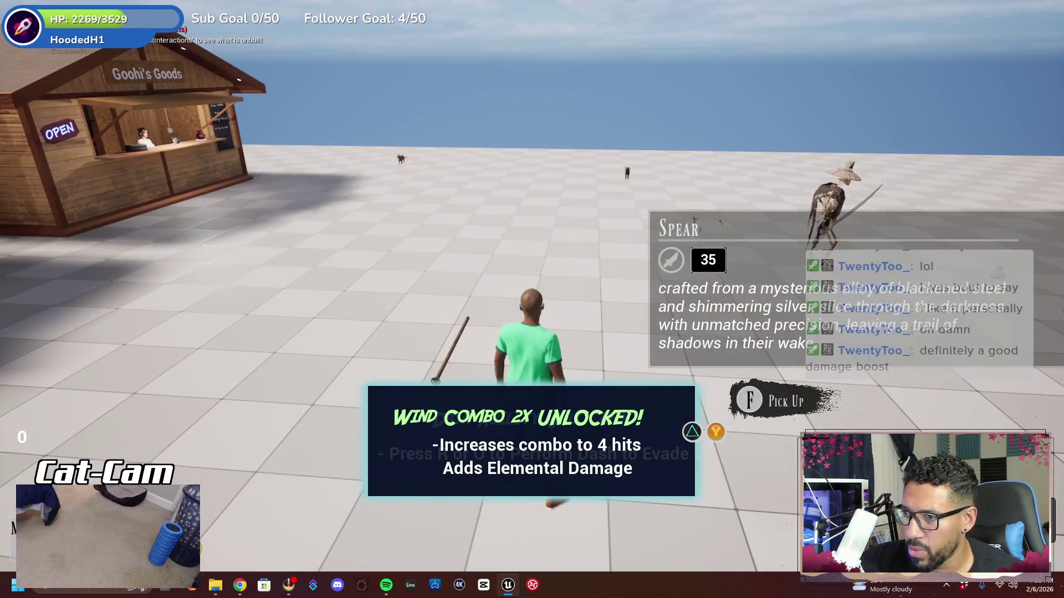
key(f)
key(i)
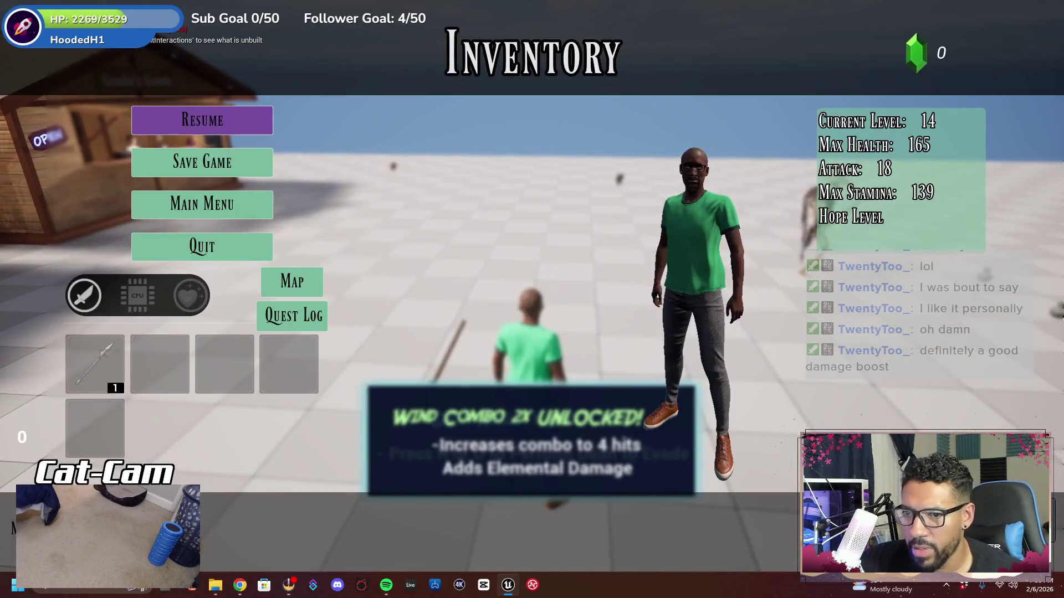
mouse_move(100, 360)
key(i)
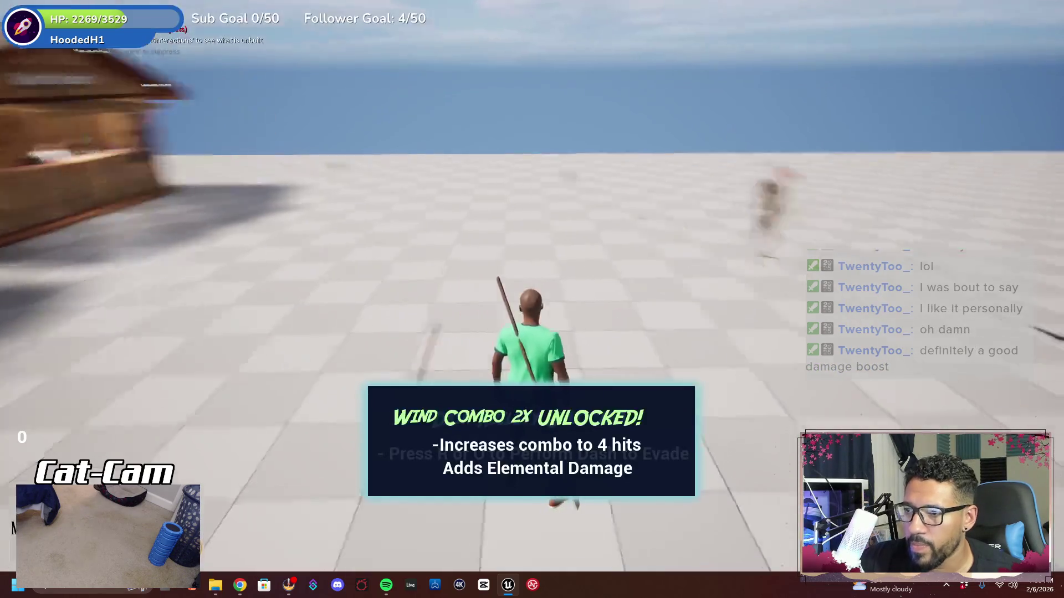
key(w)
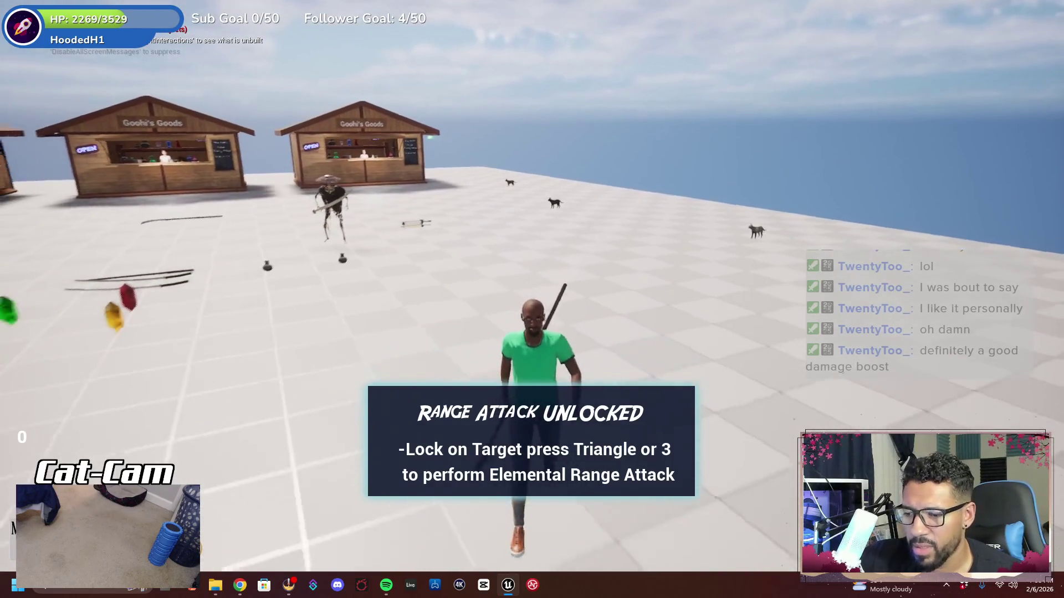
key(Escape)
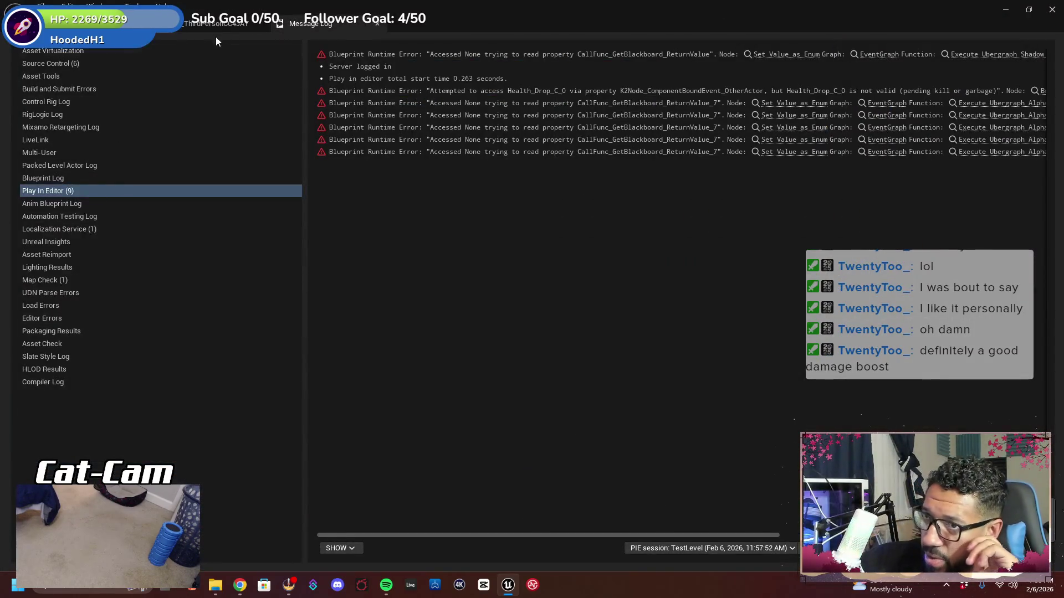
Change the Division node's divisor from 2.0 to 3.0
click(217, 25)
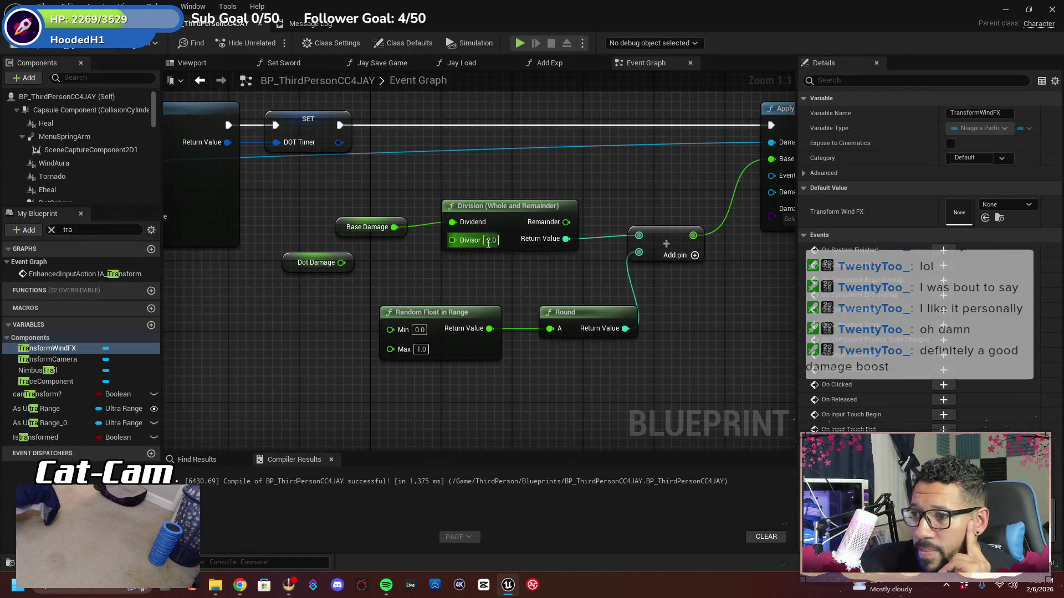
text(3)
key(Return)
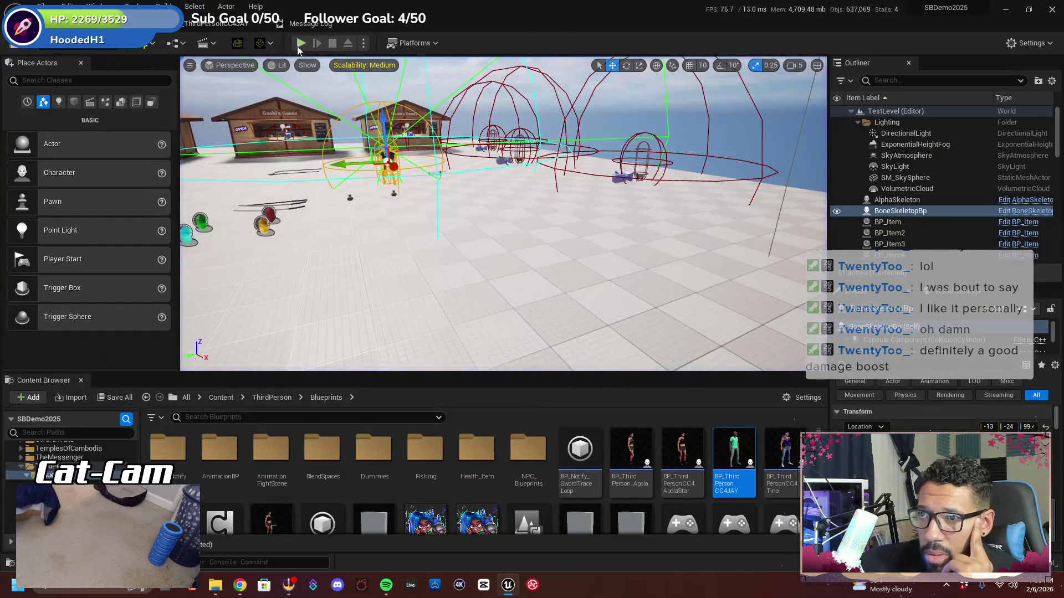
Play-test fullscreen, picking up the spear and triggering the transform tornado attack
click(301, 43)
key(F11)
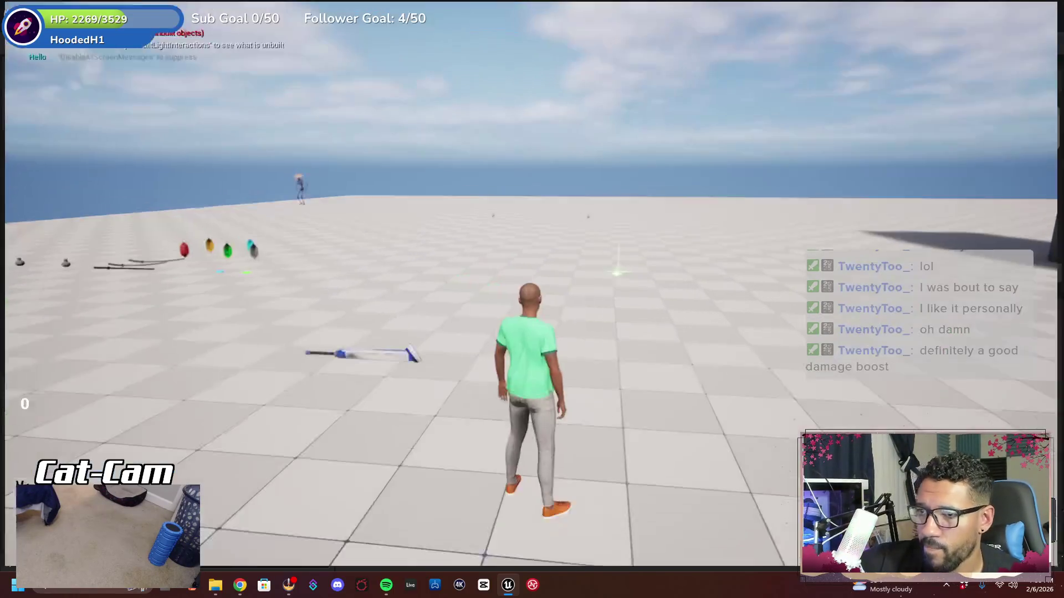
key(w)
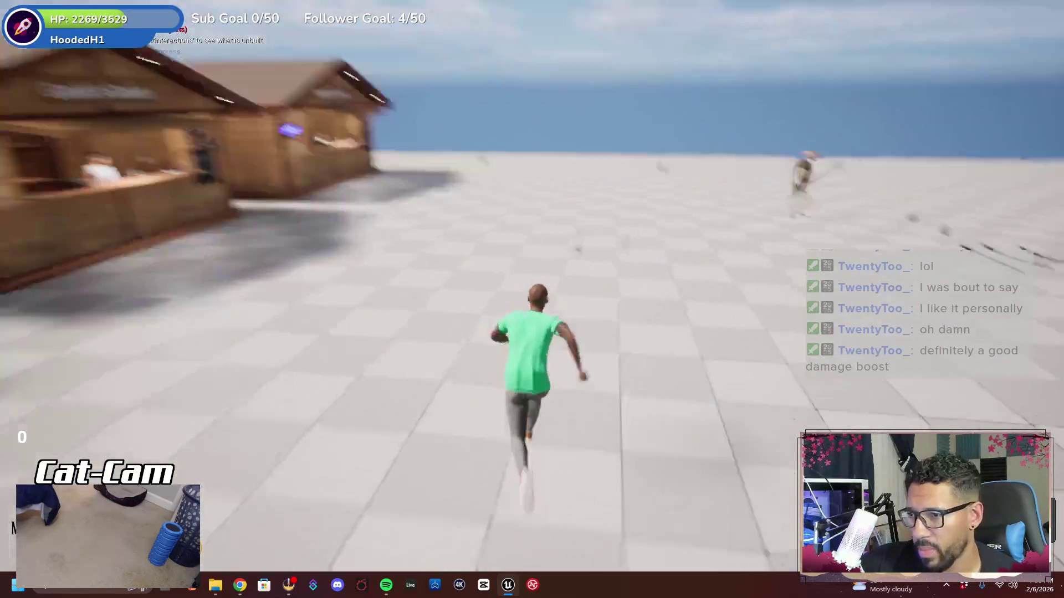
key(e)
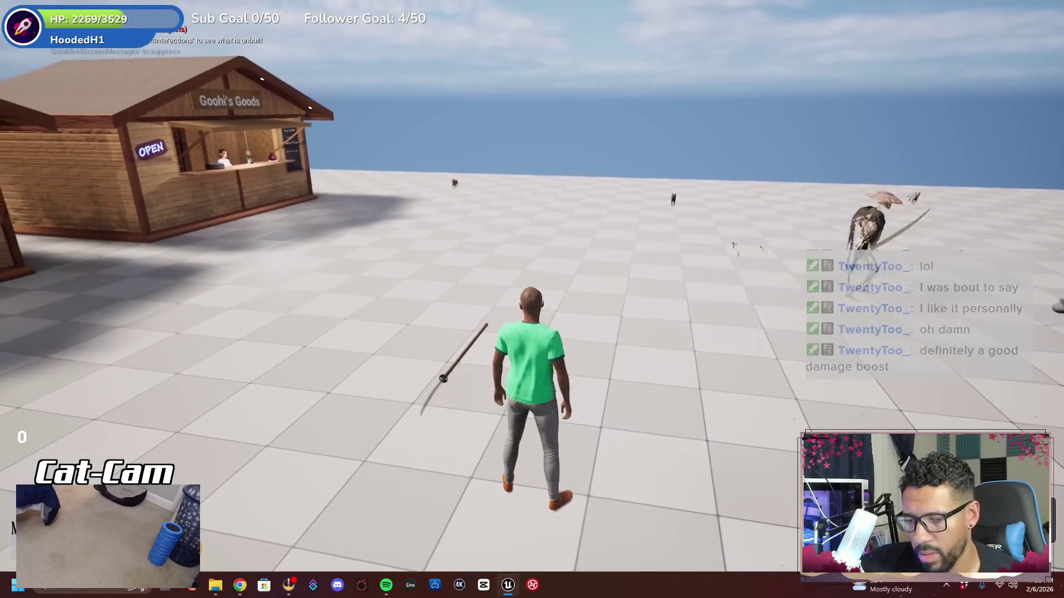
key(i)
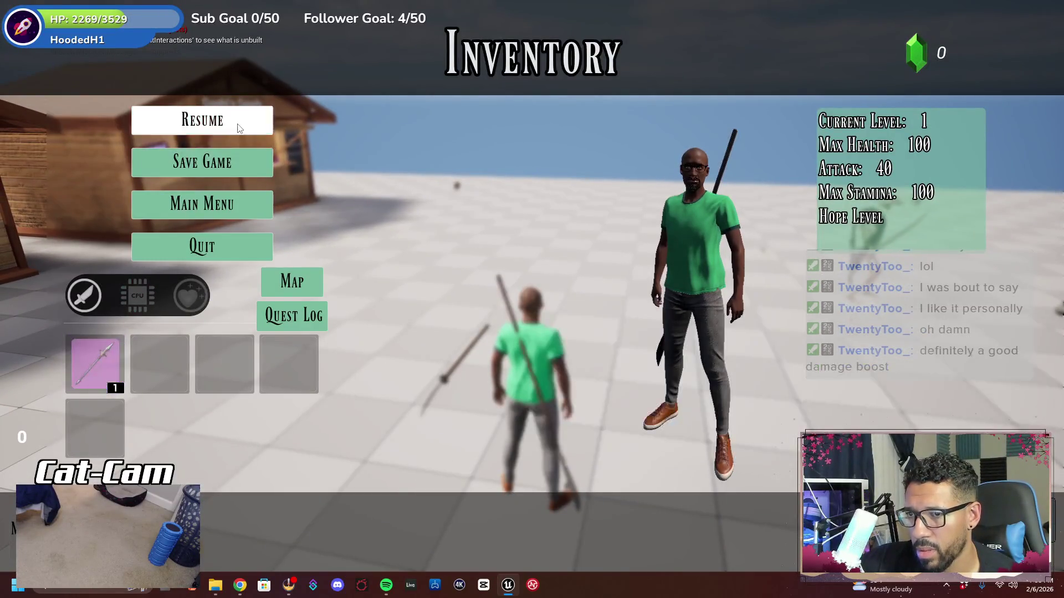
click(202, 120)
key(w)
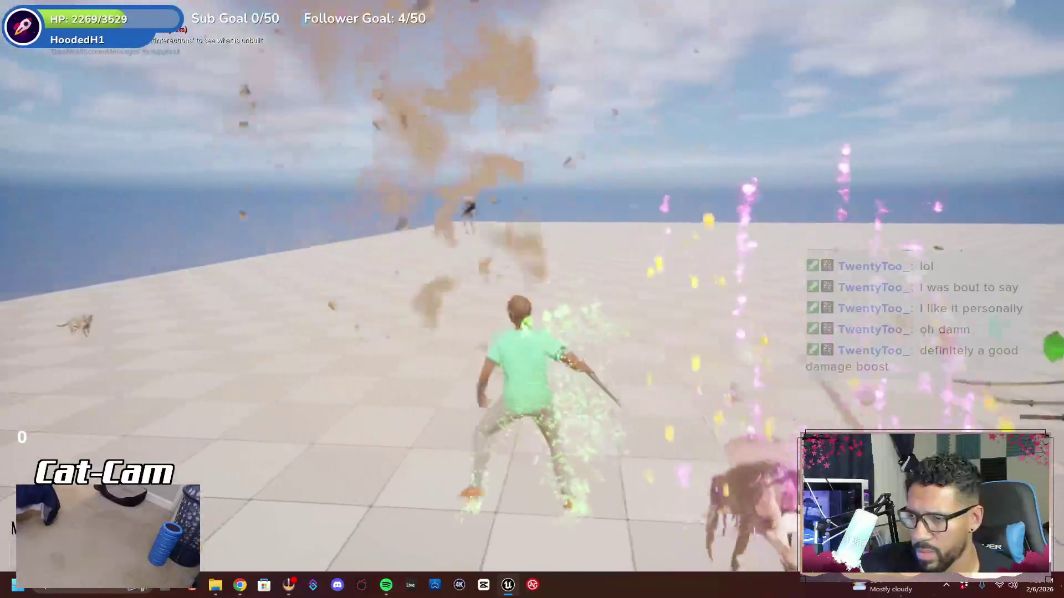
key(Escape)
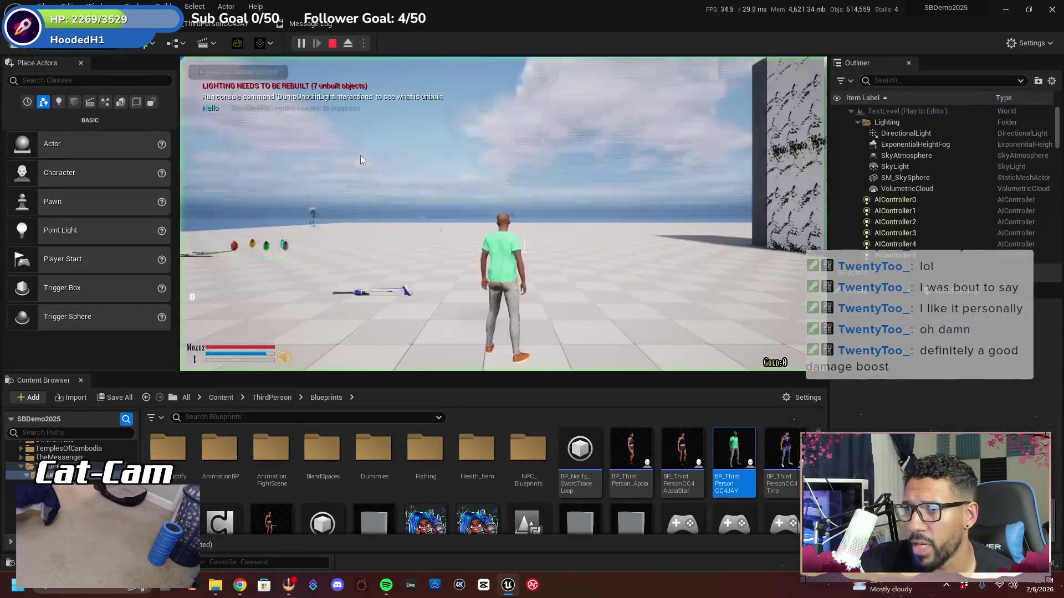
Equip the spear from the inventory, launch green energy attacks across the field, then stop play
key(F11)
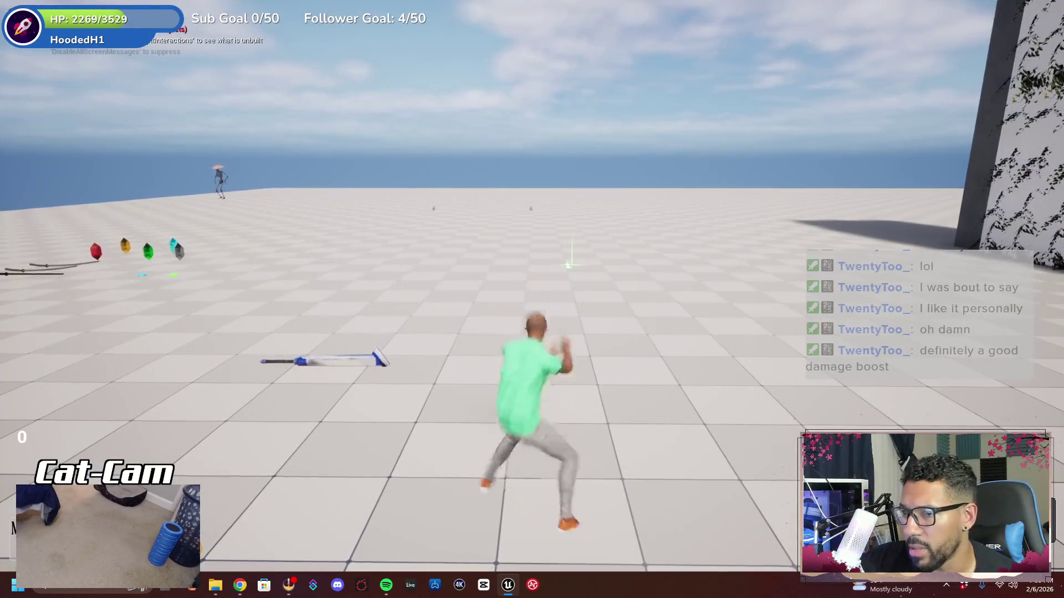
key(w)
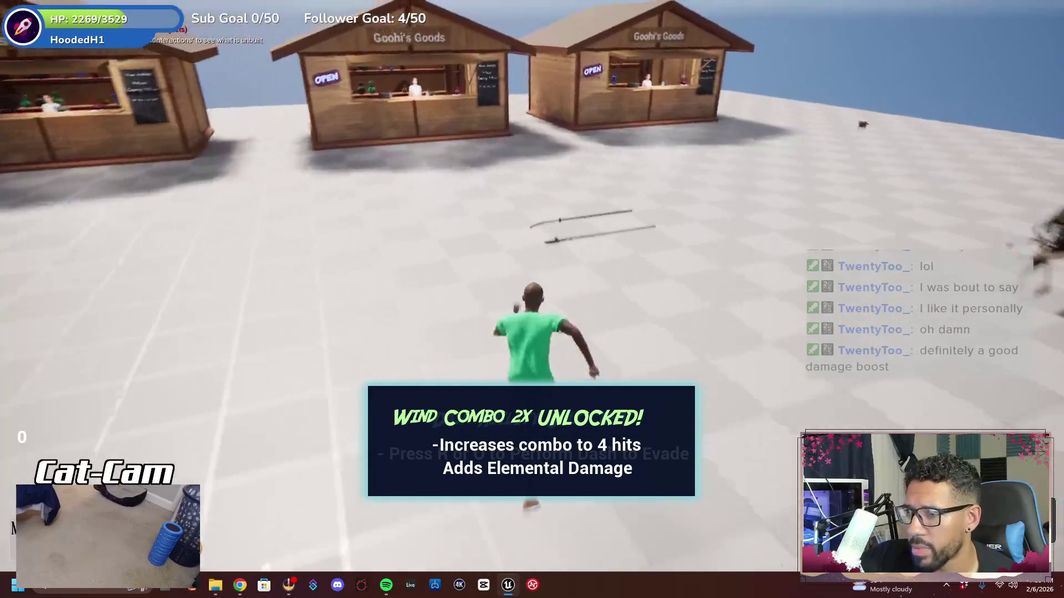
key(e)
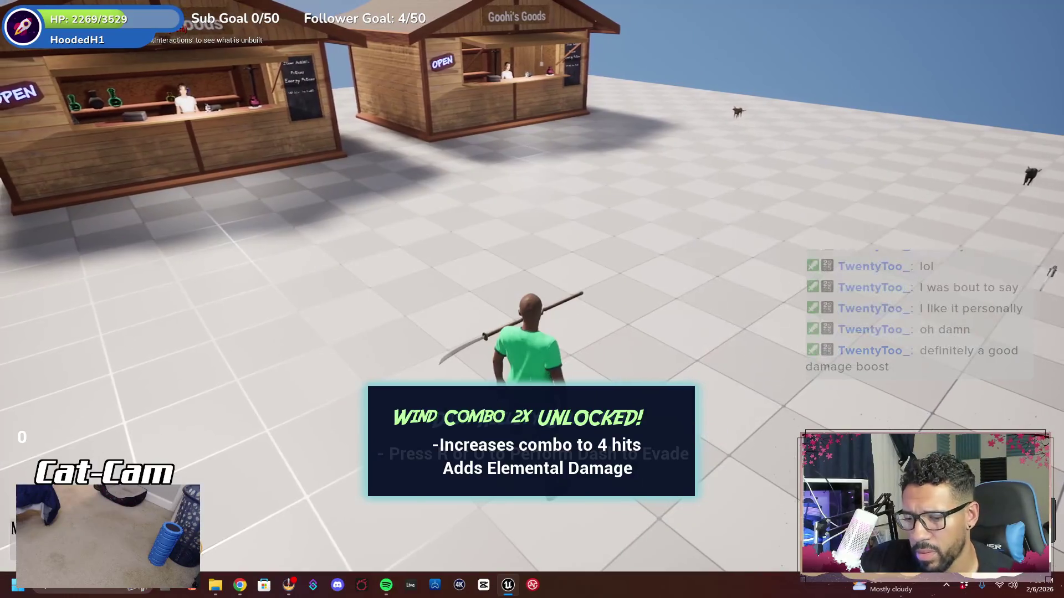
key(Tab)
click(106, 360)
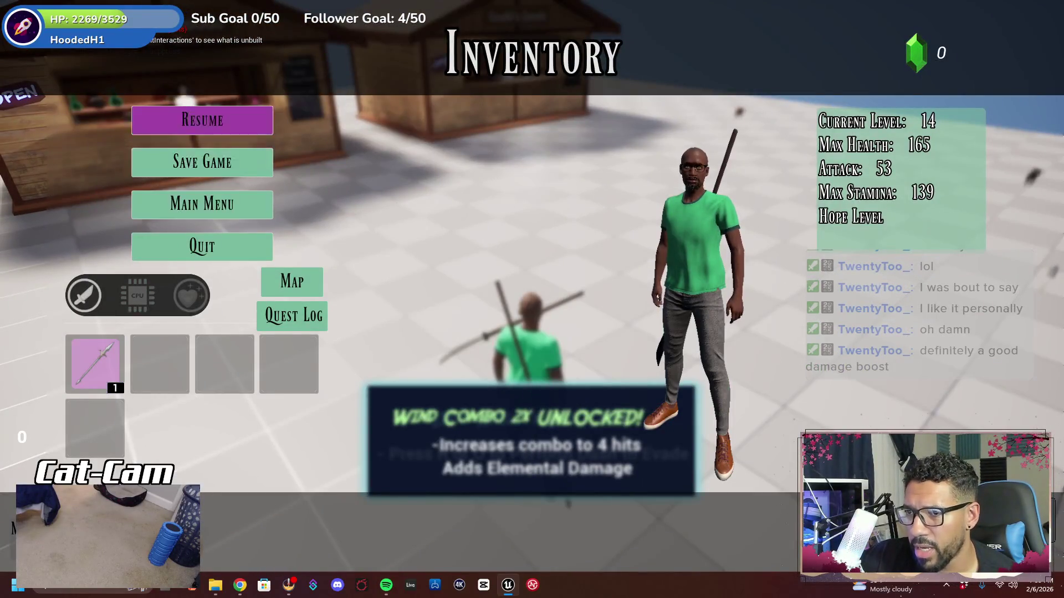
key(Tab)
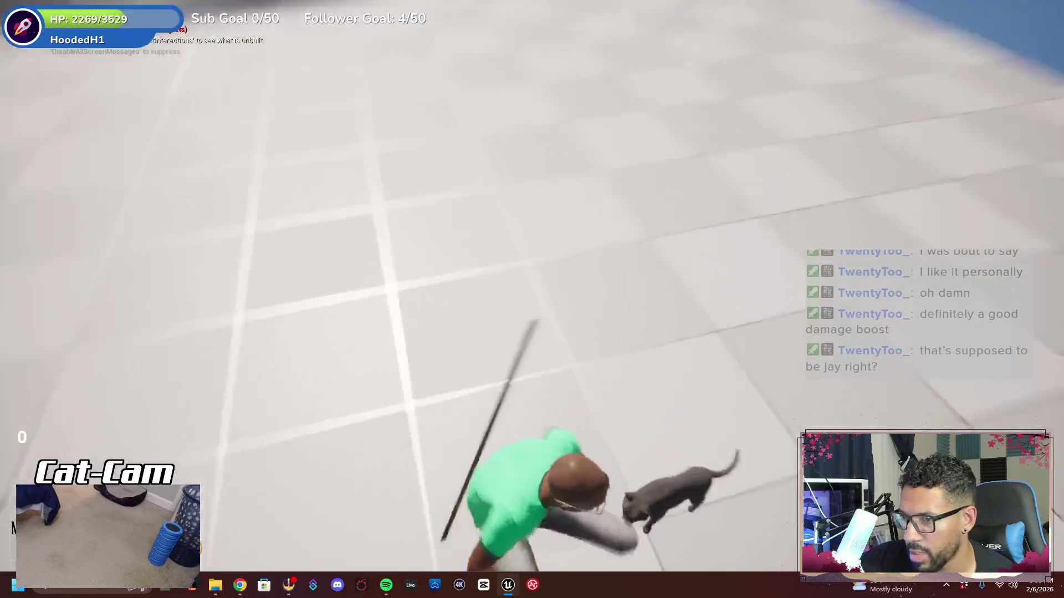
key(w)
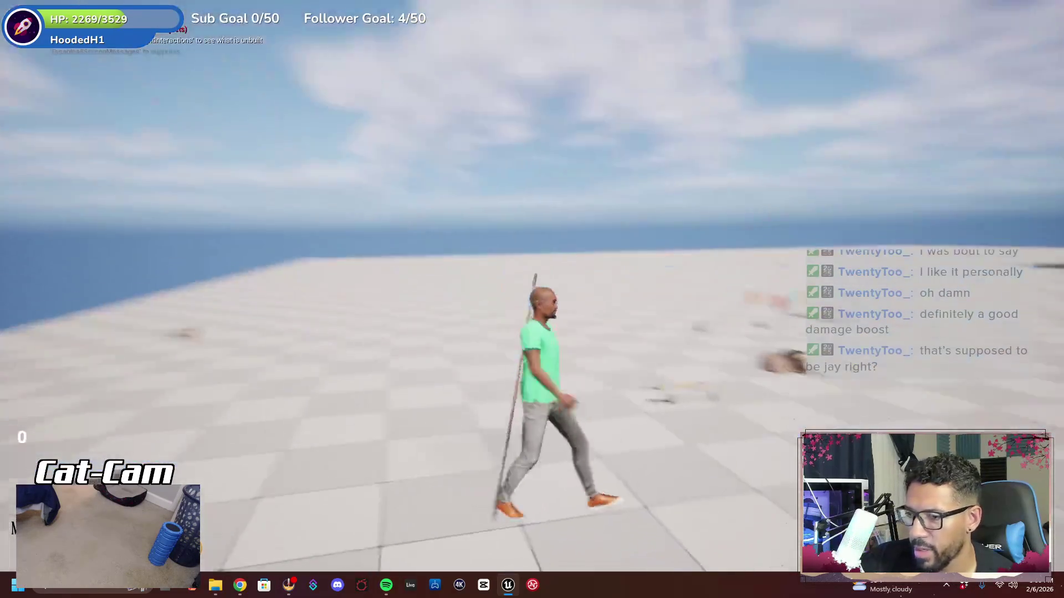
key(w)
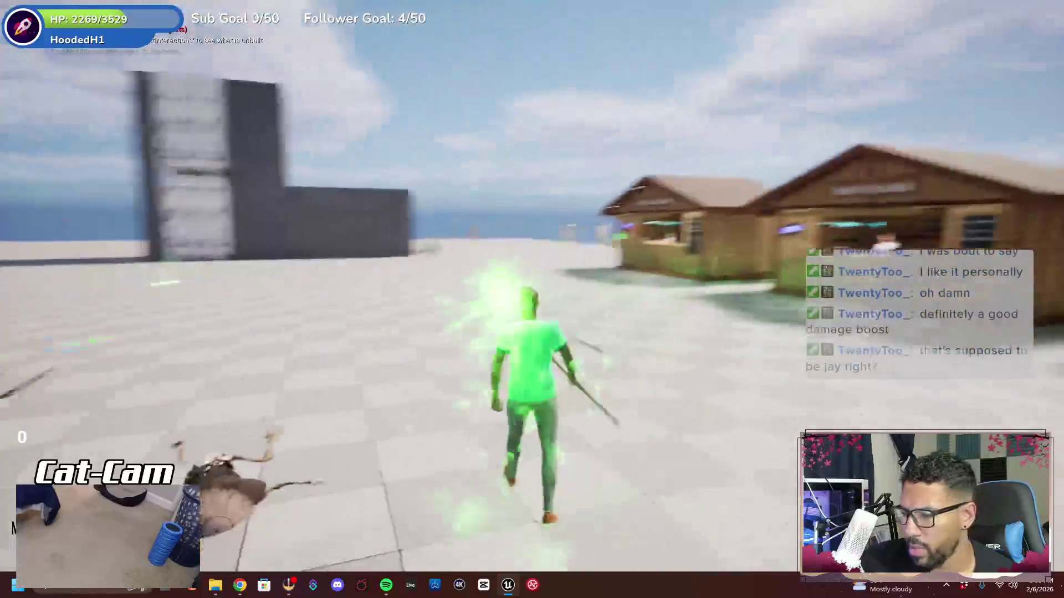
key(w)
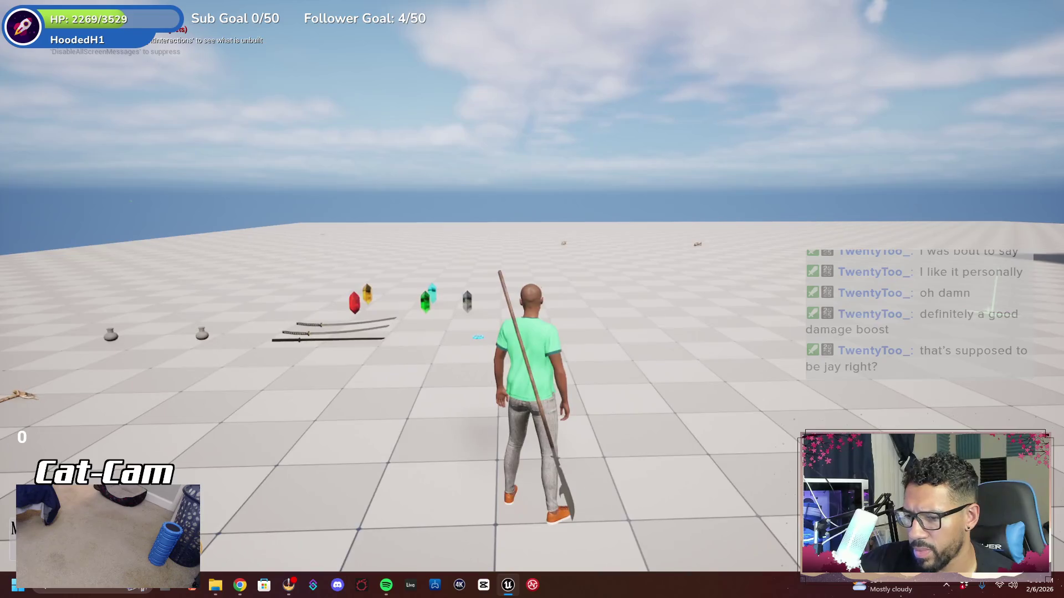
key(shift+F1)
key(F11)
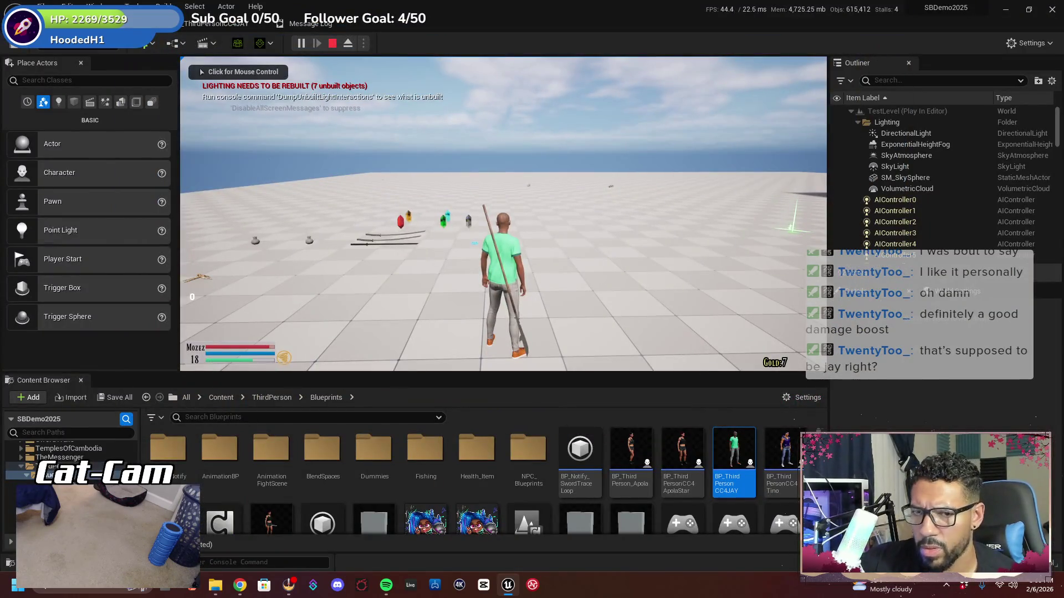
click(504, 172)
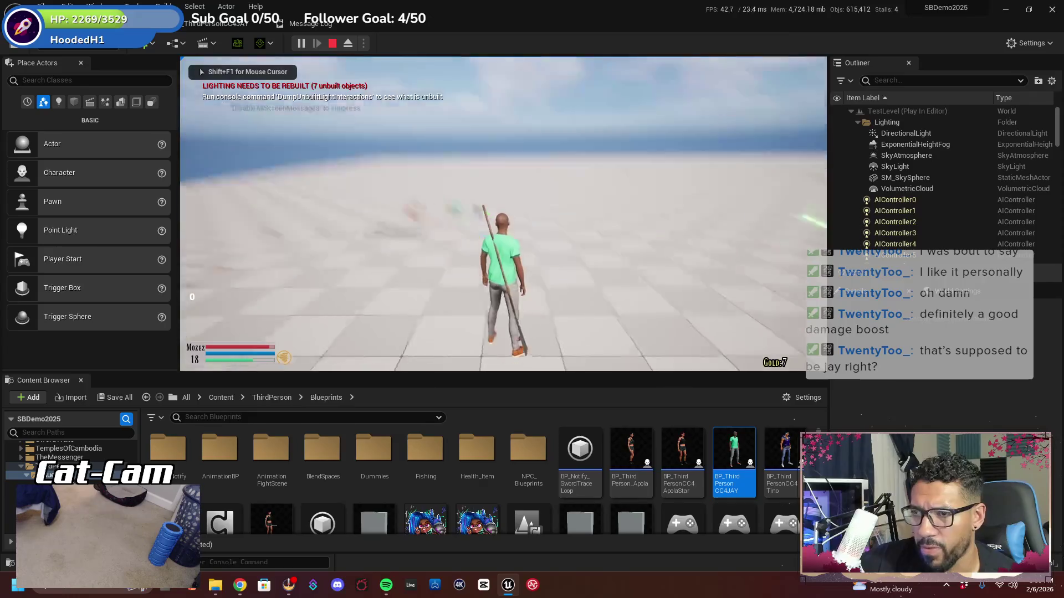
key(Escape)
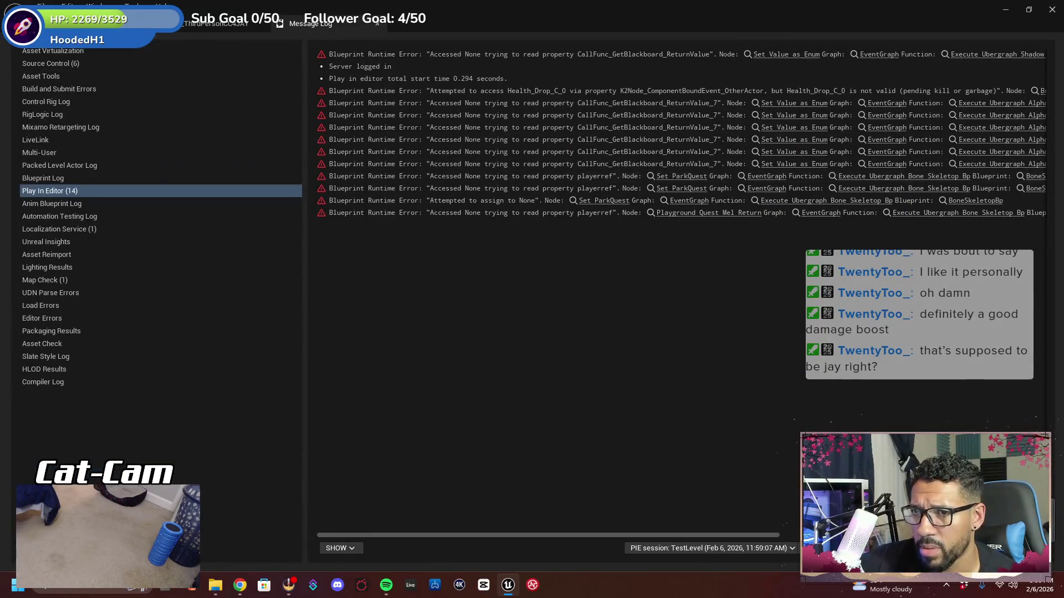
Run another short session firing two green energy attacks, then end it
key(alt+p)
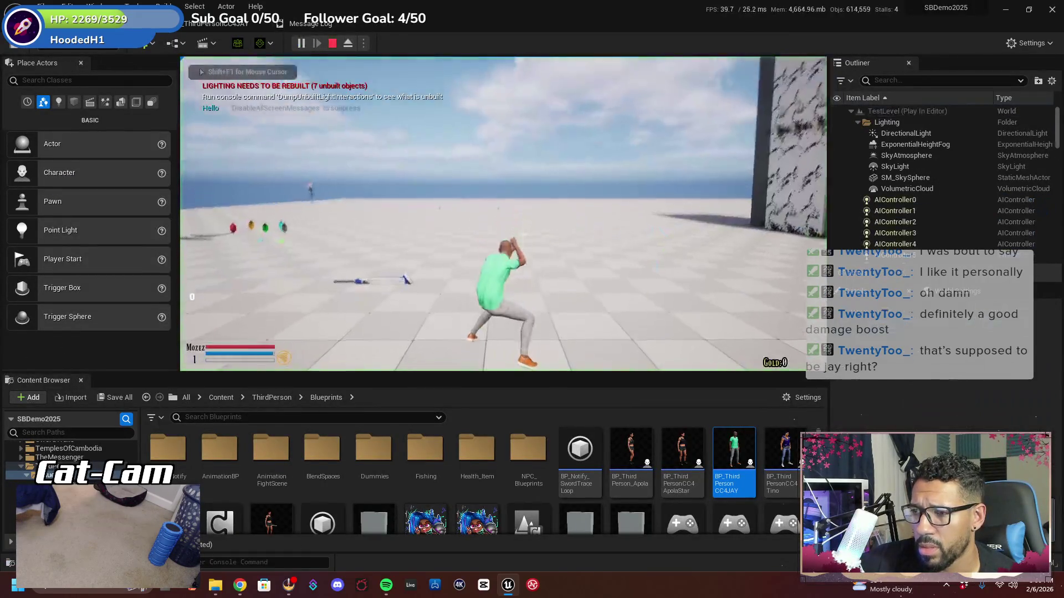
click(503, 214)
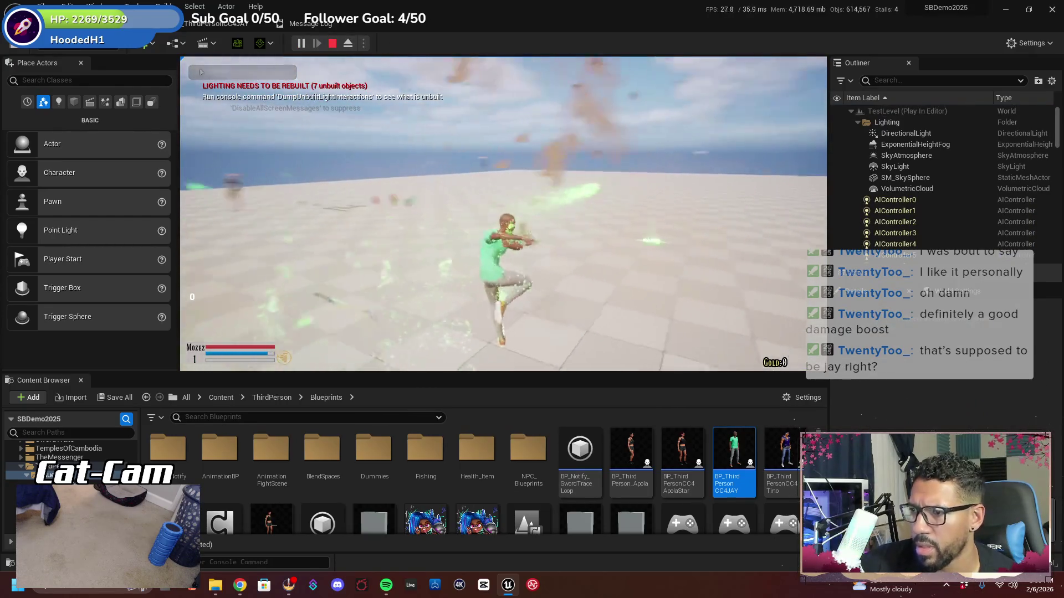
click(503, 214)
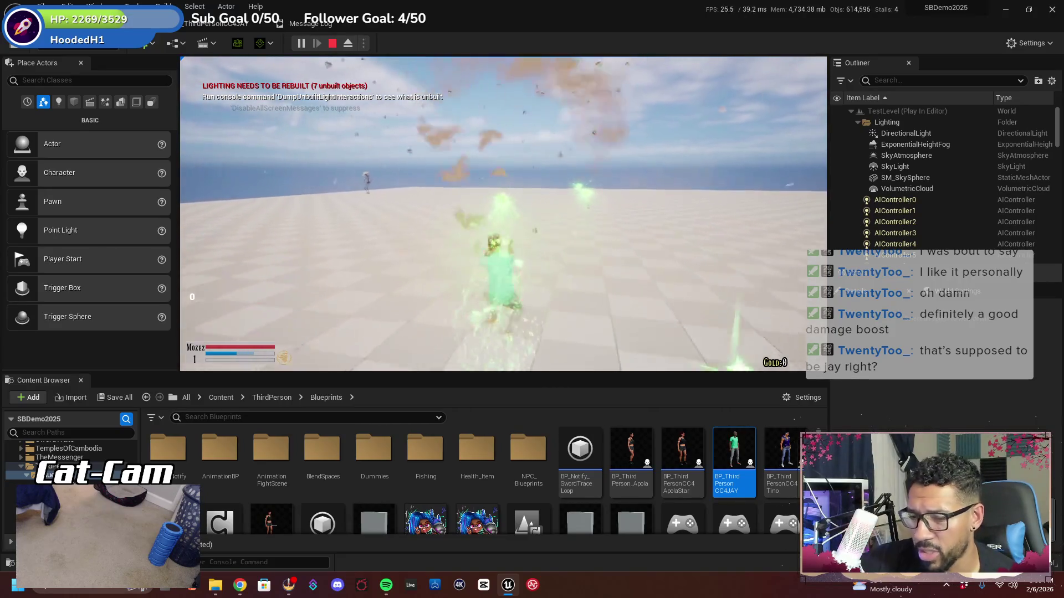
key(F11)
key(Escape)
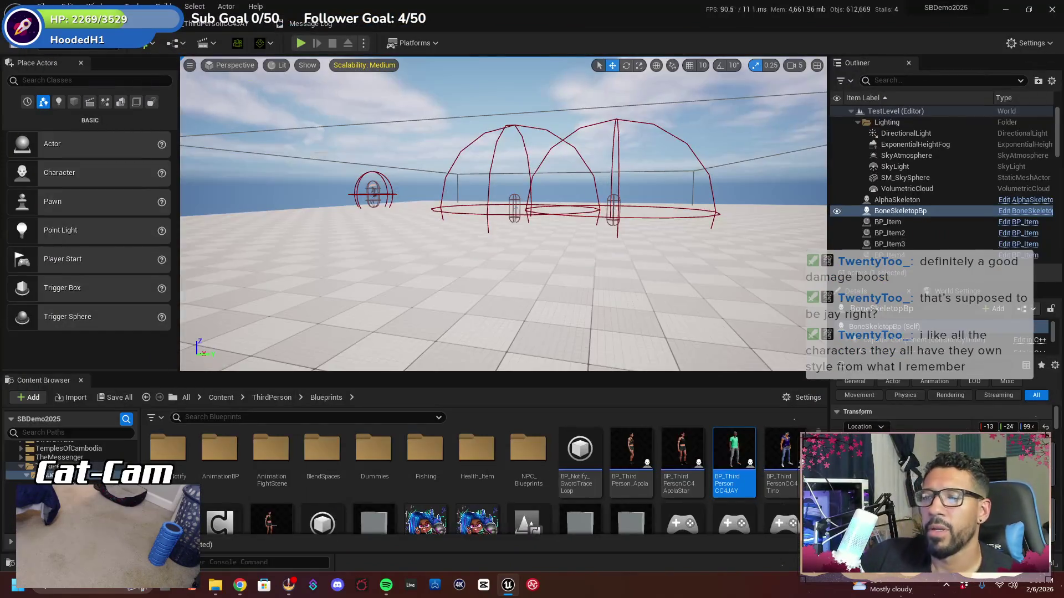
click(222, 25)
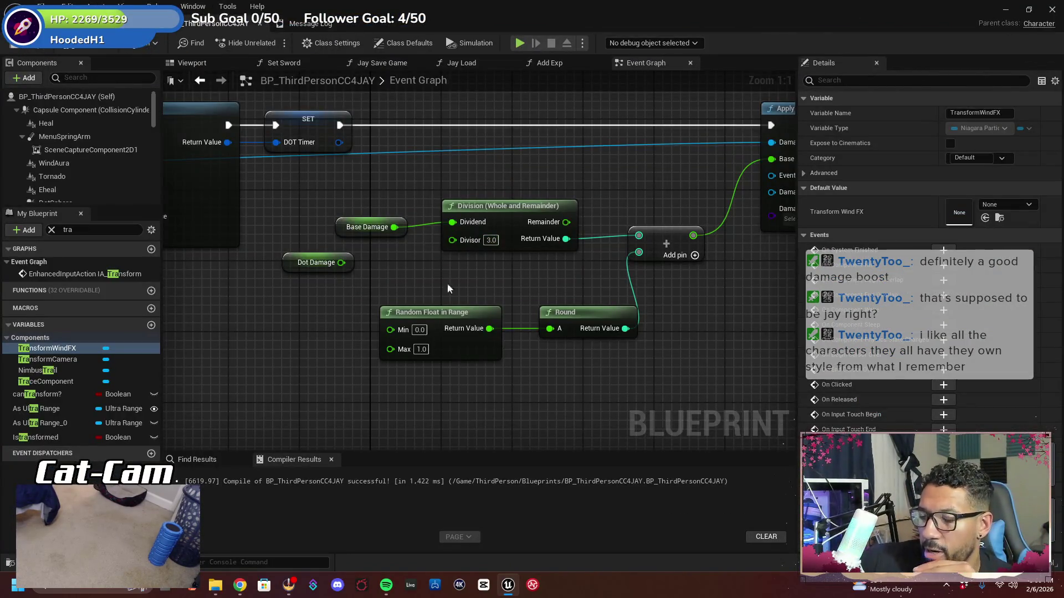
Bring back the earlier search results and pan through the SET, Sequence, Play Sound, Spawn Sound 2D, Delay 15.0 and Deactivate nodes
click(233, 465)
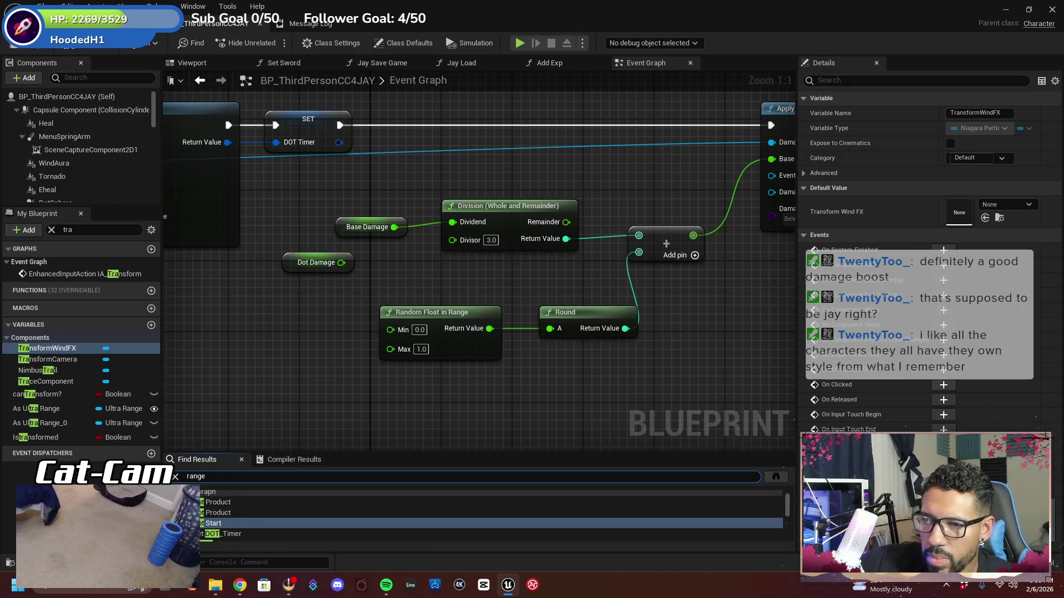
scroll(430, 363, down, 5)
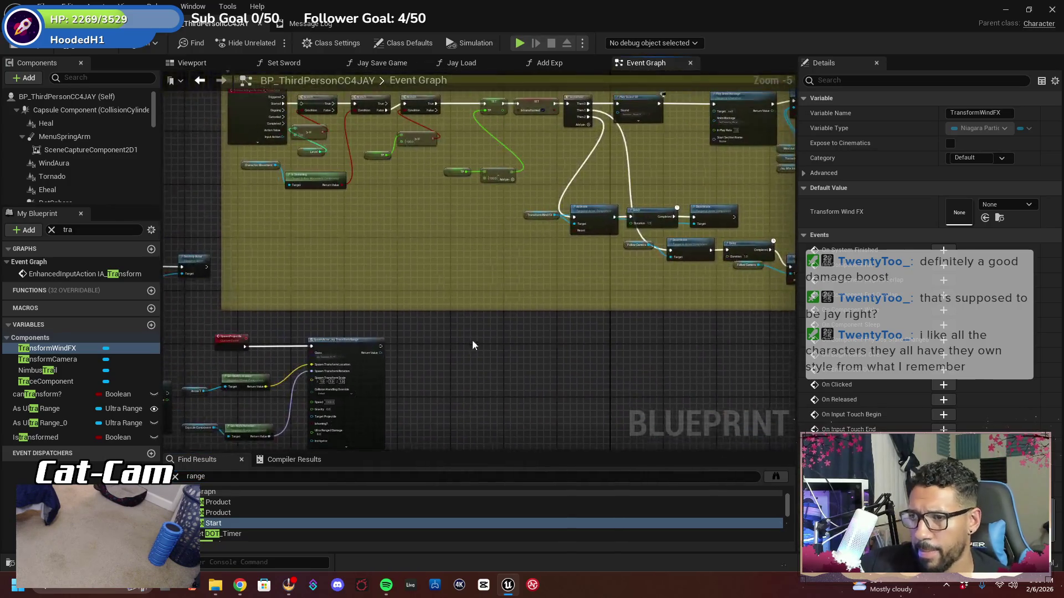
scroll(478, 368, up, 5)
scroll(482, 426, down, 2)
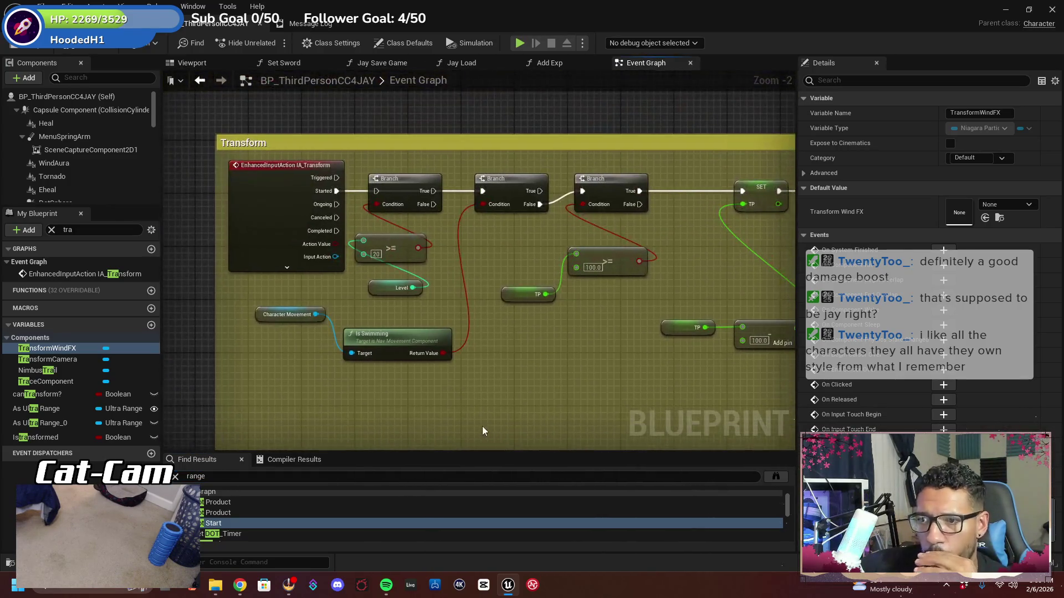
drag(537, 402, 452, 388)
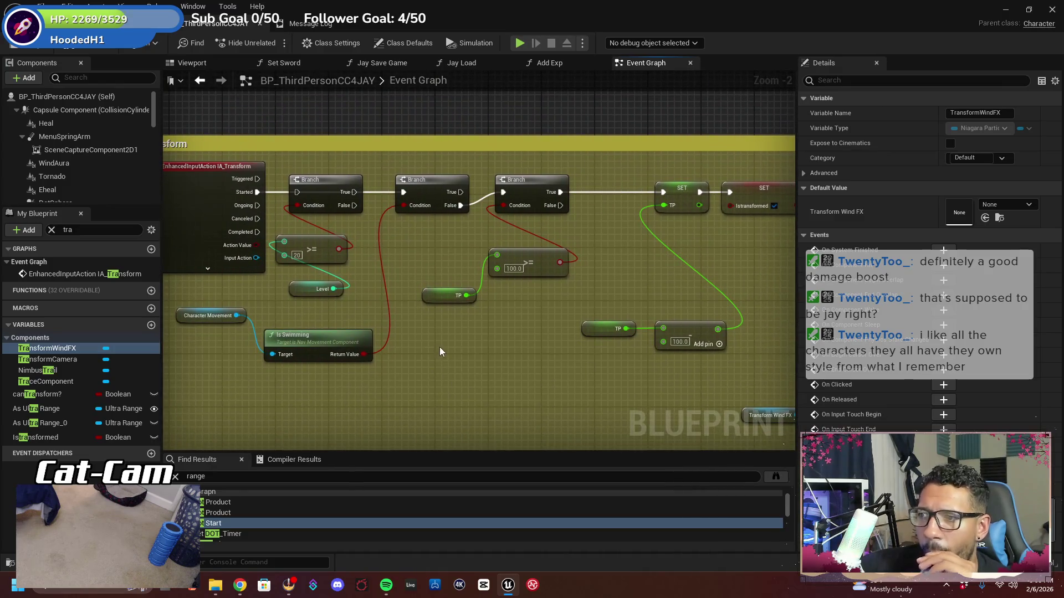
drag(449, 337, 352, 351)
mouse_move(544, 302)
mouse_down()
mouse_move(345, 265)
mouse_move(233, 260)
mouse_up()
mouse_move(532, 266)
mouse_down()
mouse_move(351, 254)
mouse_move(284, 292)
mouse_move(223, 247)
mouse_move(466, 255)
mouse_move(344, 273)
mouse_up()
drag(554, 288, 387, 299)
mouse_move(509, 293)
mouse_down()
mouse_move(440, 307)
mouse_move(171, 276)
mouse_move(277, 288)
mouse_move(321, 310)
mouse_move(471, 318)
mouse_move(388, 289)
mouse_move(471, 310)
mouse_move(514, 284)
mouse_move(665, 253)
mouse_move(364, 267)
mouse_move(547, 258)
mouse_move(677, 234)
mouse_up()
Frame the whole Transform comment block, including the SpawnActor and SpawnProjectile nodes
mouse_move(412, 293)
mouse_down()
mouse_move(665, 344)
mouse_move(648, 461)
mouse_move(629, 166)
mouse_move(693, 167)
mouse_move(748, 191)
mouse_move(556, 98)
mouse_move(503, 134)
mouse_up()
scroll(665, 344, down, 4)
scroll(674, 359, up, 2)
scroll(511, 208, up, 1)
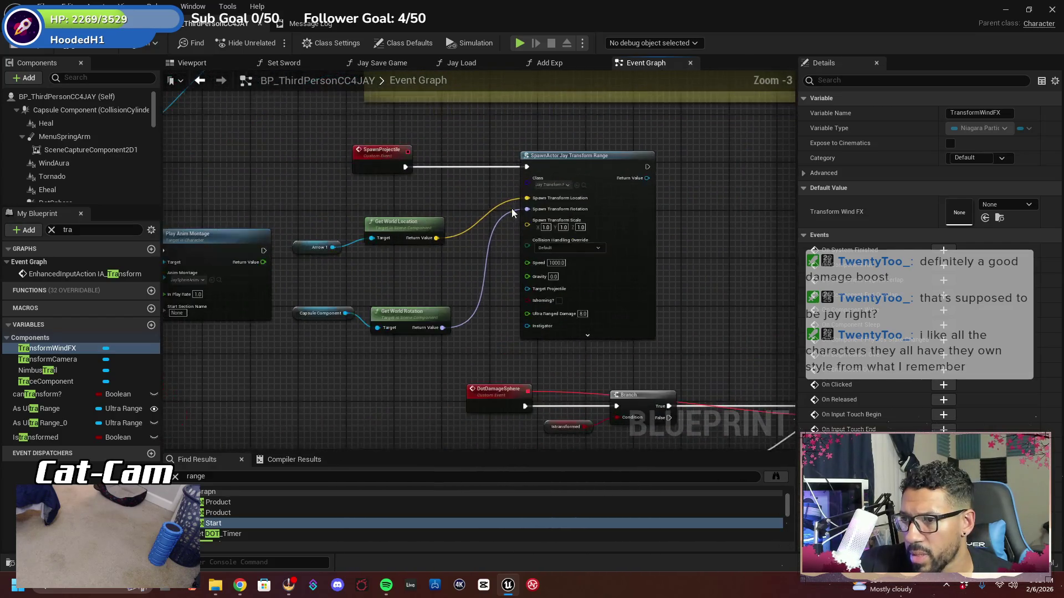
drag(510, 208, 460, 187)
scroll(460, 187, up, 1)
text(spawnprojecti)
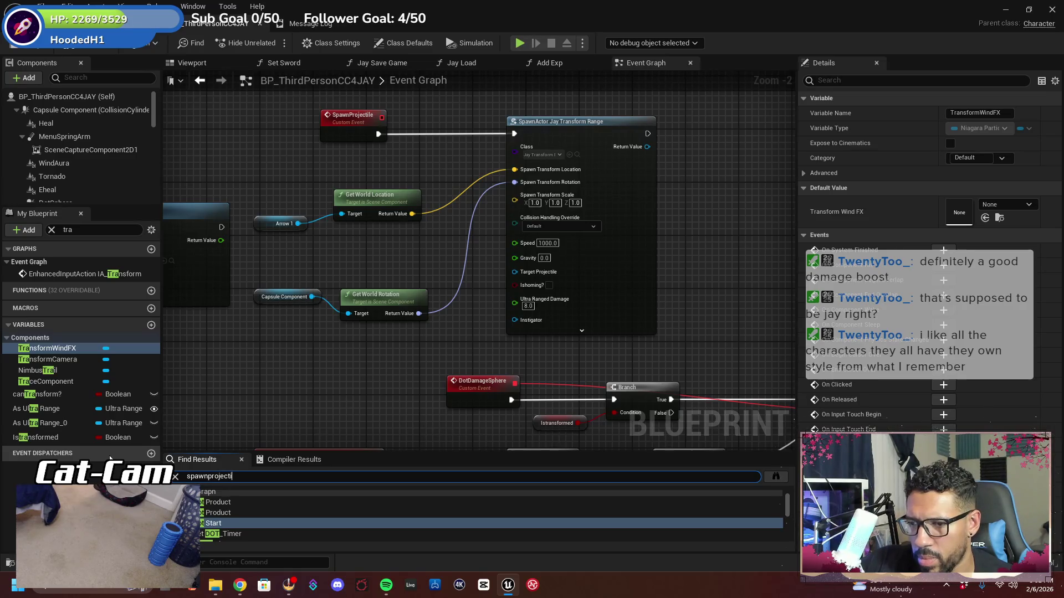
Jump from Find Results to the SpawnProjectile event and its call after the Branch
text(le)
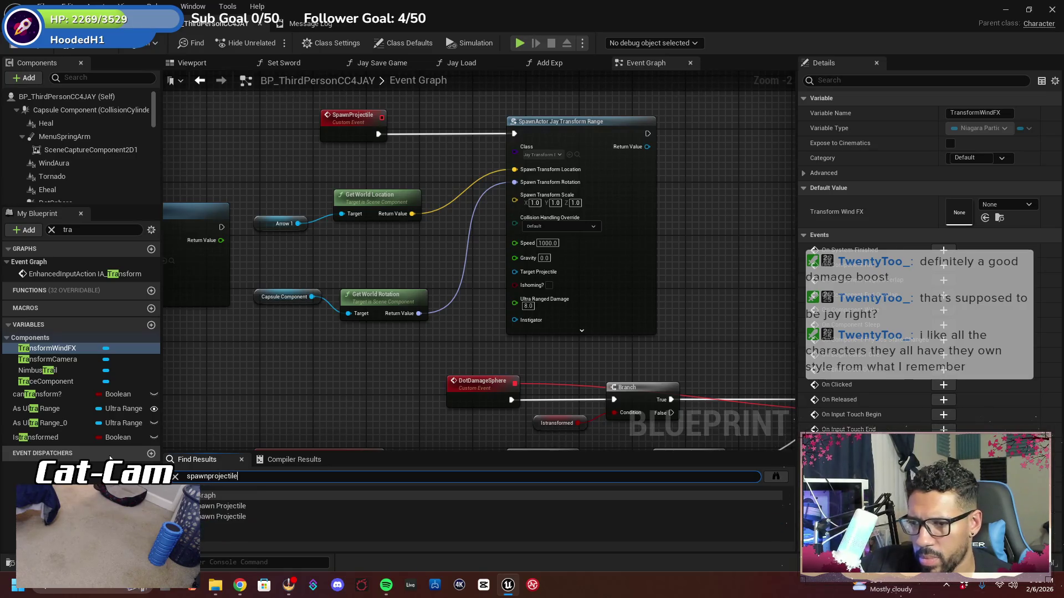
double_click(221, 507)
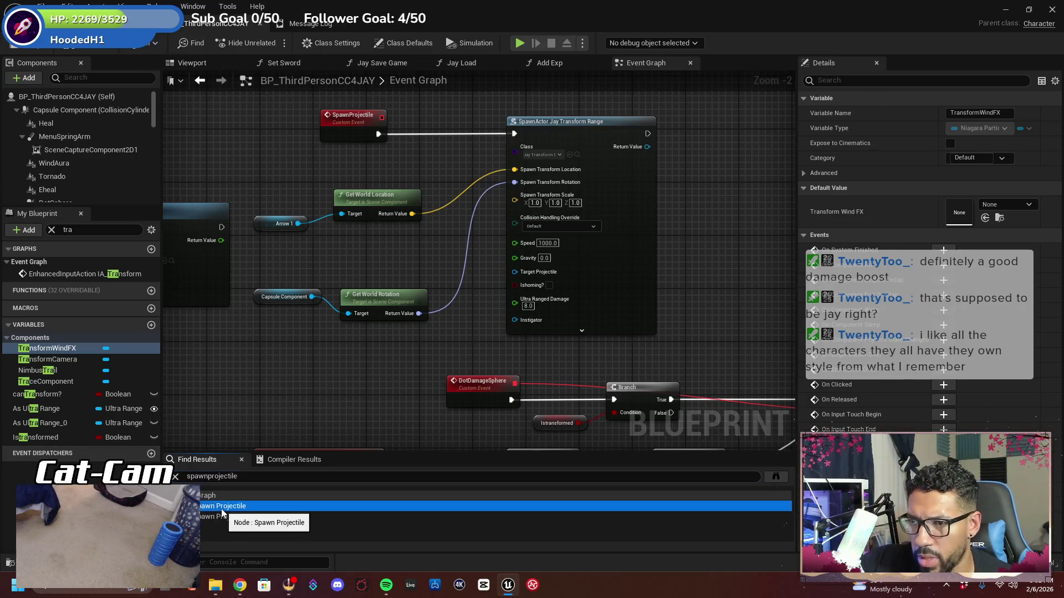
double_click(227, 517)
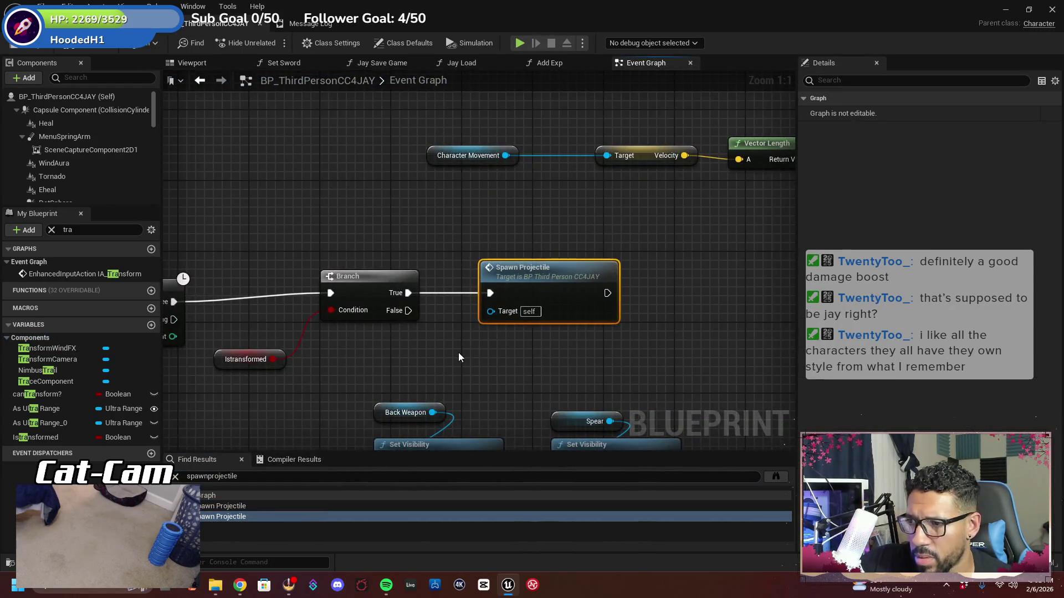
scroll(458, 352, down, 2)
mouse_move(444, 355)
mouse_down()
mouse_move(630, 331)
mouse_move(575, 311)
mouse_move(629, 244)
mouse_move(457, 283)
mouse_up()
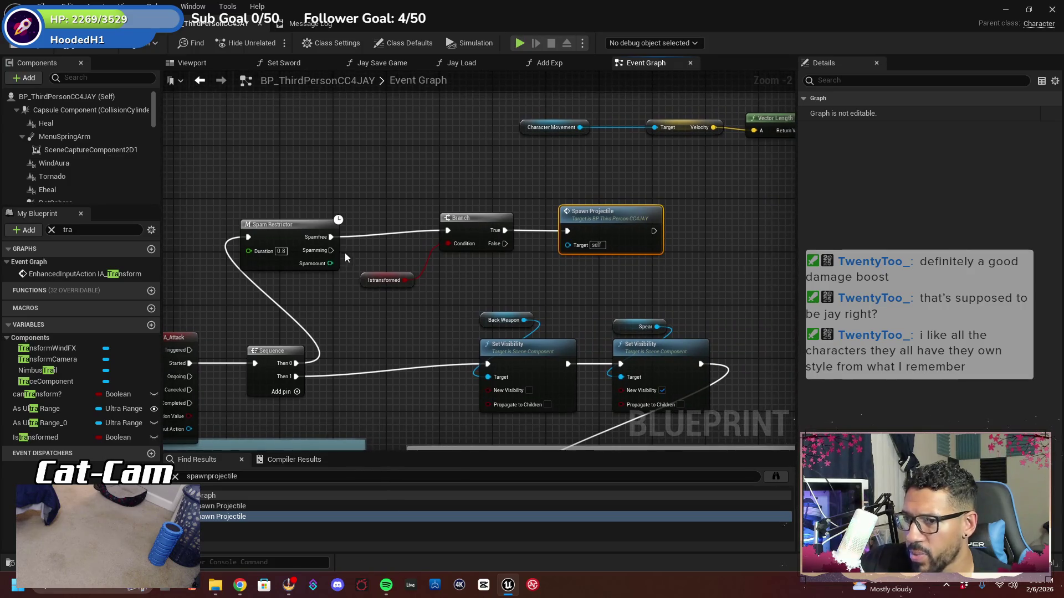
Inspect the Sequence Then 0 output and TransformWindFX variable, then return to the level editor
right_click(295, 364)
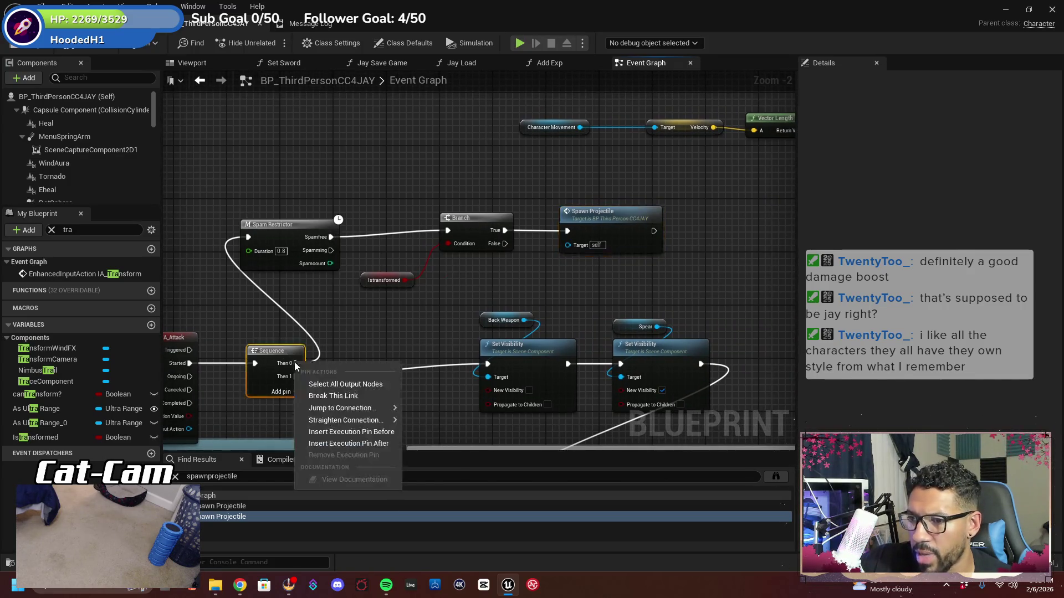
click(331, 397)
click(47, 348)
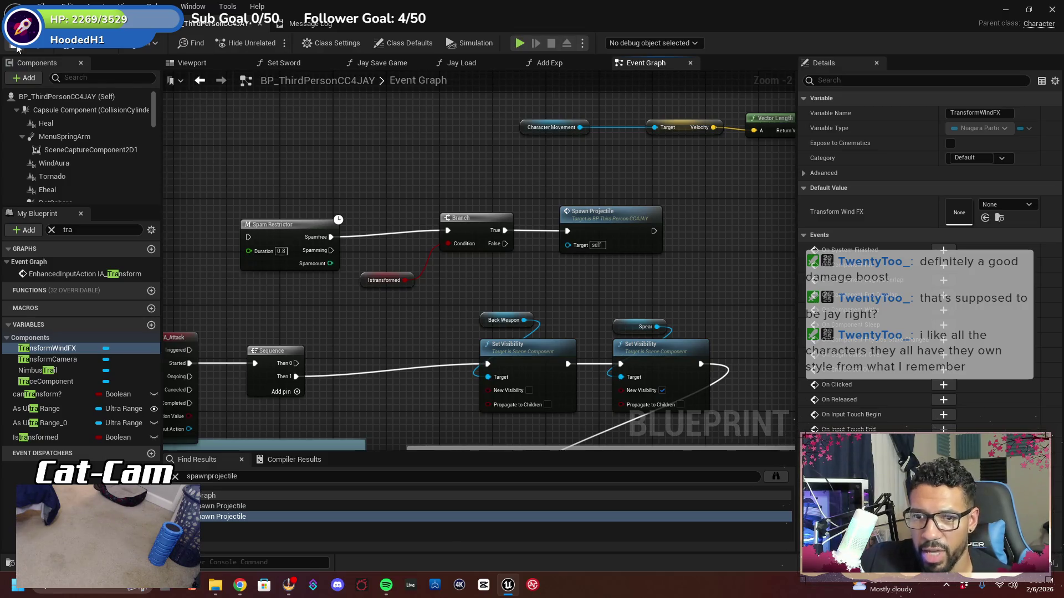
key(ctrl+Tab)
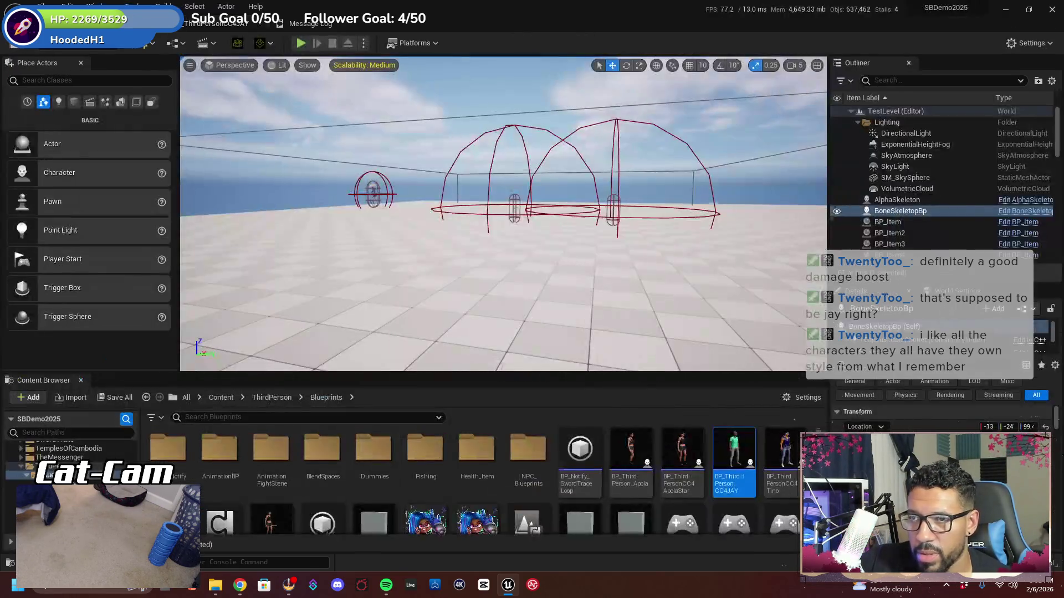
Start a play-test, run toward the shop stalls, and check the spear in the inventory
click(302, 44)
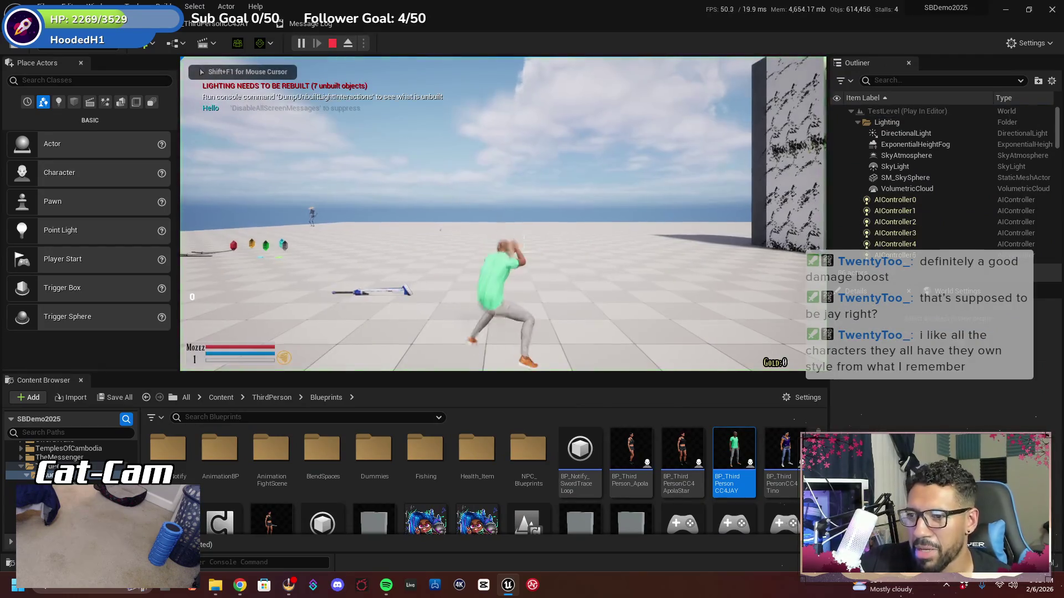
key(w)
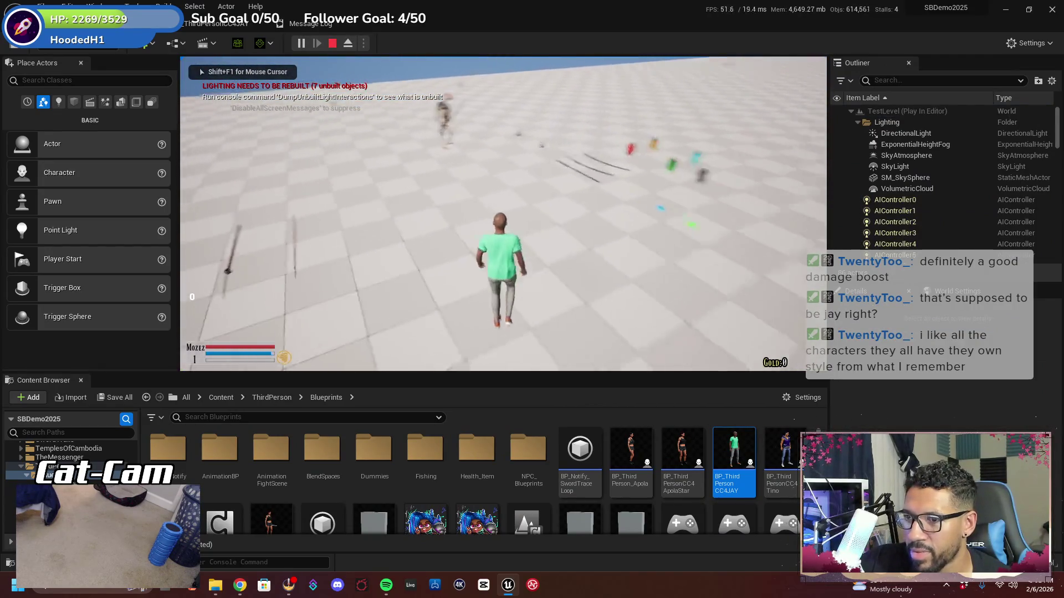
key(w)
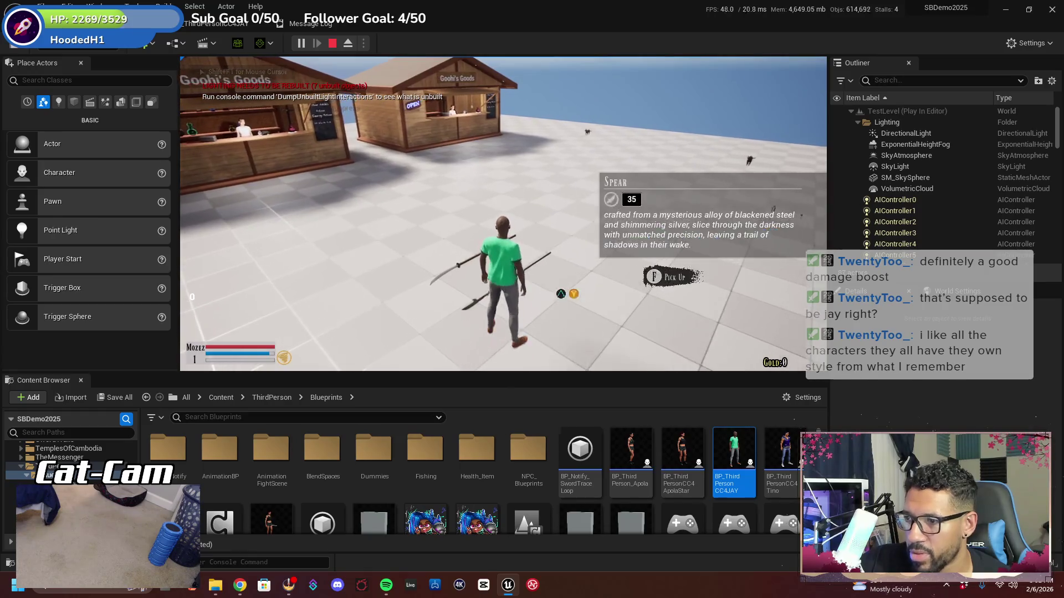
key(i)
click(226, 263)
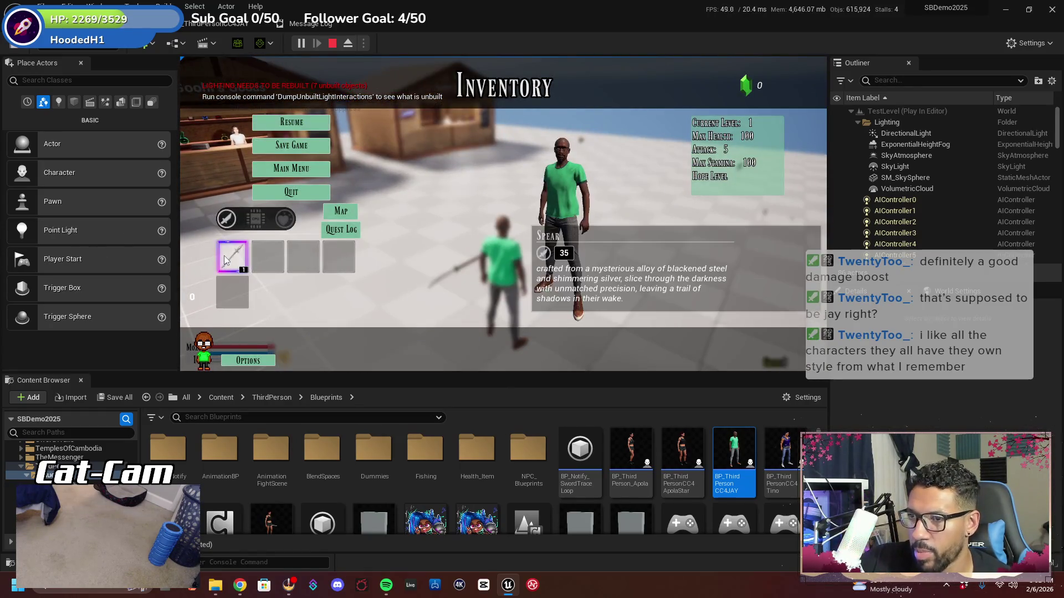
click(321, 124)
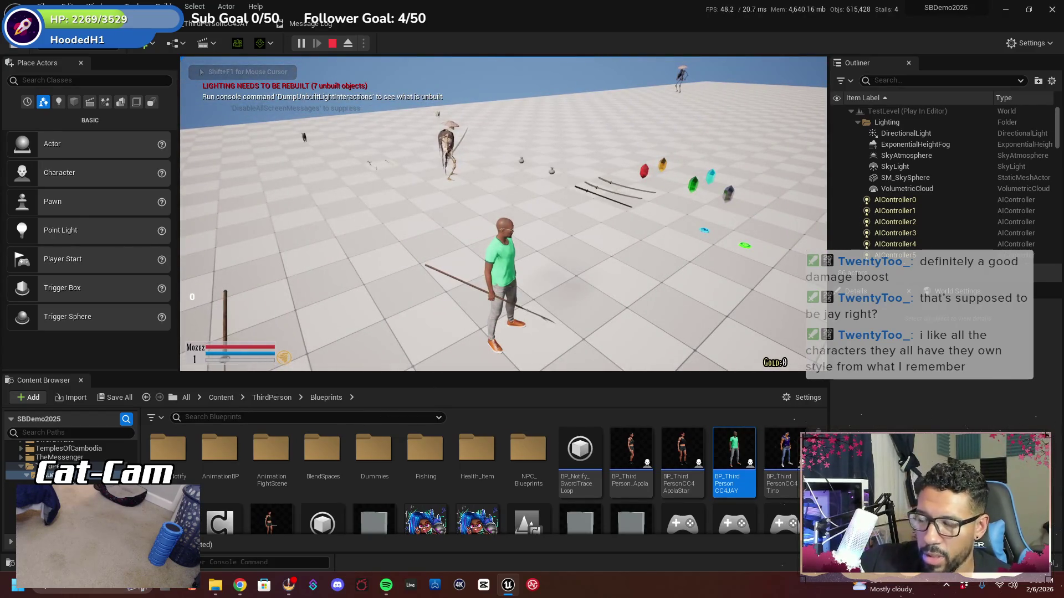
Trigger the transformation ability with Q, then end the play session with Esc
key(F11)
key(q)
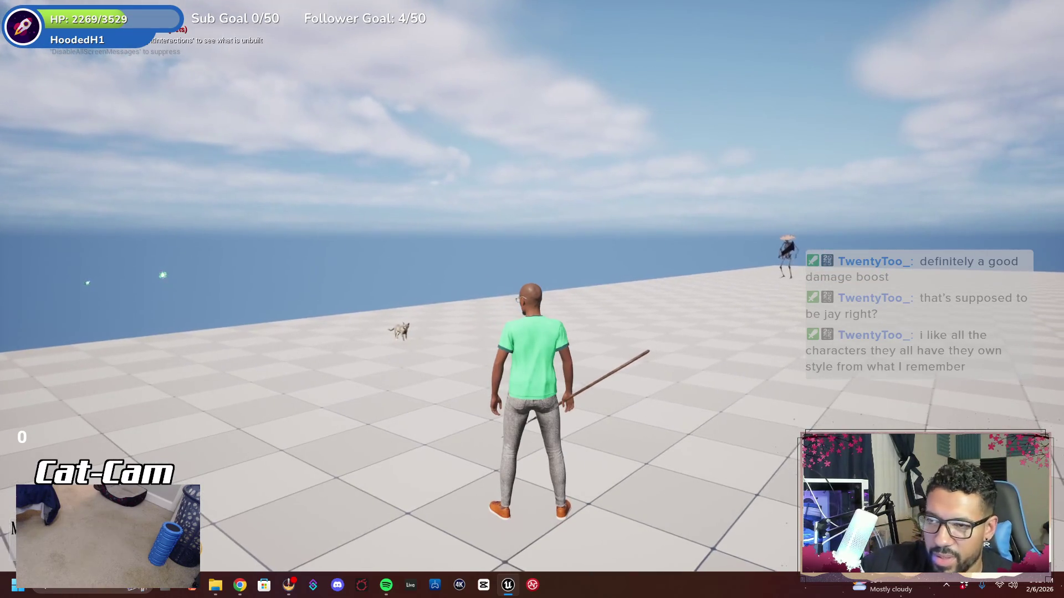
key(Escape)
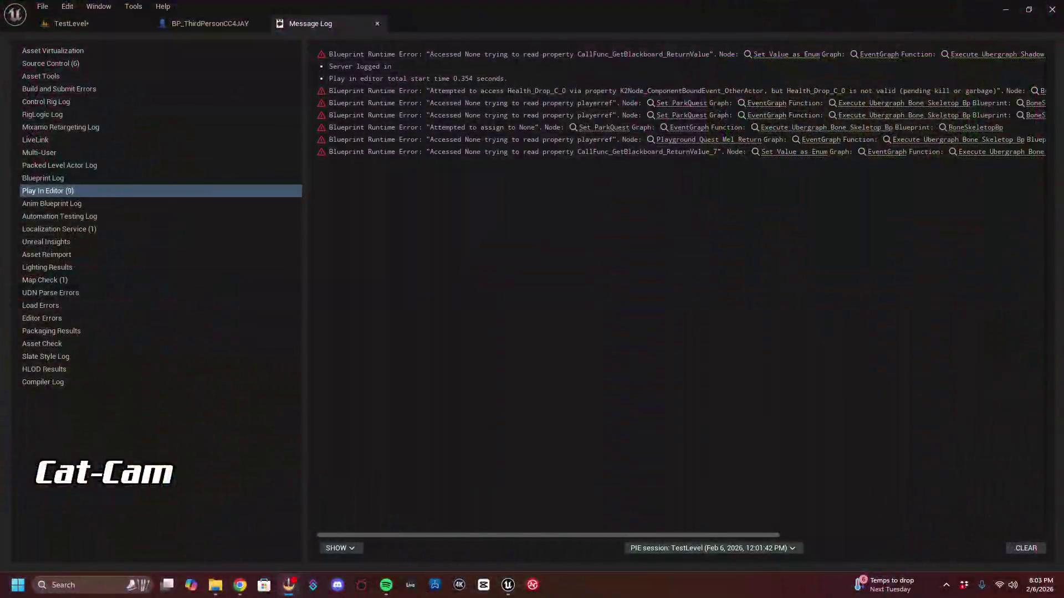
Save TestLevel with Save Current Level, glance at the File menu, and return to BP_ThirdPersonCC4JAY
click(83, 24)
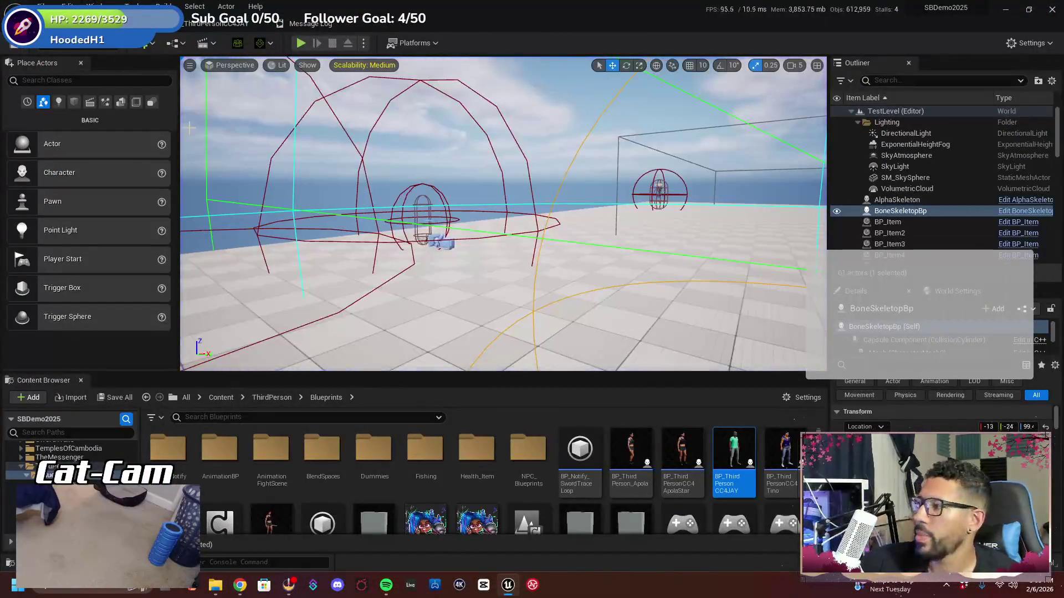
click(16, 49)
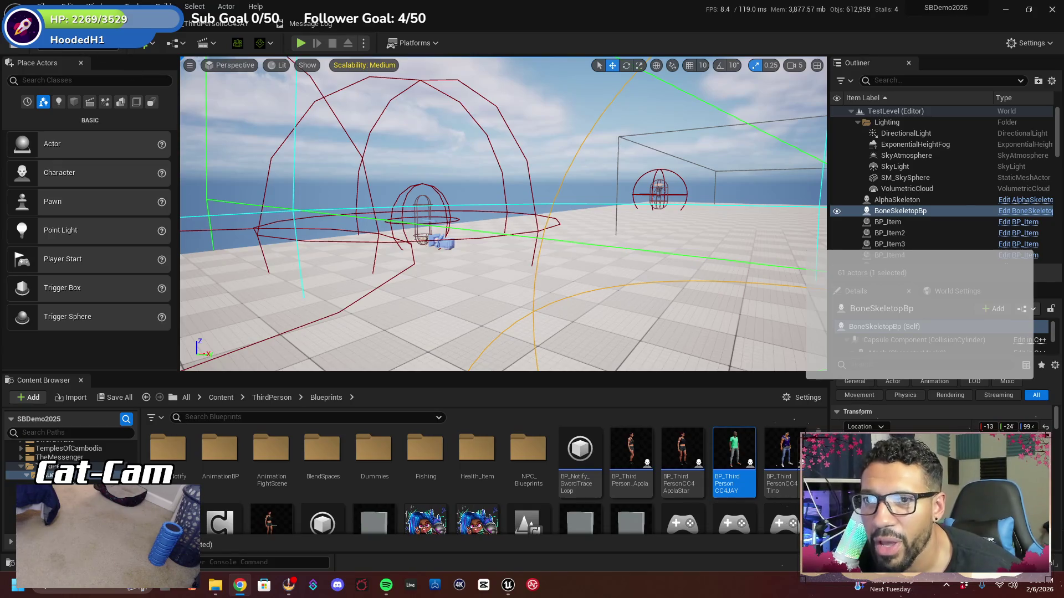
click(41, 6)
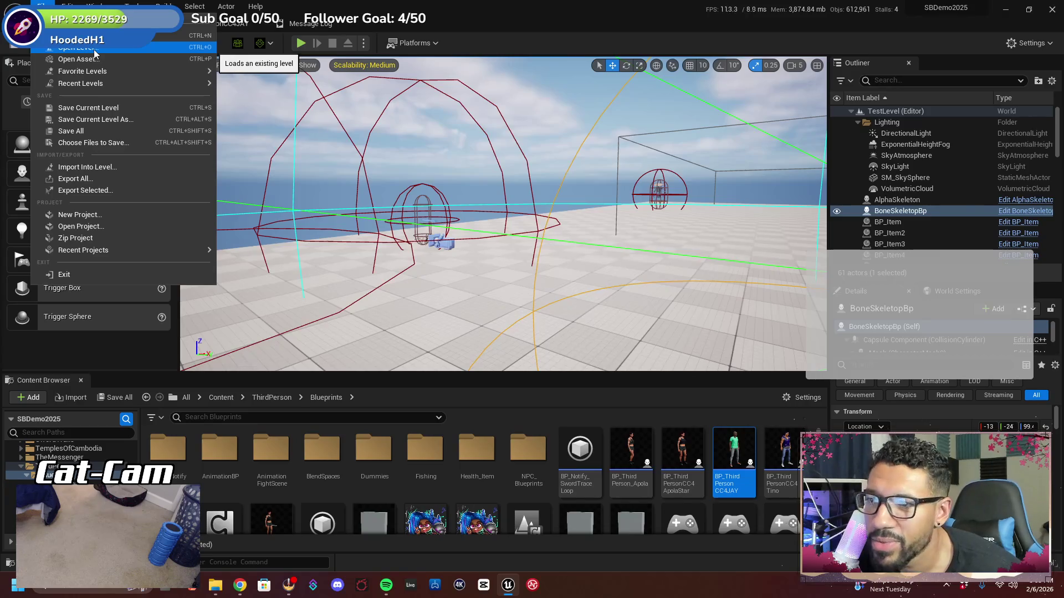
mouse_move(83, 83)
mouse_move(365, 197)
mouse_down()
mouse_move(327, 160)
mouse_move(349, 141)
mouse_move(374, 139)
mouse_up()
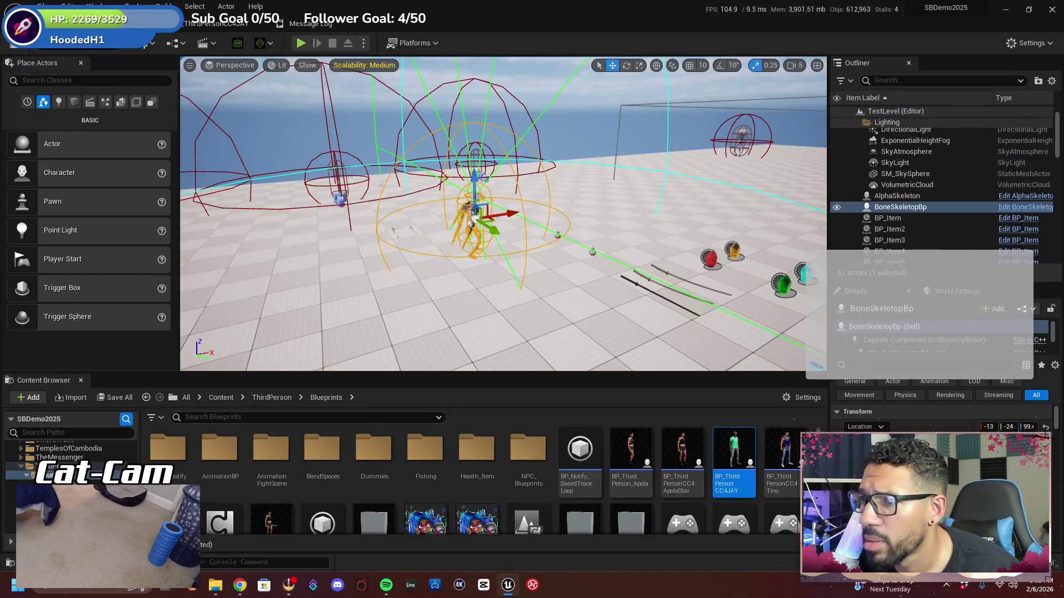
click(205, 25)
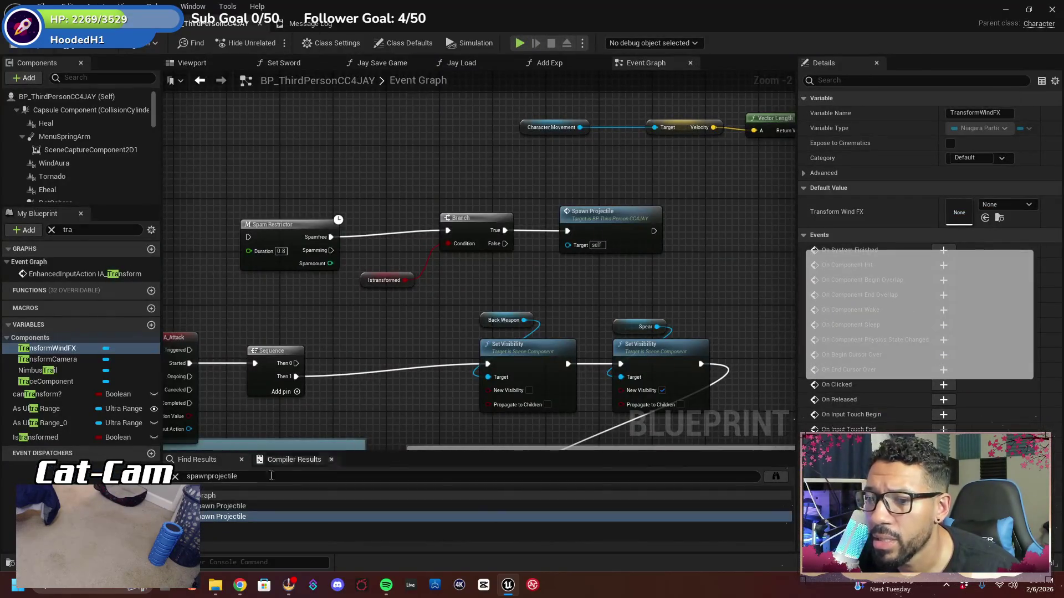
Find the SpawnActor Jay Transform Range node via Find Results and browse to its JayTransformRange class
double_click(239, 506)
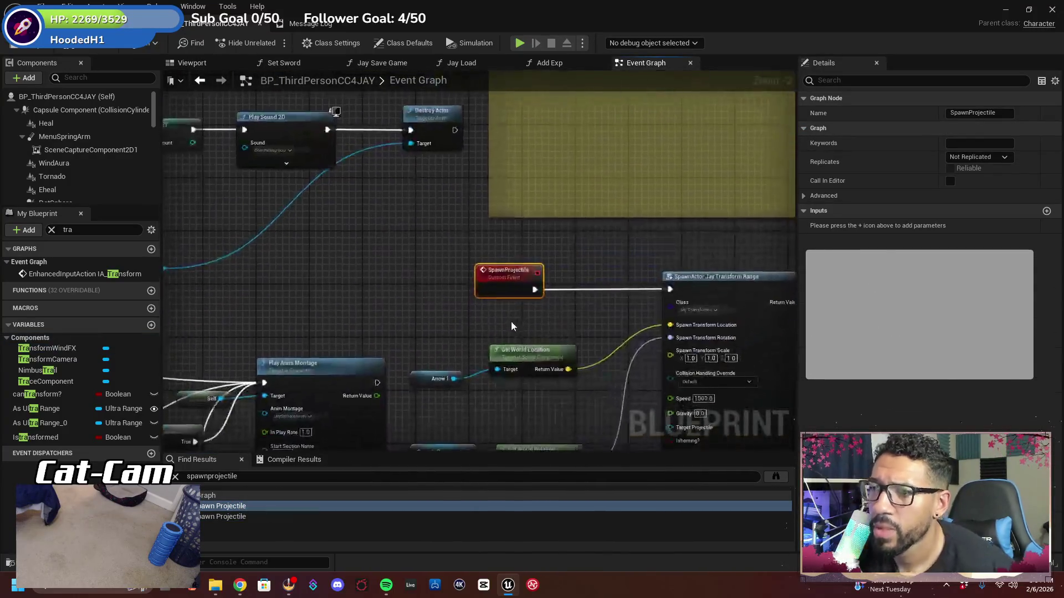
mouse_move(522, 317)
mouse_down()
mouse_move(351, 290)
mouse_move(359, 272)
mouse_up()
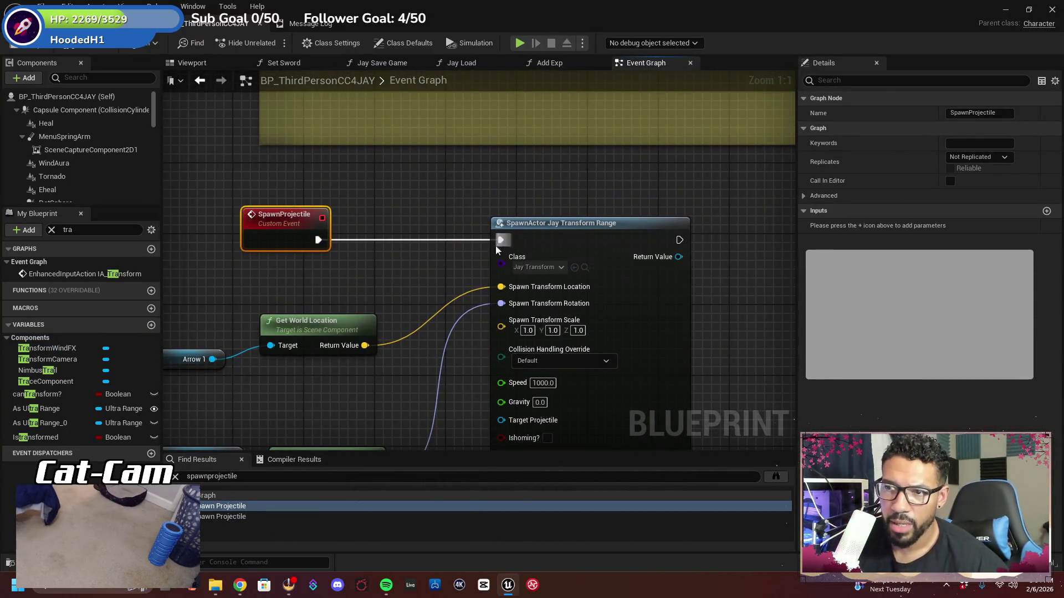
double_click(267, 517)
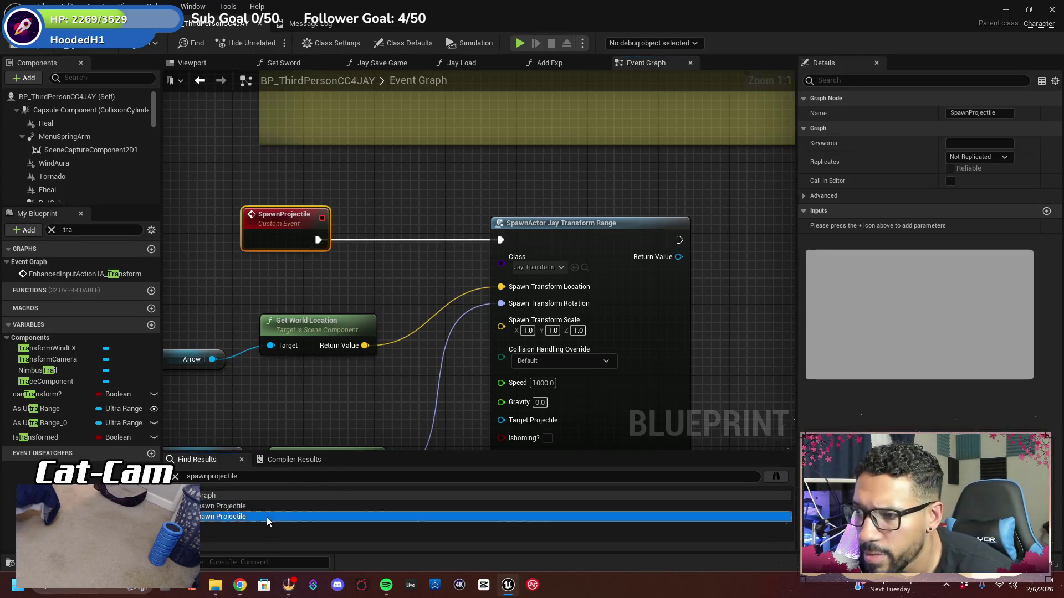
double_click(264, 506)
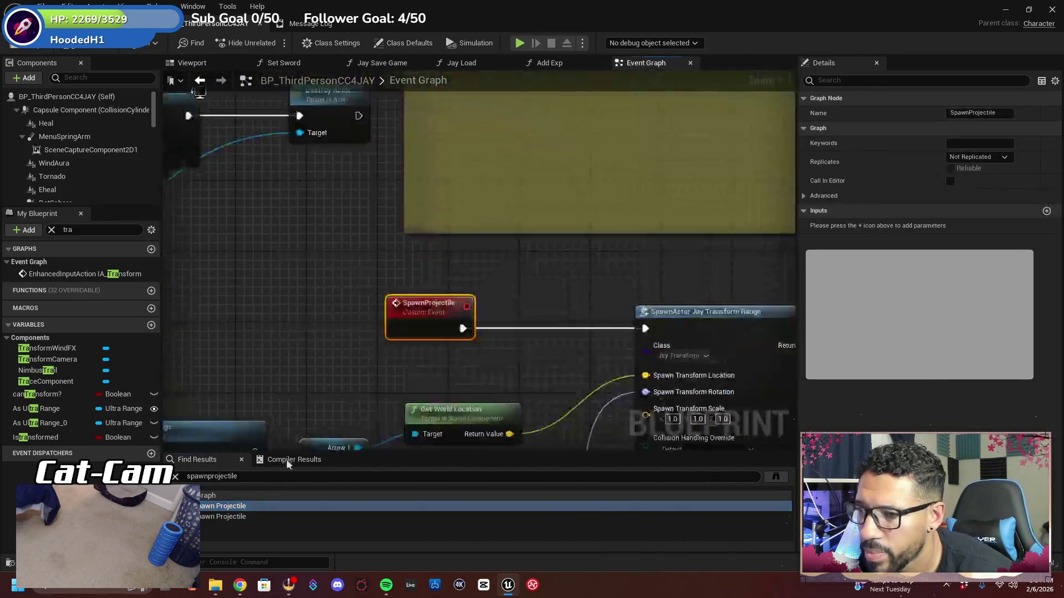
mouse_move(434, 332)
mouse_down()
mouse_move(224, 306)
mouse_move(80, 267)
mouse_up()
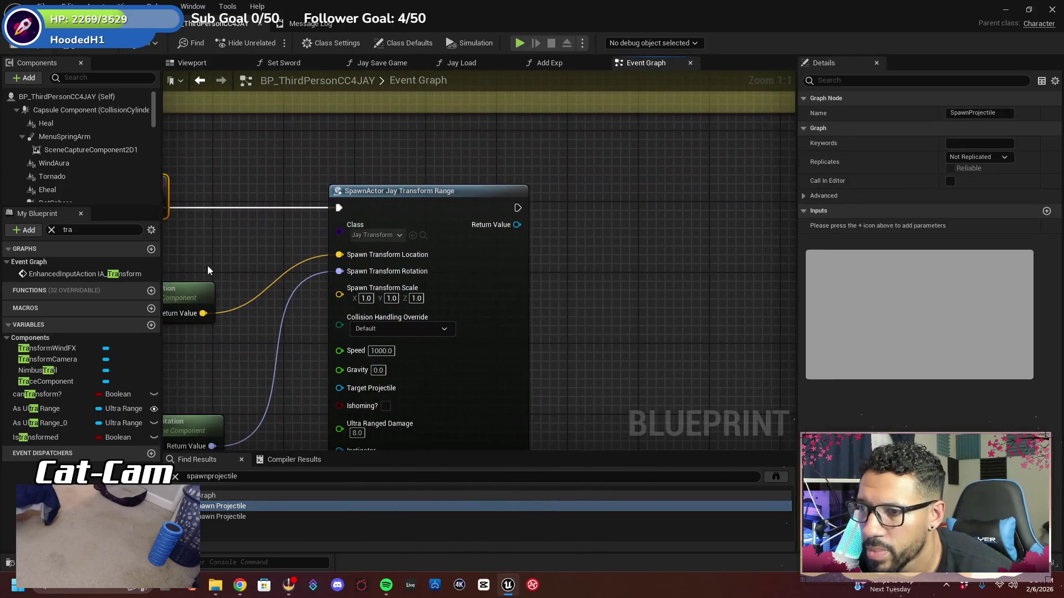
click(424, 235)
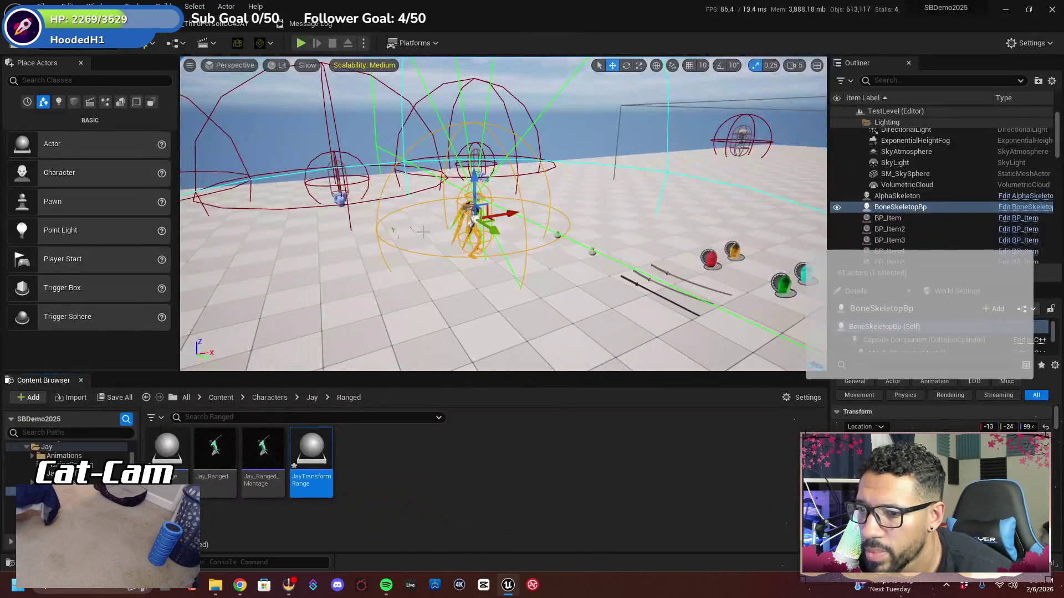
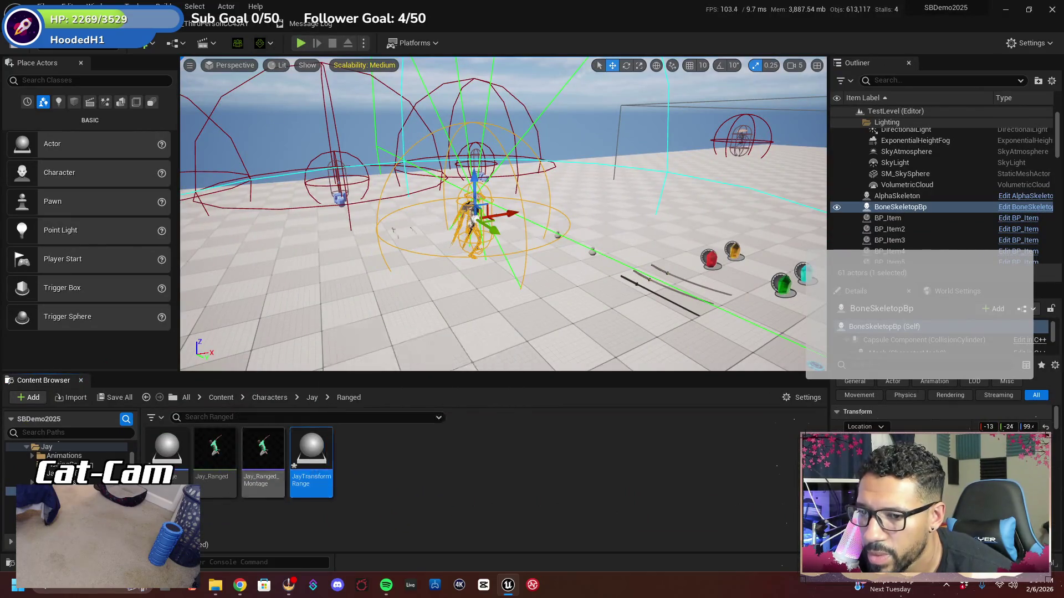
Open JayTransformRange and frame the Begin Overlap and Sequence nodes in its Event Graph
double_click(311, 457)
scroll(429, 387, down, 2)
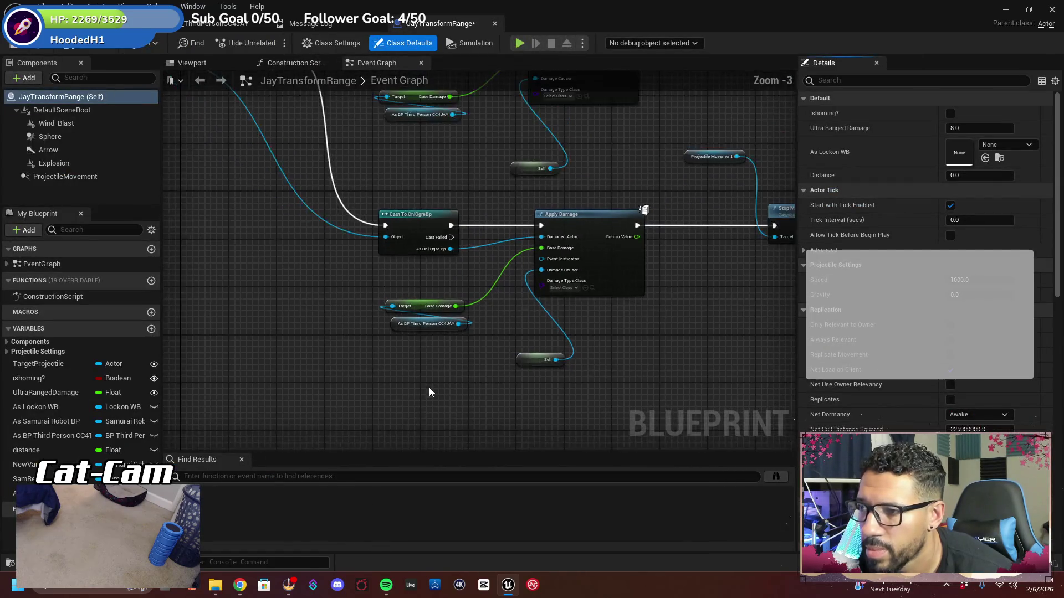
mouse_move(424, 391)
mouse_down()
mouse_move(397, 449)
mouse_move(408, 347)
mouse_move(228, 359)
mouse_move(400, 458)
mouse_move(621, 456)
mouse_up()
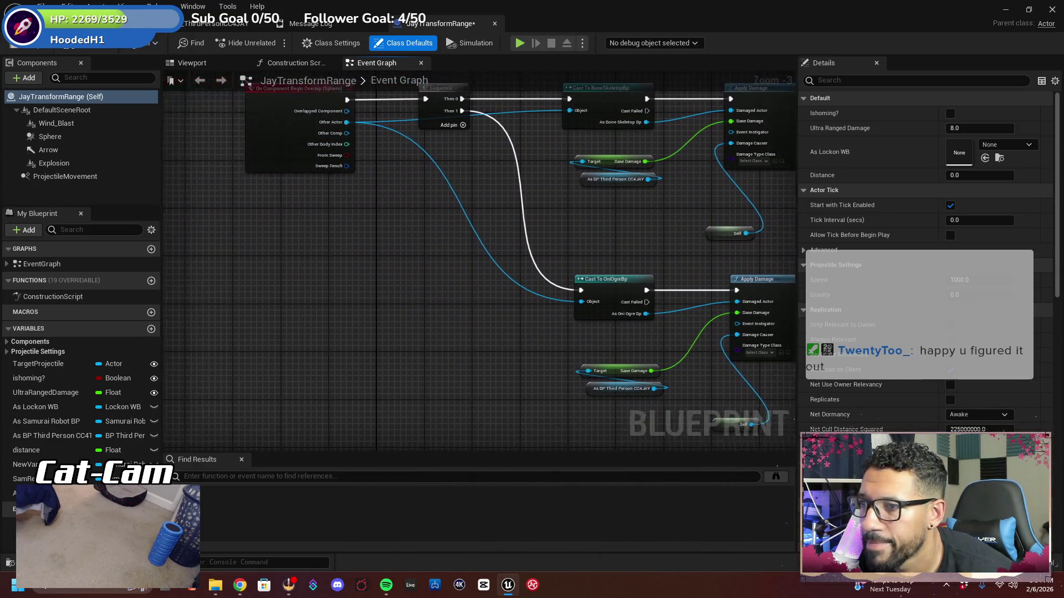
drag(474, 295, 497, 362)
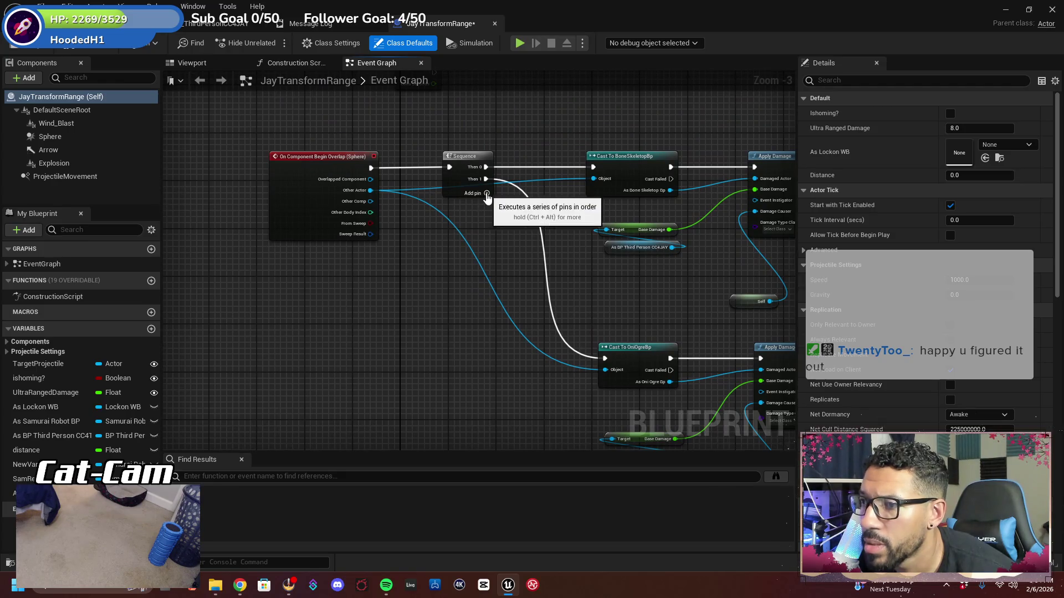
scroll(483, 282, down, 2)
mouse_move(484, 281)
mouse_down()
mouse_move(201, 328)
mouse_move(353, 336)
mouse_up()
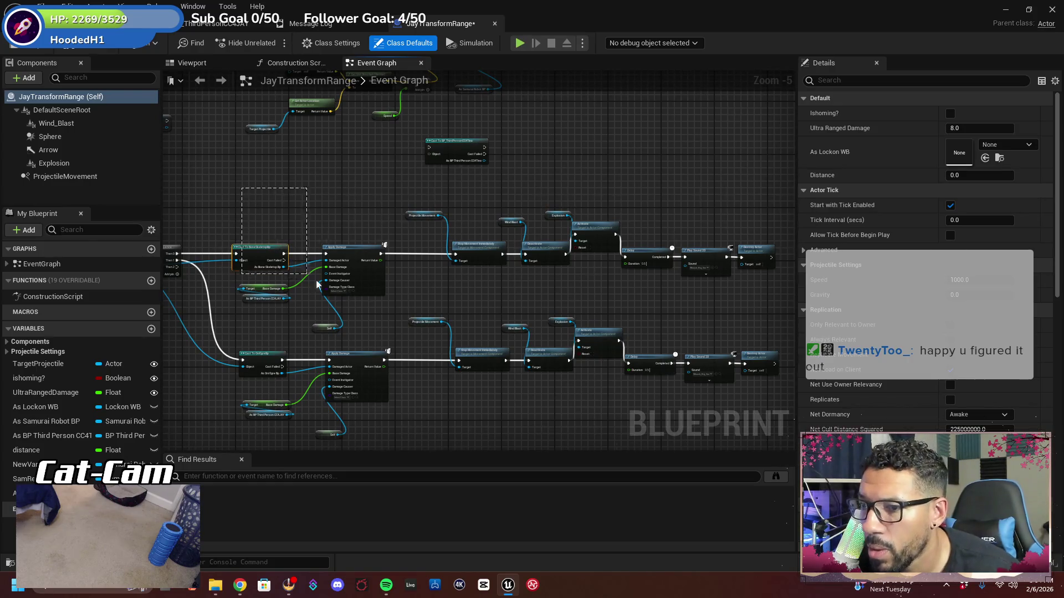
Nudge the lower cast-and-damage nodes and the ProjectileMovement getter slightly downward
drag(353, 306, 354, 306)
drag(607, 437, 584, 353)
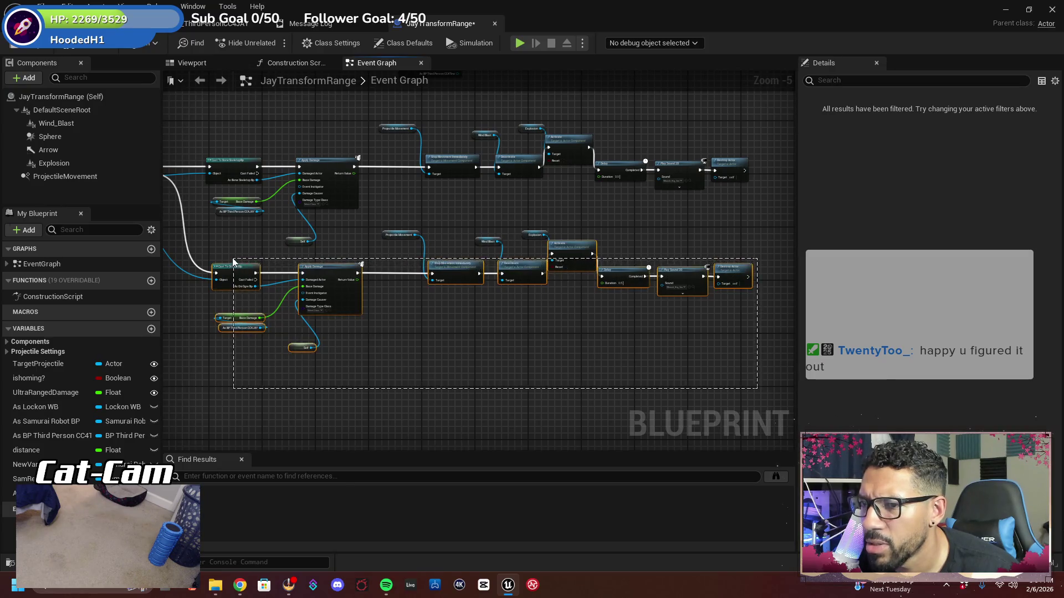
drag(333, 264, 334, 288)
click(386, 253)
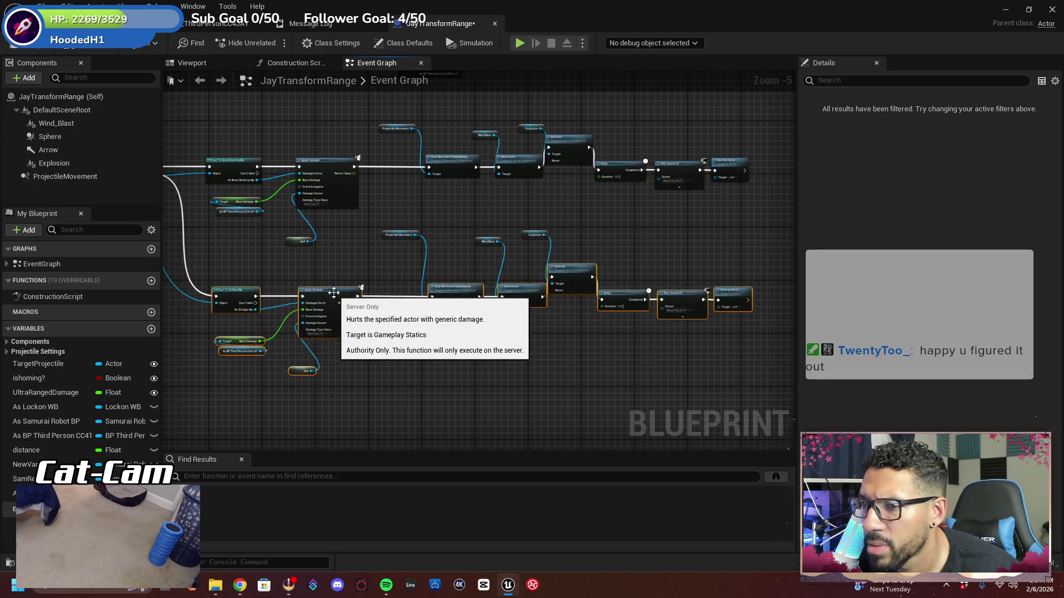
drag(385, 232, 381, 266)
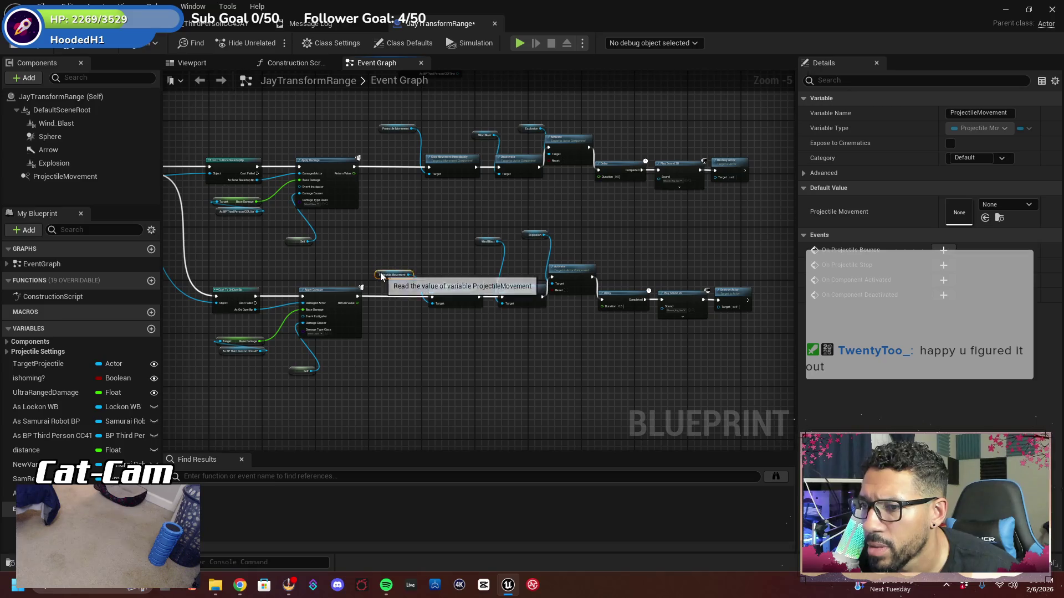
drag(481, 243, 470, 262)
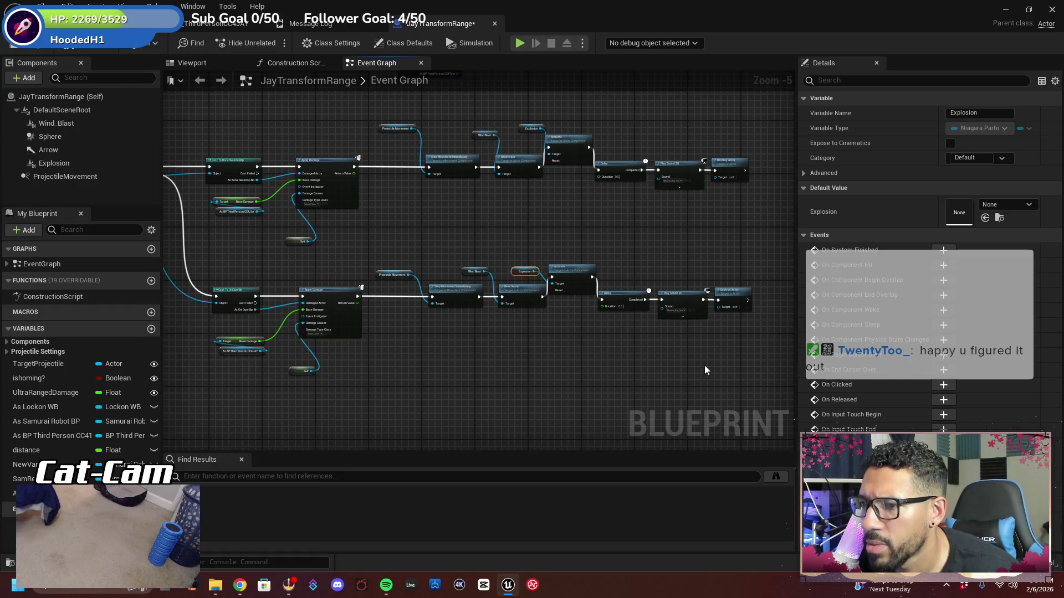
Place the whole OniOgre cast-and-damage chain directly under the BoneSkeletop chain
drag(705, 367, 672, 338)
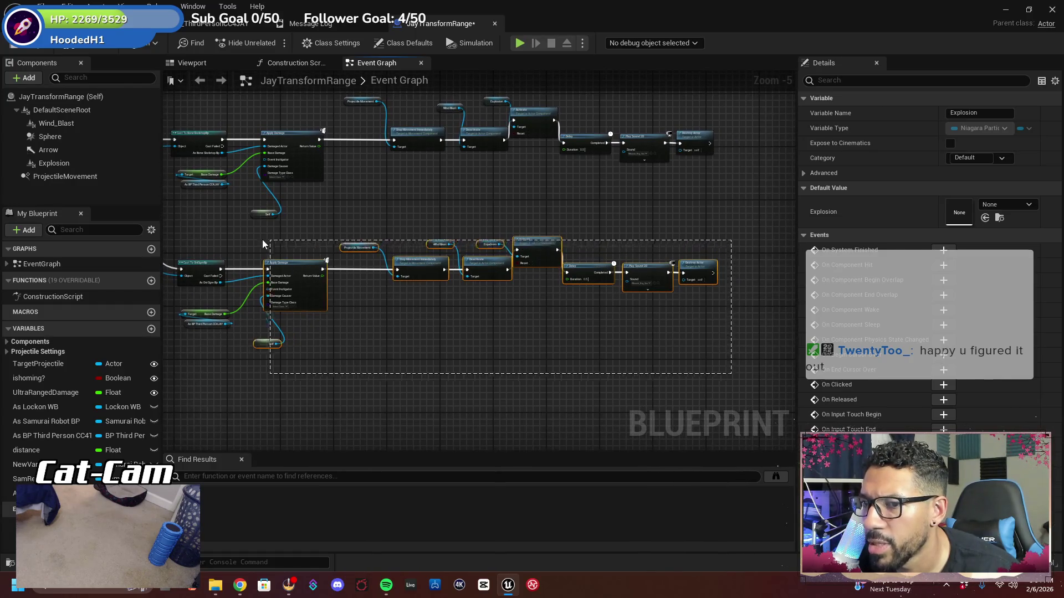
mouse_move(211, 277)
mouse_down()
mouse_move(349, 225)
mouse_move(298, 299)
mouse_up()
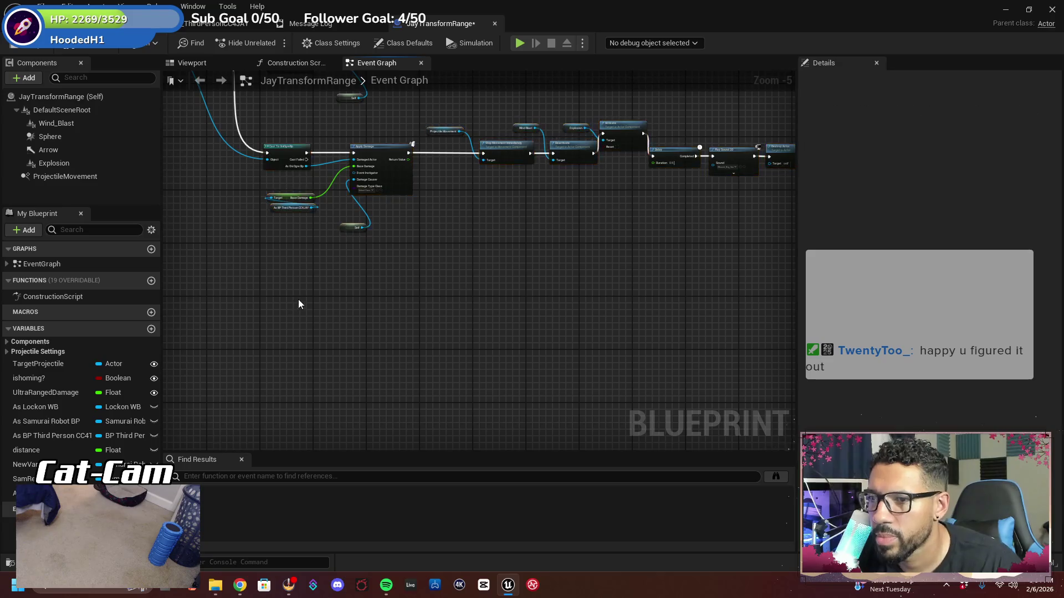
mouse_move(210, 295)
mouse_down()
mouse_move(405, 277)
mouse_move(398, 261)
mouse_up()
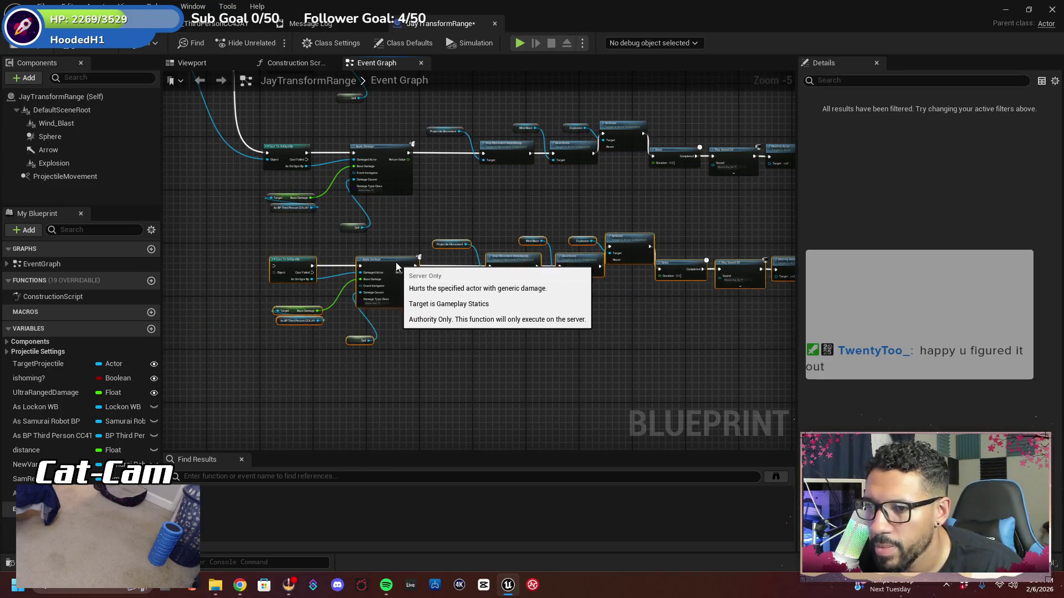
scroll(382, 324, up, 1)
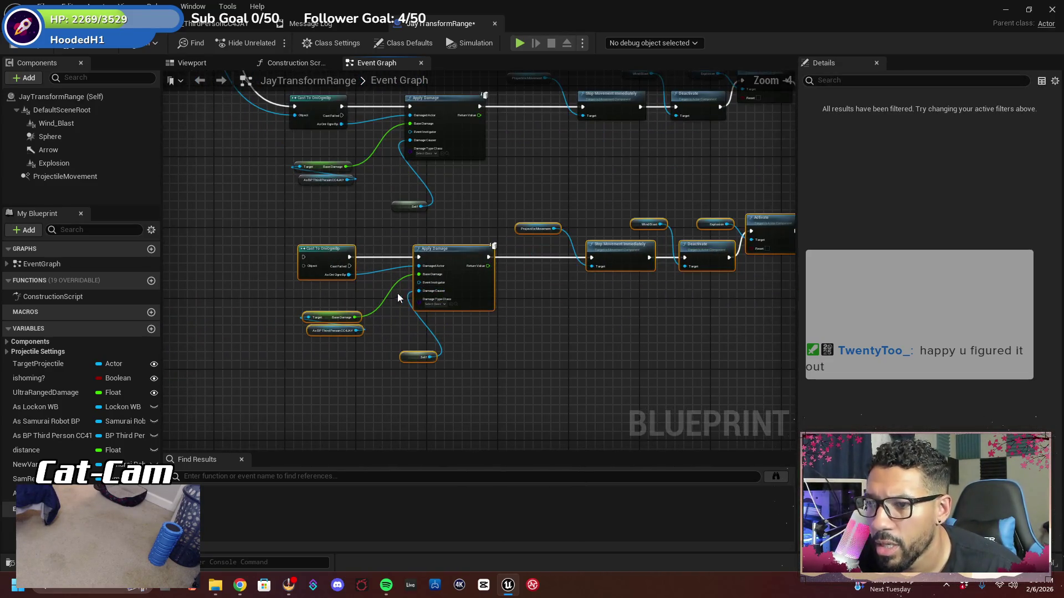
scroll(422, 272, up, 4)
click(429, 267)
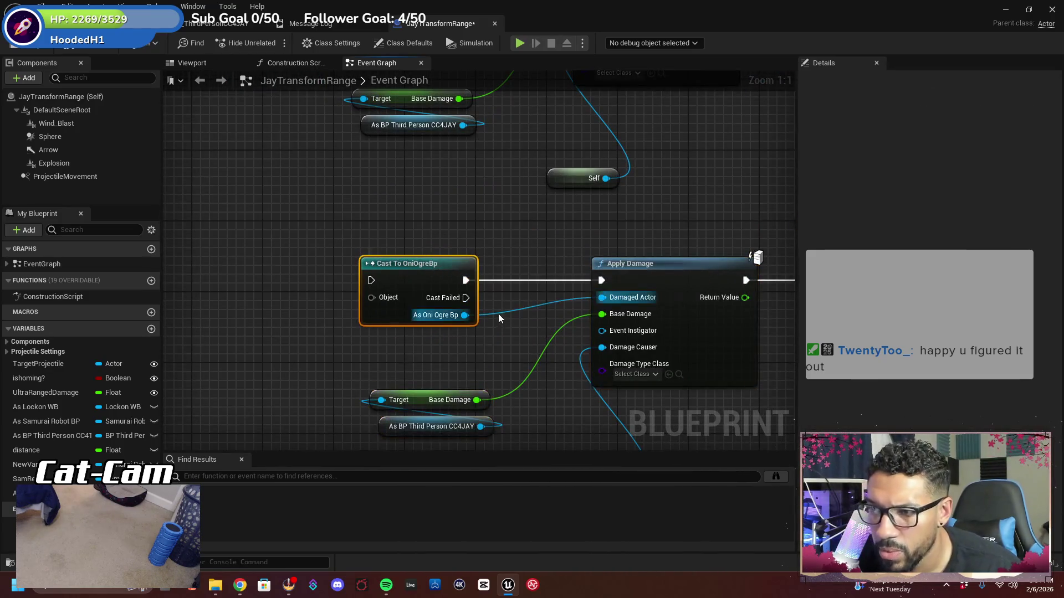
Add an Actor Has Tag check for 'enemy' and feed it into the Branch Condition
key(Delete)
right_click(380, 280)
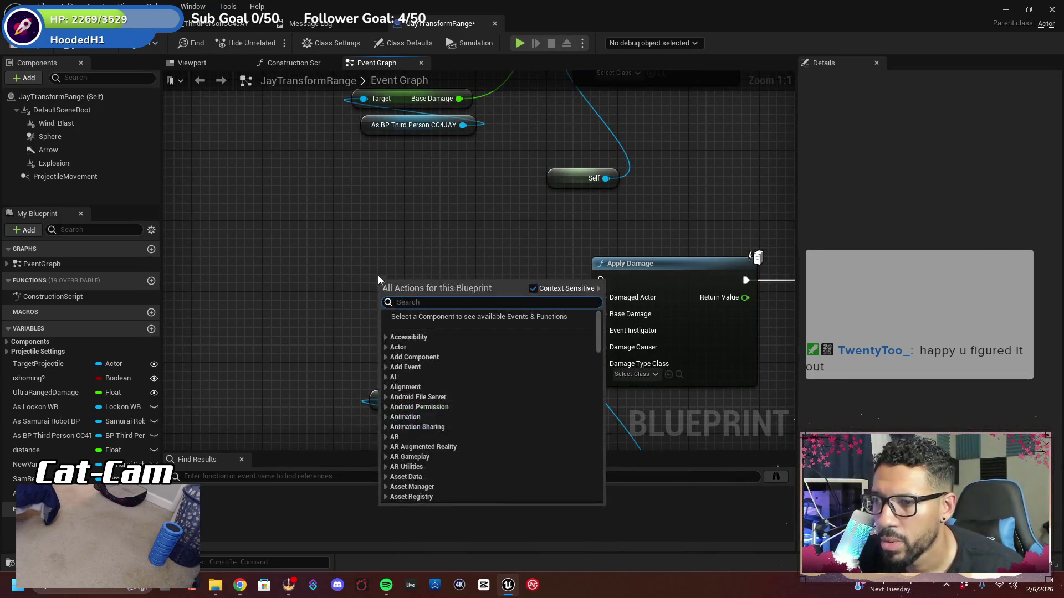
click(308, 214)
right_click(420, 267)
key(ctrl+z)
scroll(421, 266, down, 3)
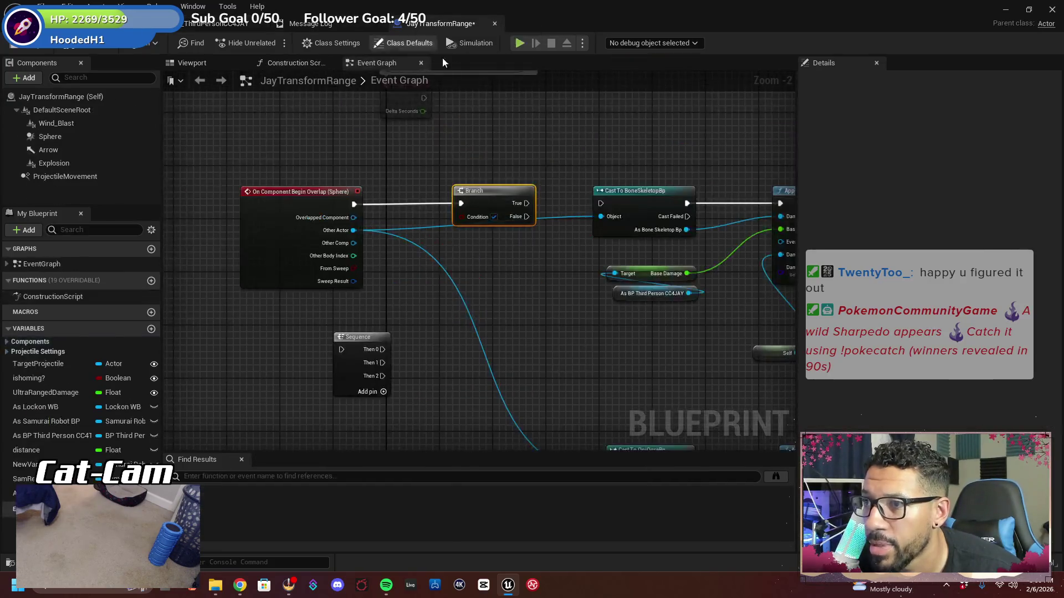
key(ctrl+v)
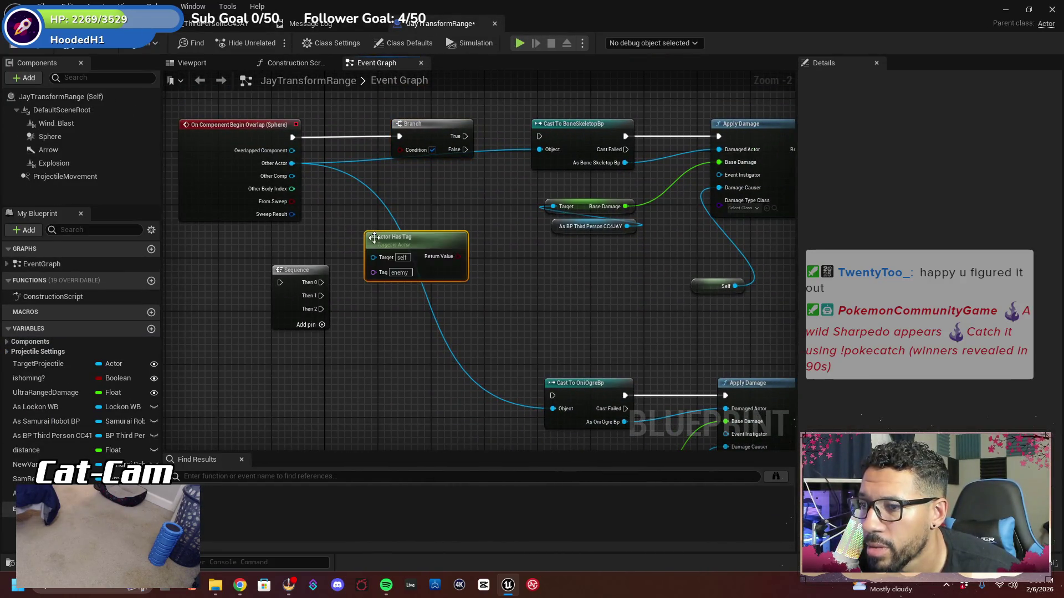
drag(460, 256, 469, 221)
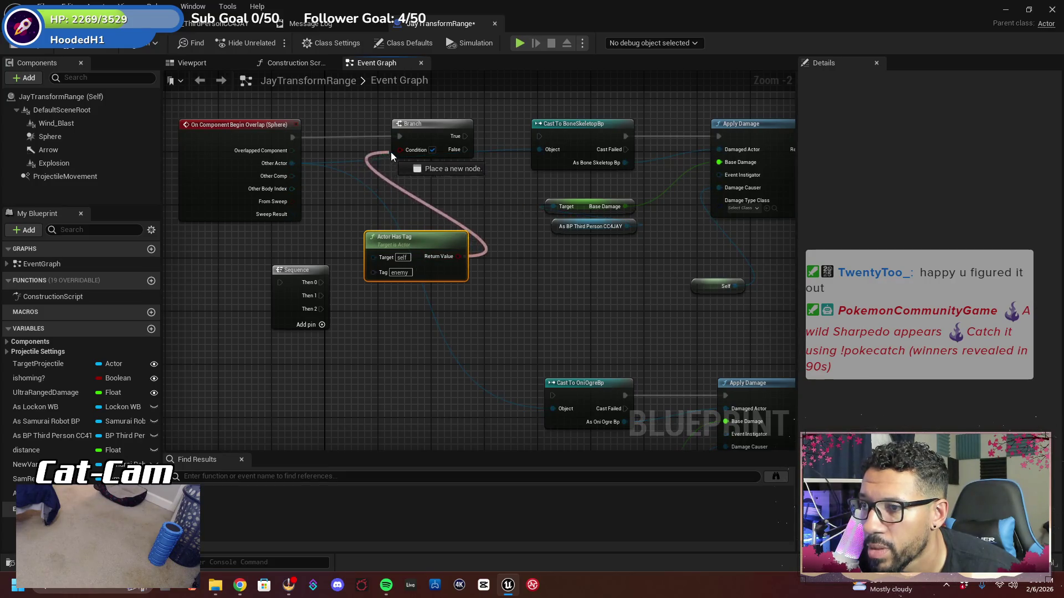
mouse_move(391, 152)
mouse_down()
mouse_move(540, 135)
mouse_move(648, 147)
mouse_move(522, 167)
mouse_move(496, 207)
mouse_up()
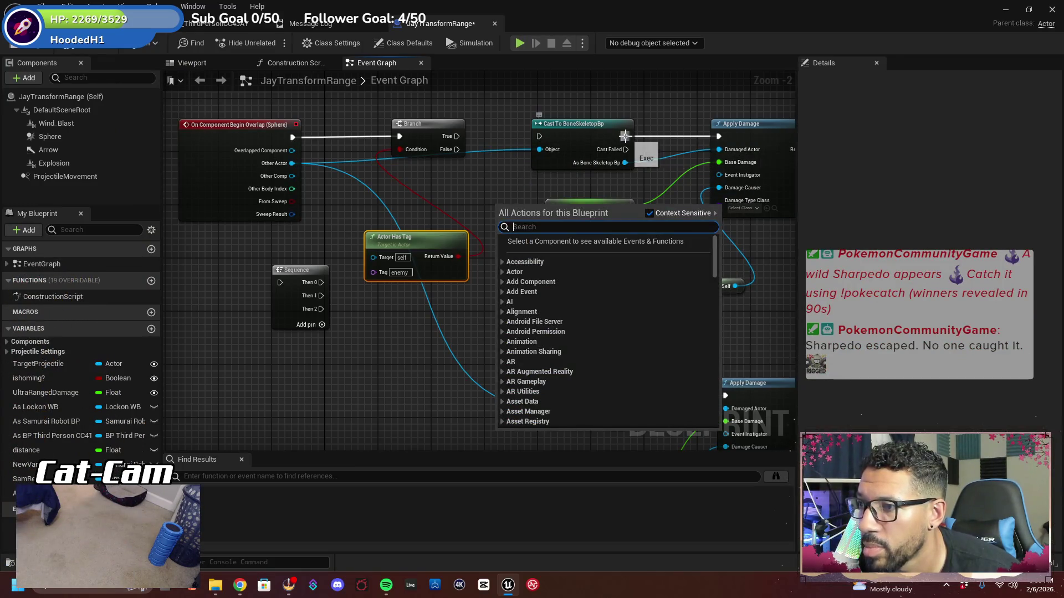
Unhook the BoneSkeletopBp cast from Apply Damage and Other Actor, and move it aside
right_click(626, 136)
click(642, 172)
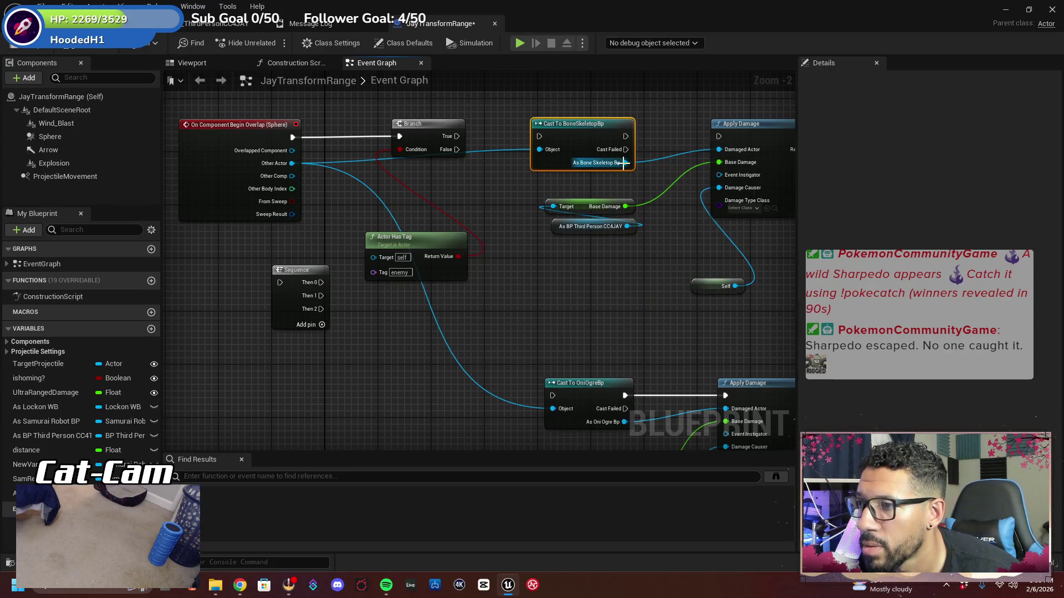
right_click(624, 162)
click(652, 198)
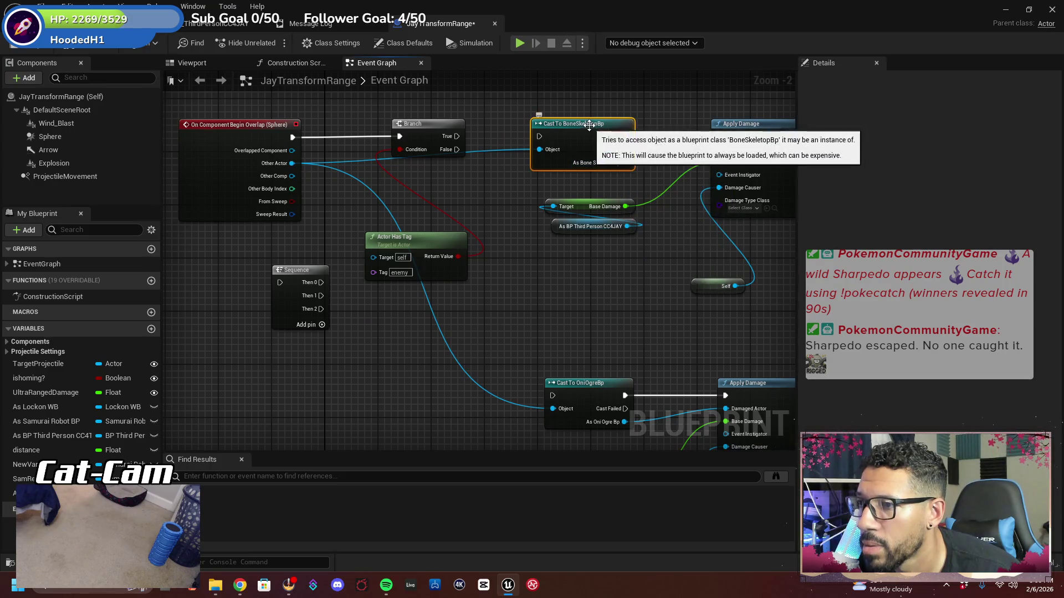
drag(589, 125, 589, 271)
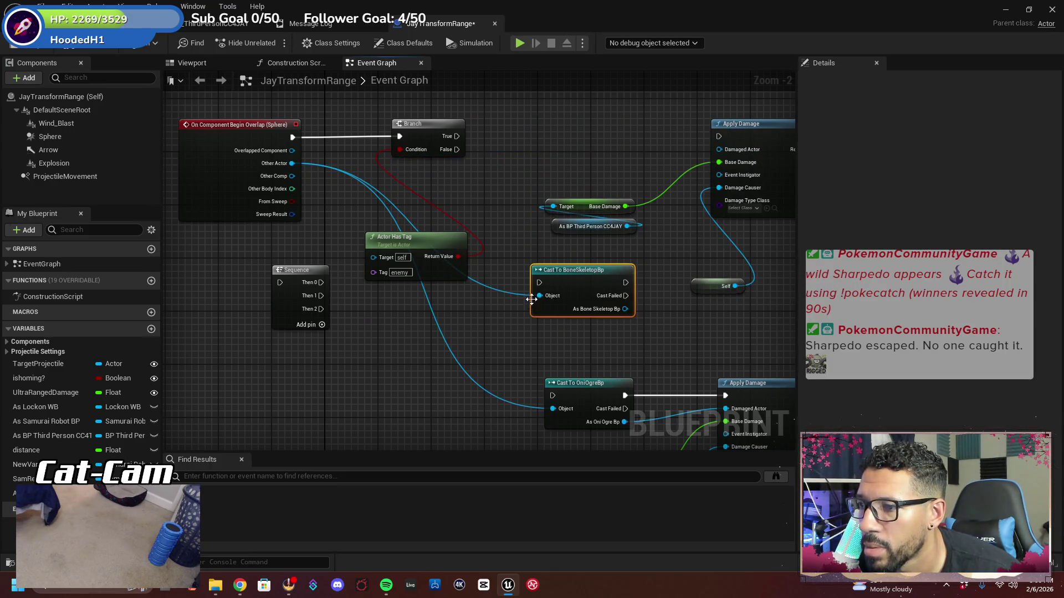
right_click(539, 295)
click(577, 330)
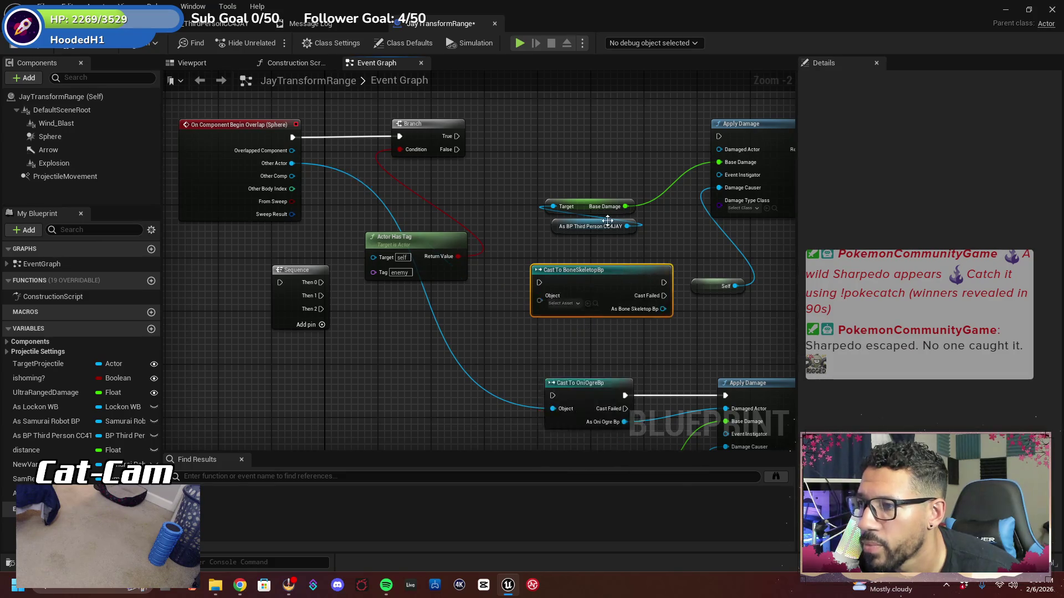
Wire Branch True to Apply Damage and Other Actor to Damaged Actor, and unhook the OniOgre cast
drag(450, 143, 604, 138)
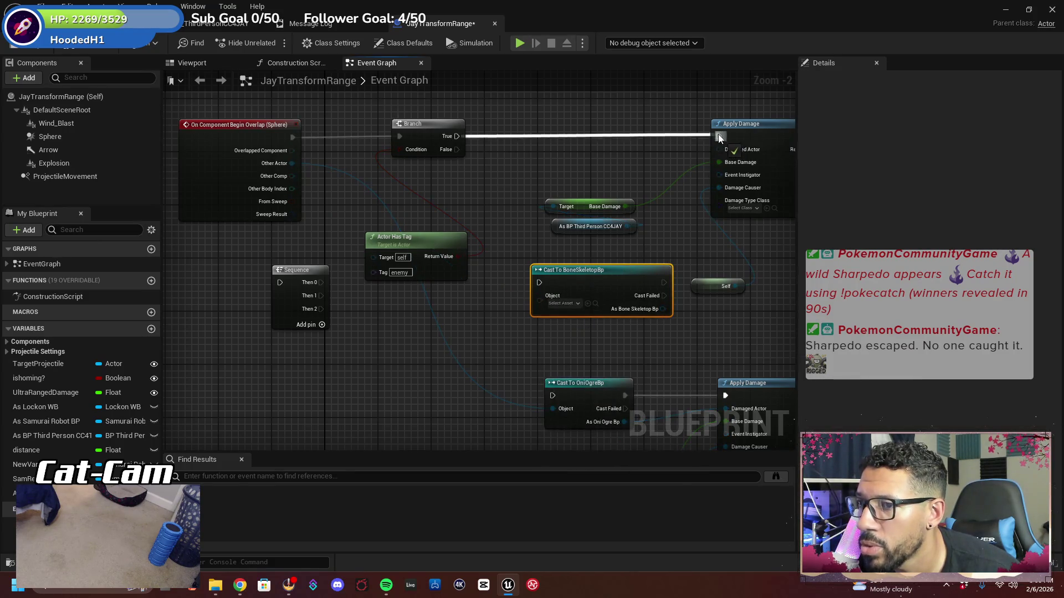
drag(718, 135, 452, 201)
drag(293, 164, 291, 164)
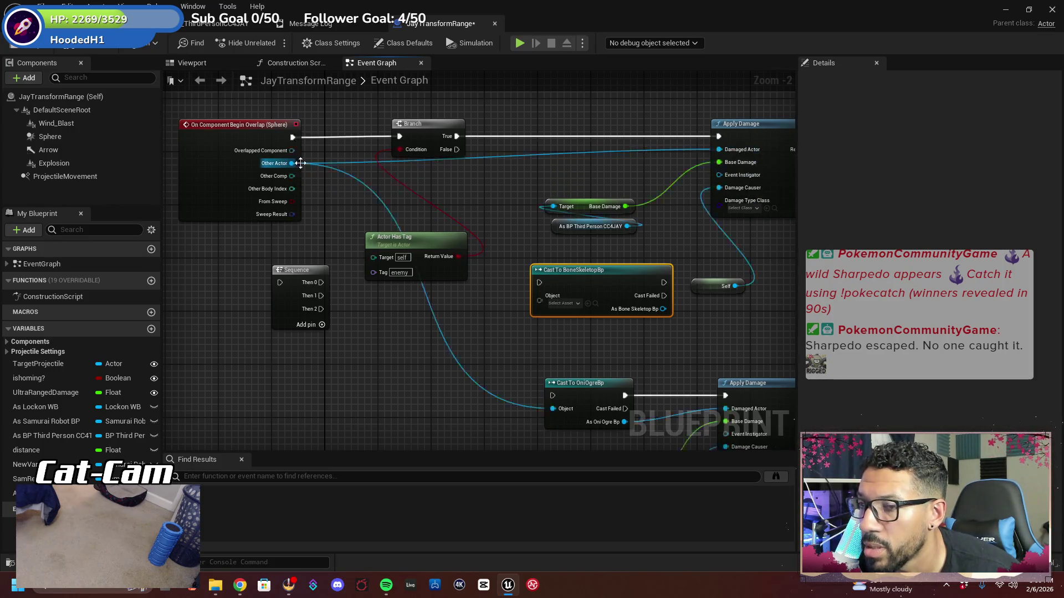
right_click(551, 409)
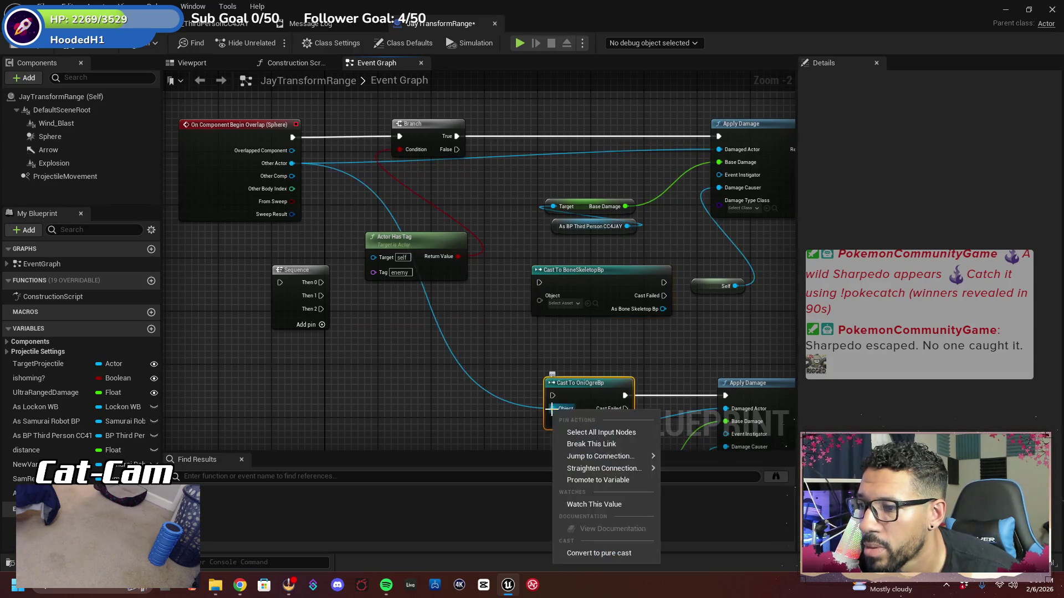
click(591, 445)
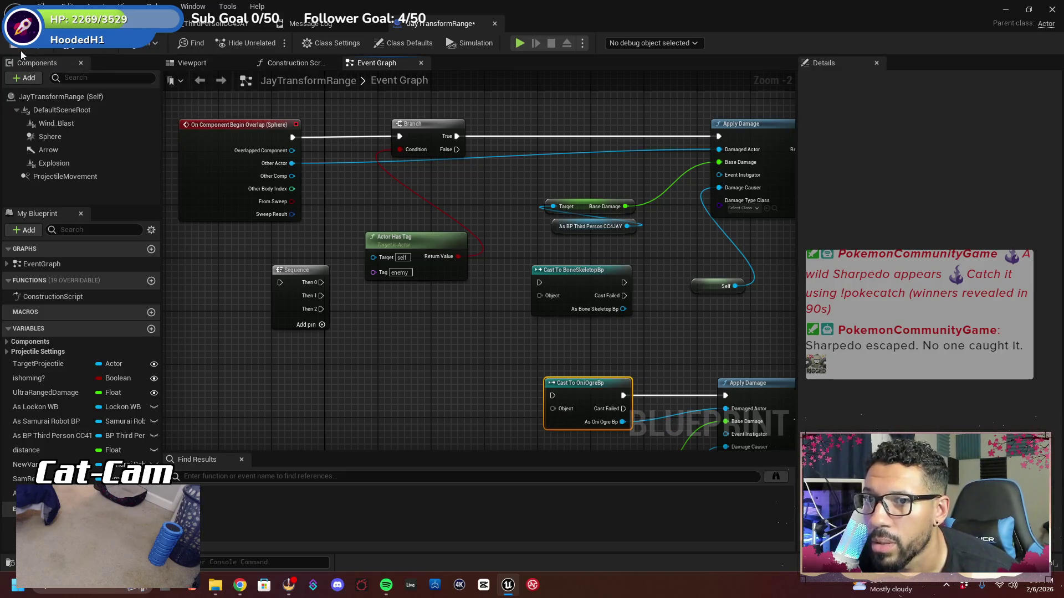
click(87, 49)
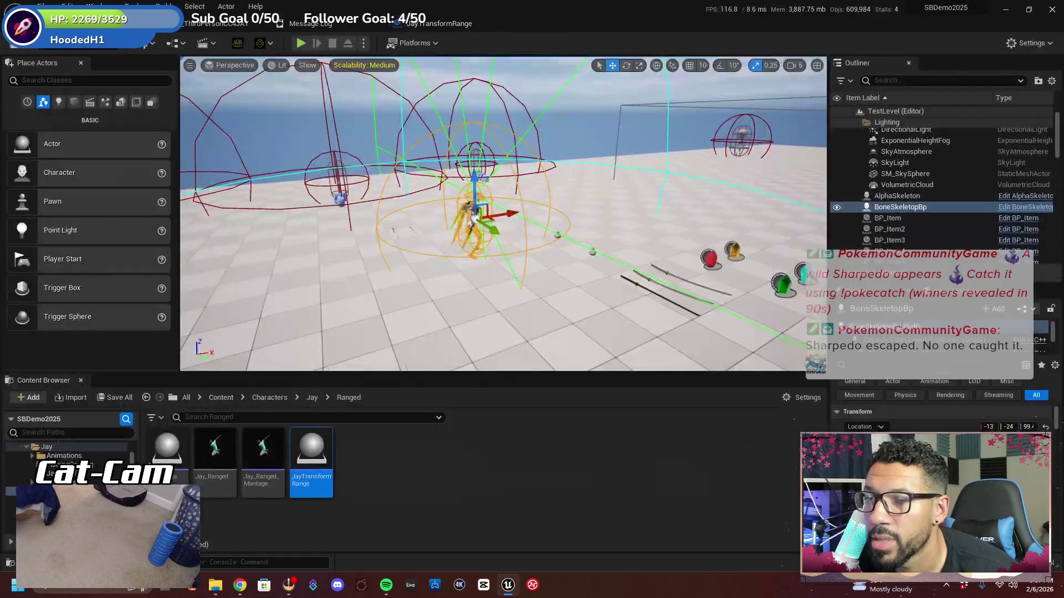
Play-test in fullscreen, running and firing the elemental range attack with key 3 twice, then stop
click(300, 43)
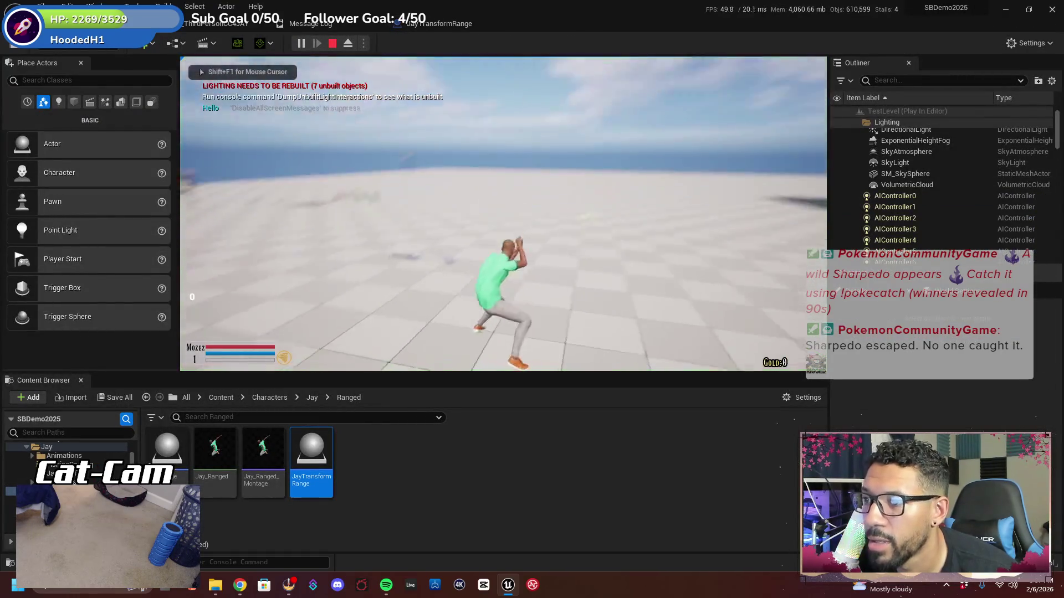
key(F11)
key(space)
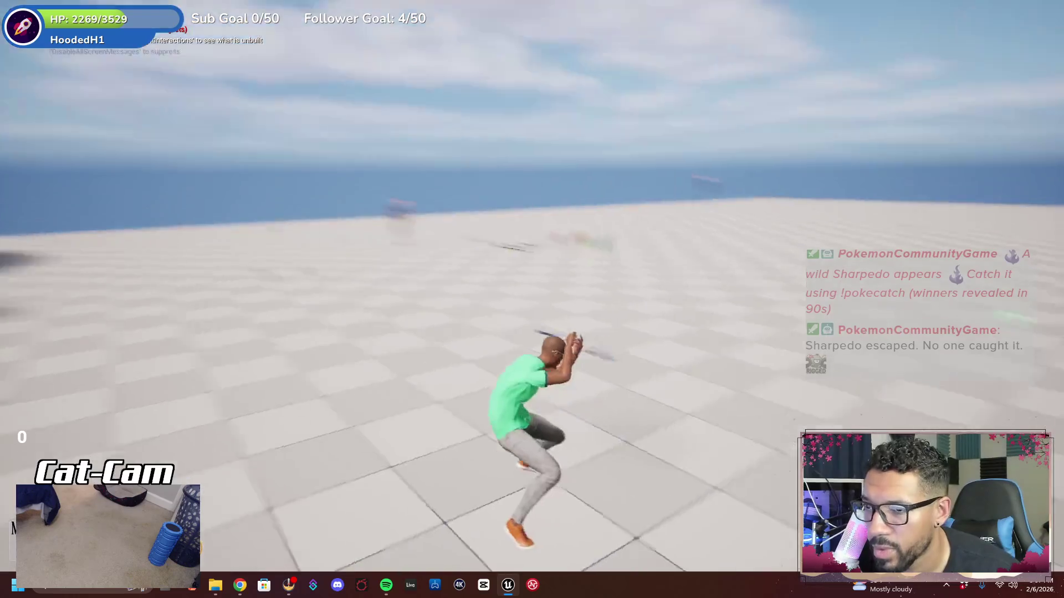
key(w)
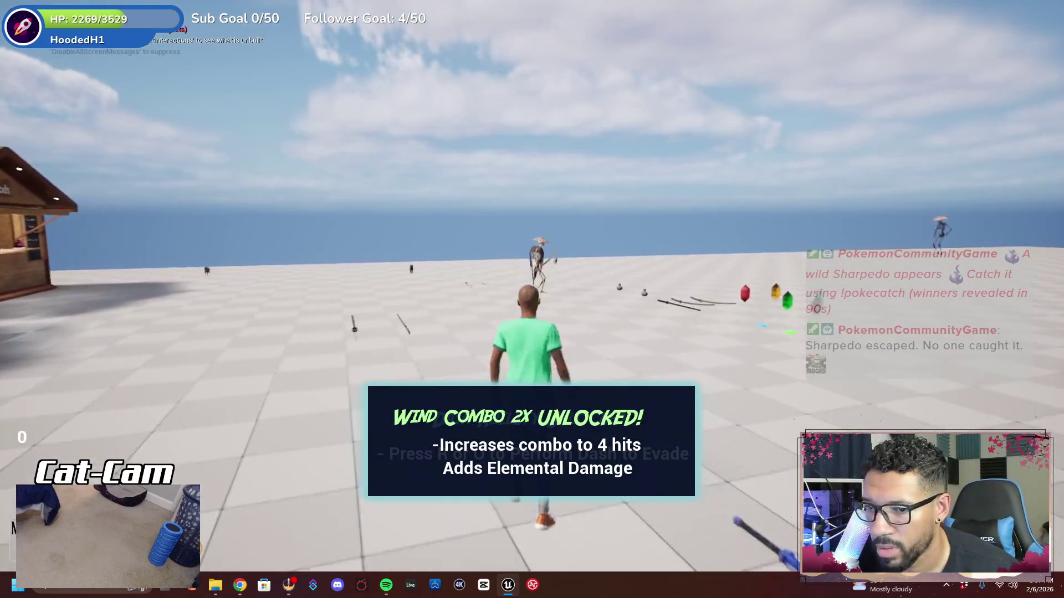
key(w)
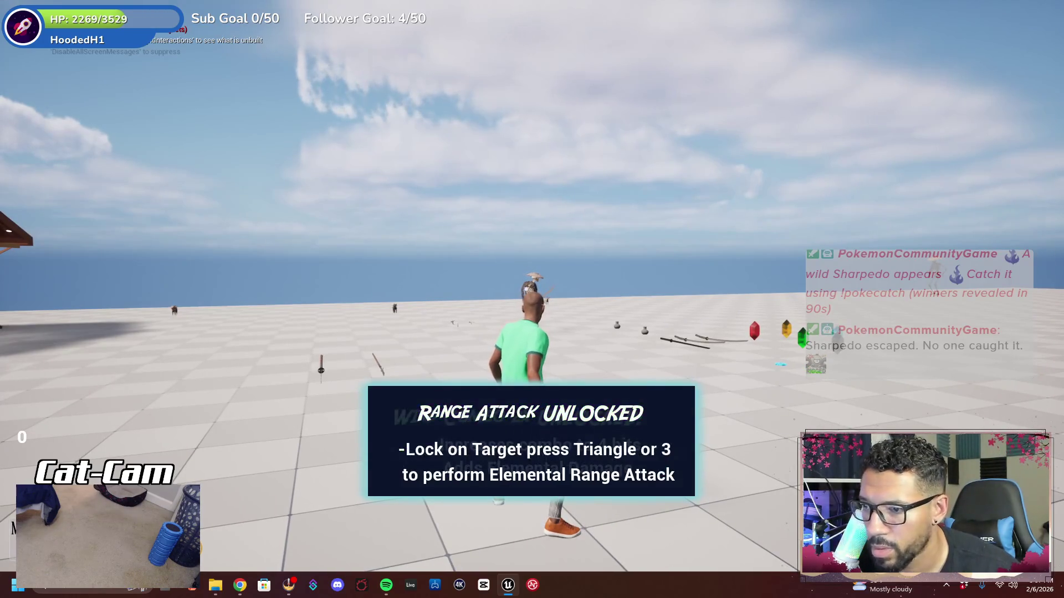
key(w)
key(3)
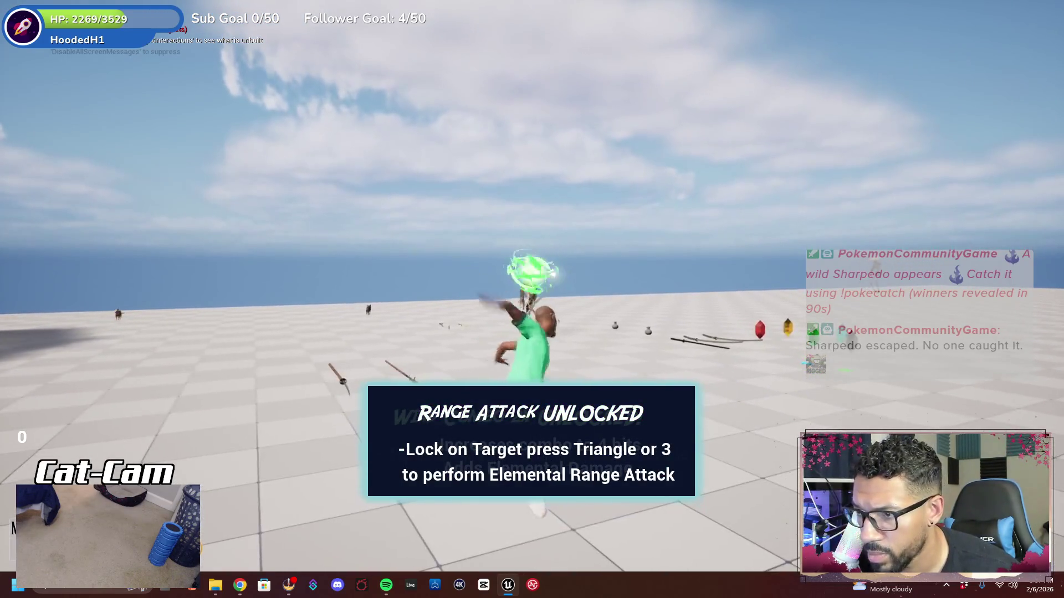
key(w)
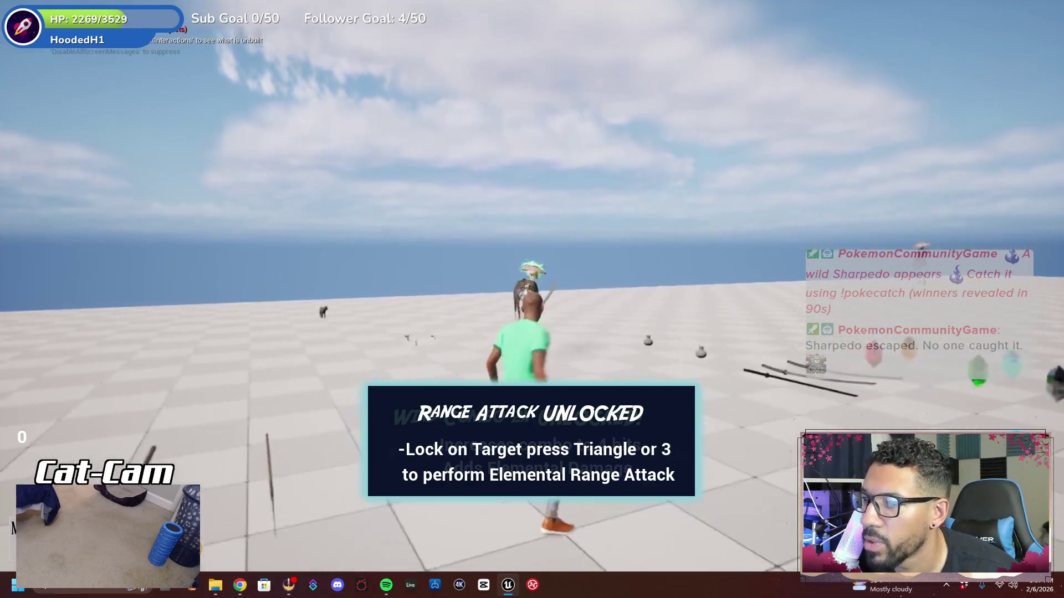
key(3)
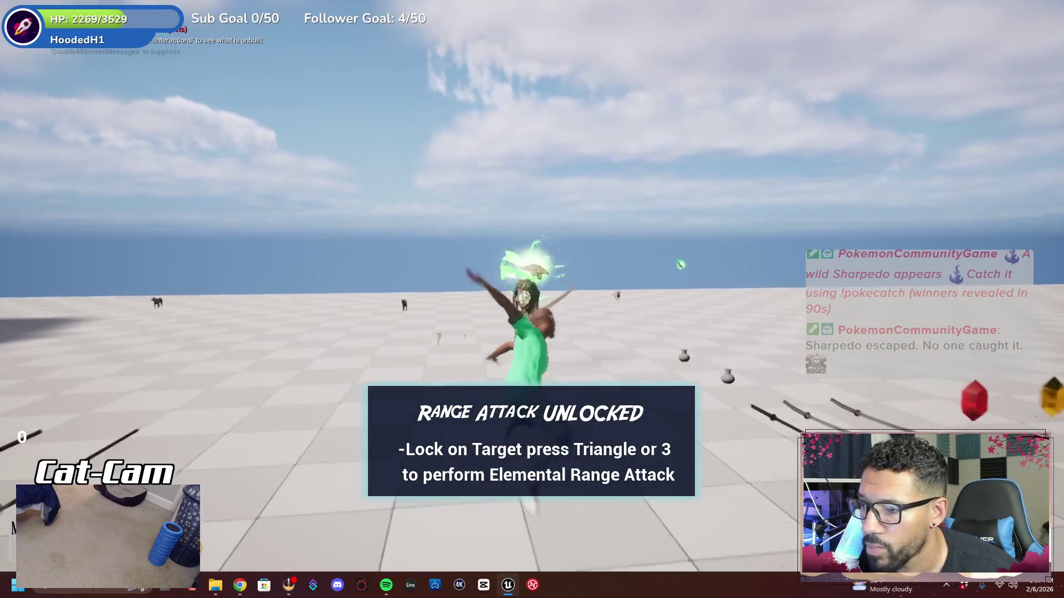
key(Escape)
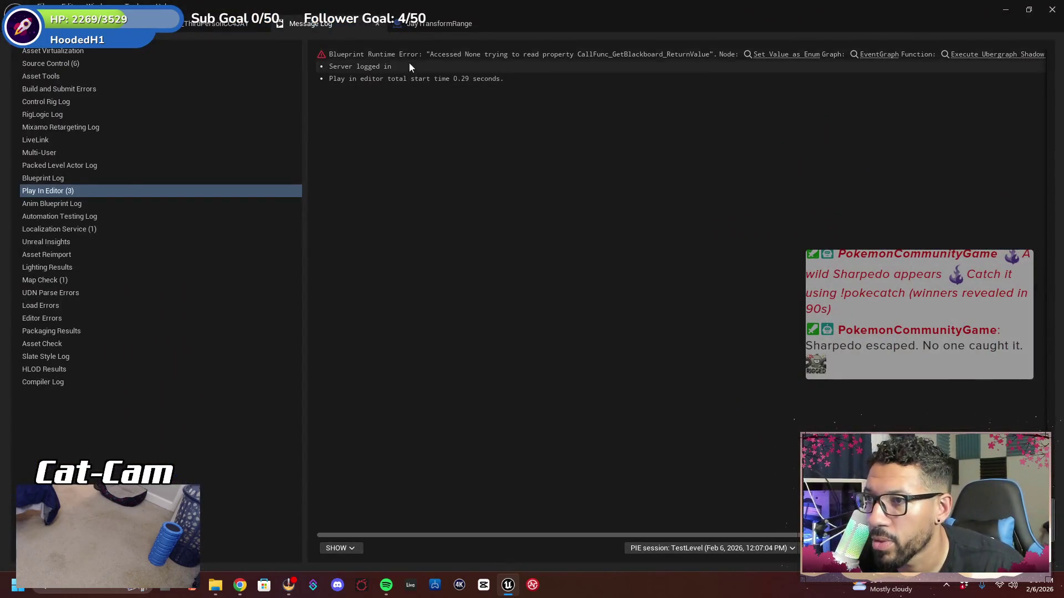
click(441, 25)
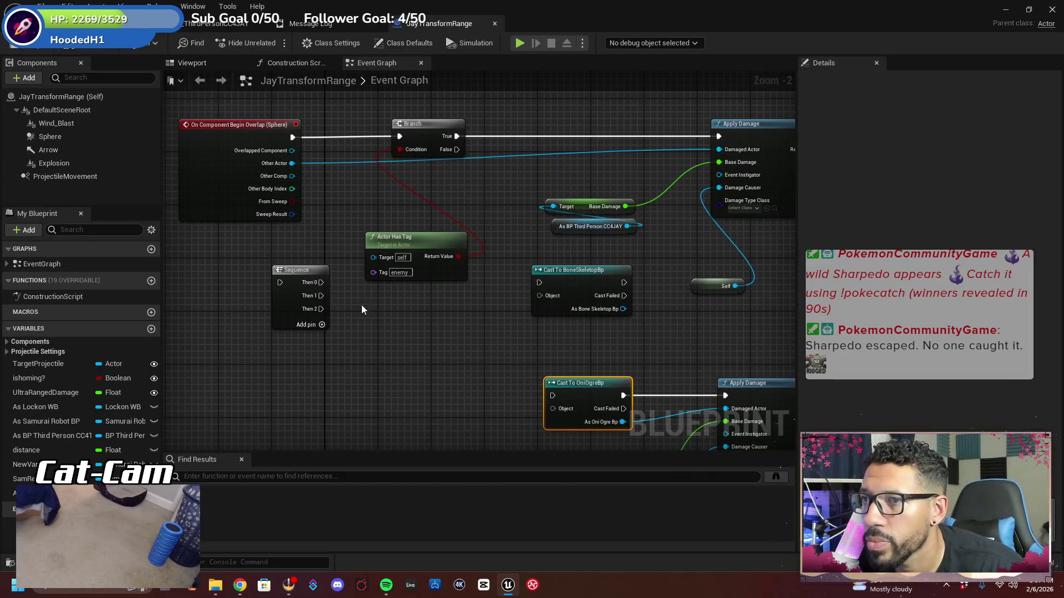
In BP_ThirdPersonCC4JAY, trace the Spawn Projectile call to its SpawnProjectile event definition
drag(461, 248, 413, 273)
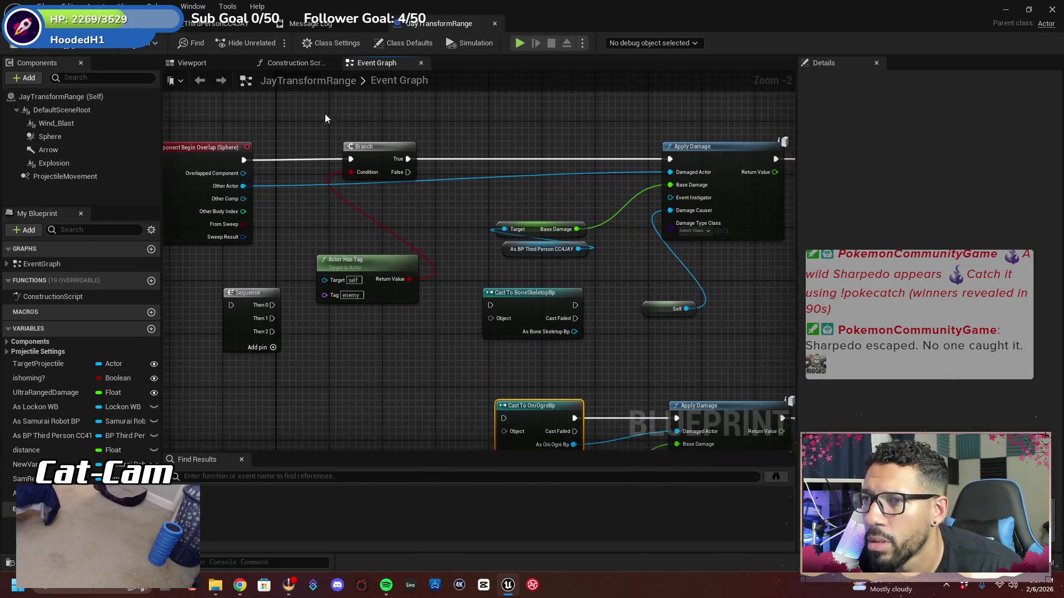
click(30, 562)
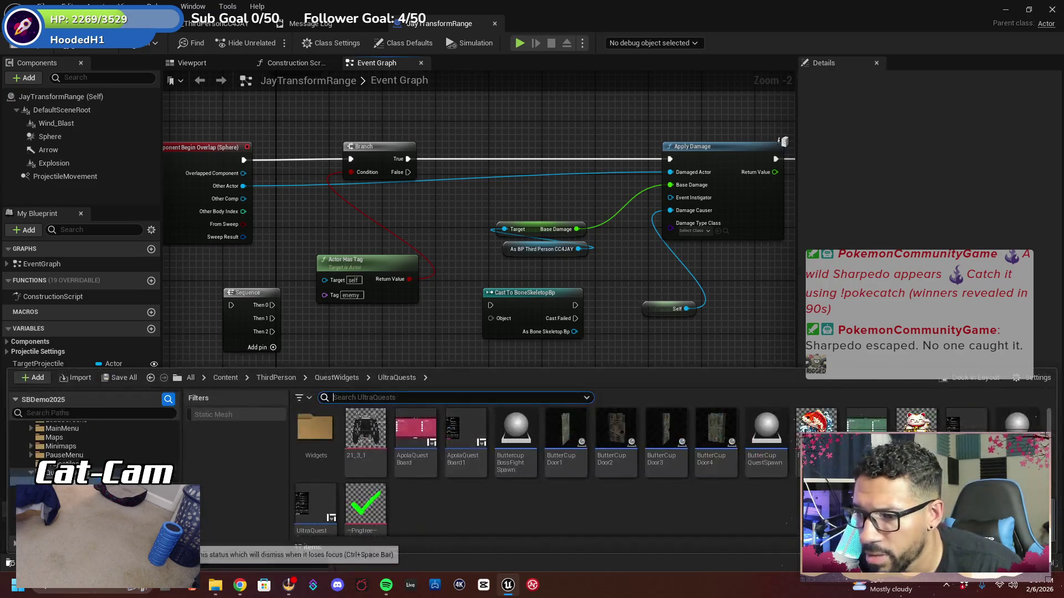
click(443, 327)
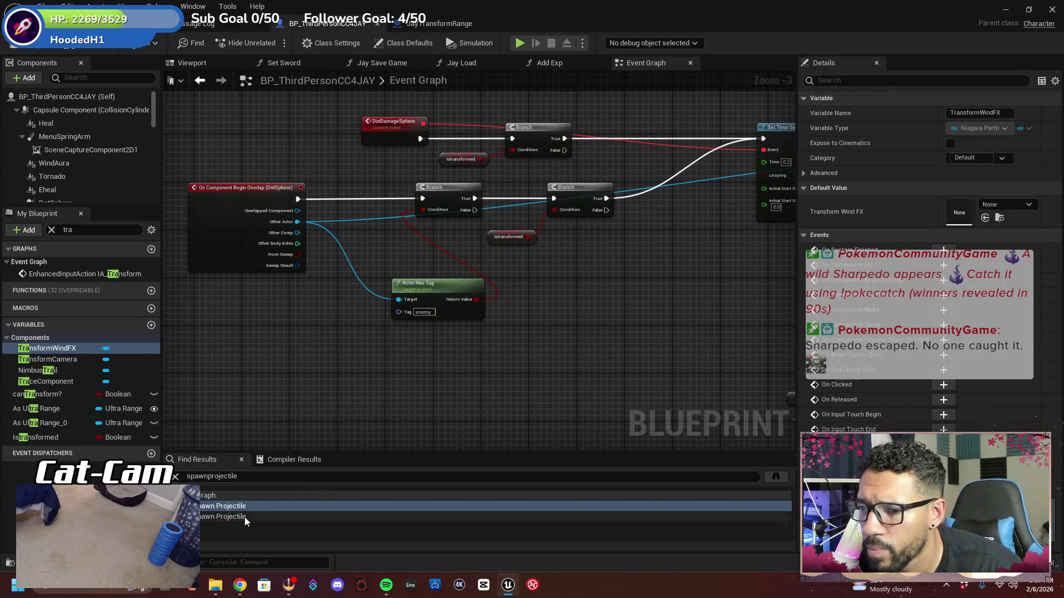
click(245, 517)
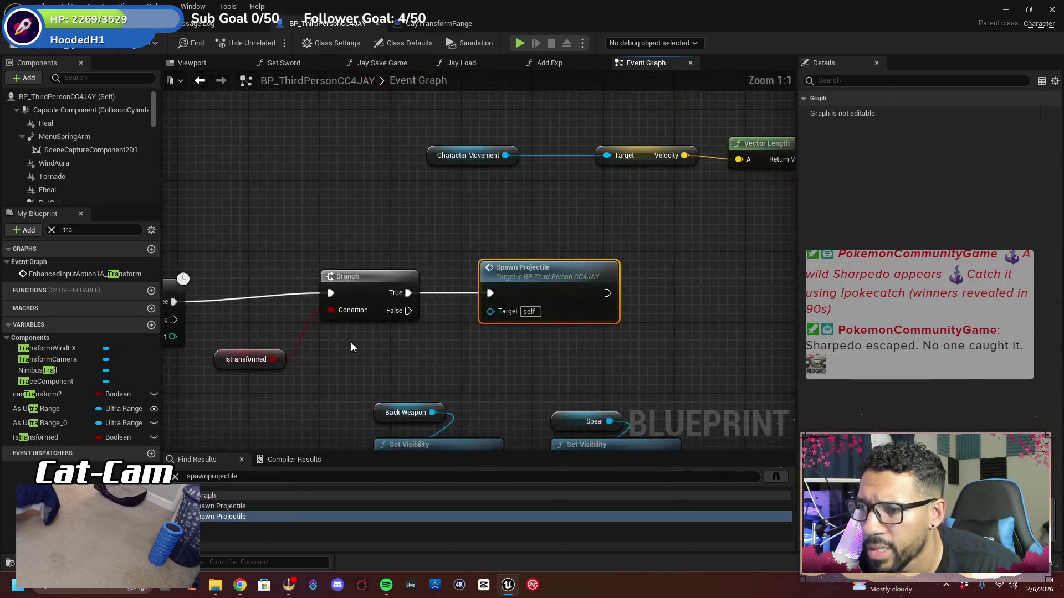
scroll(351, 348, down, 2)
drag(351, 350, 461, 348)
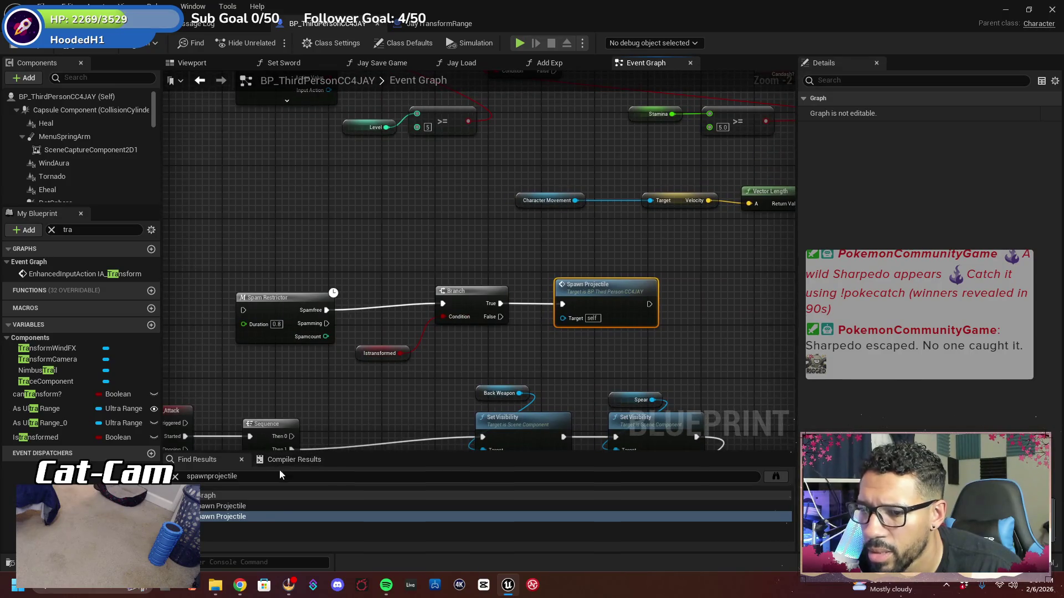
click(248, 516)
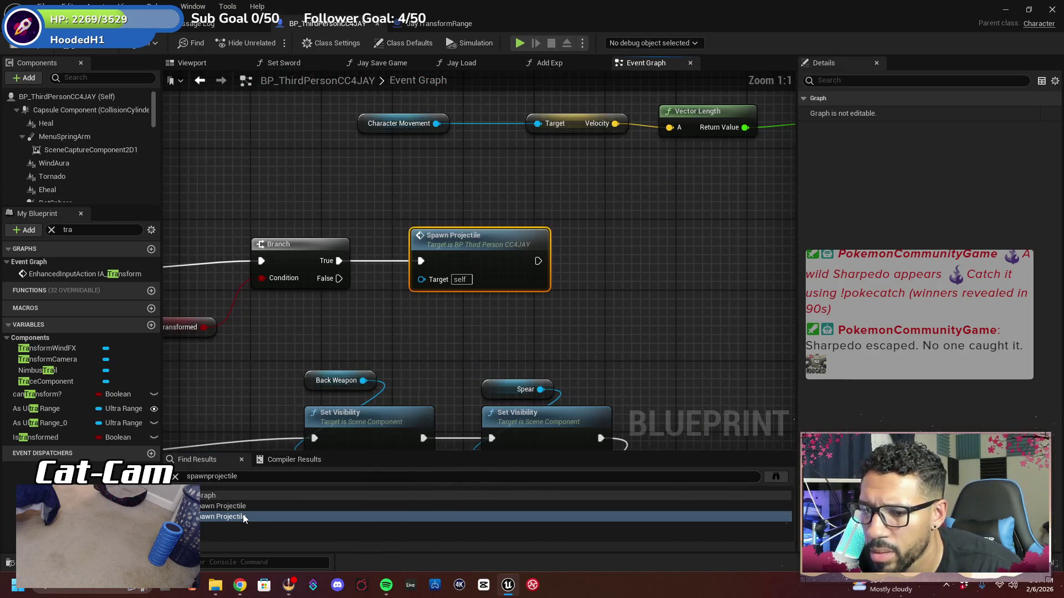
click(242, 505)
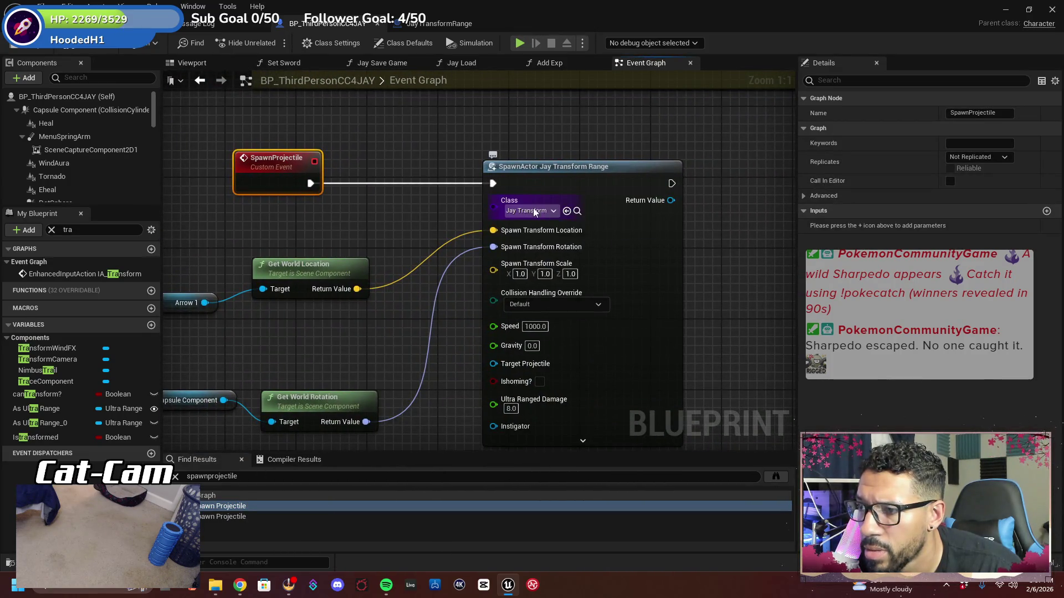
mouse_move(679, 238)
mouse_down()
mouse_move(696, 245)
mouse_move(653, 294)
mouse_up()
Follow the IA_Ranged event to SpawnActor Jay Range and browse to that class's asset
key(ctrl+f)
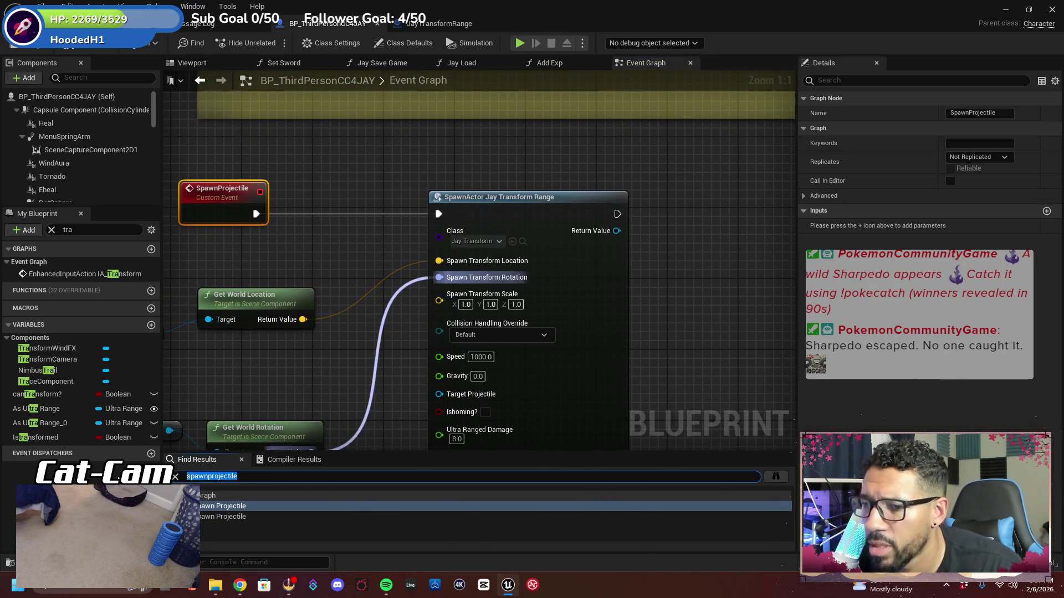
text(range)
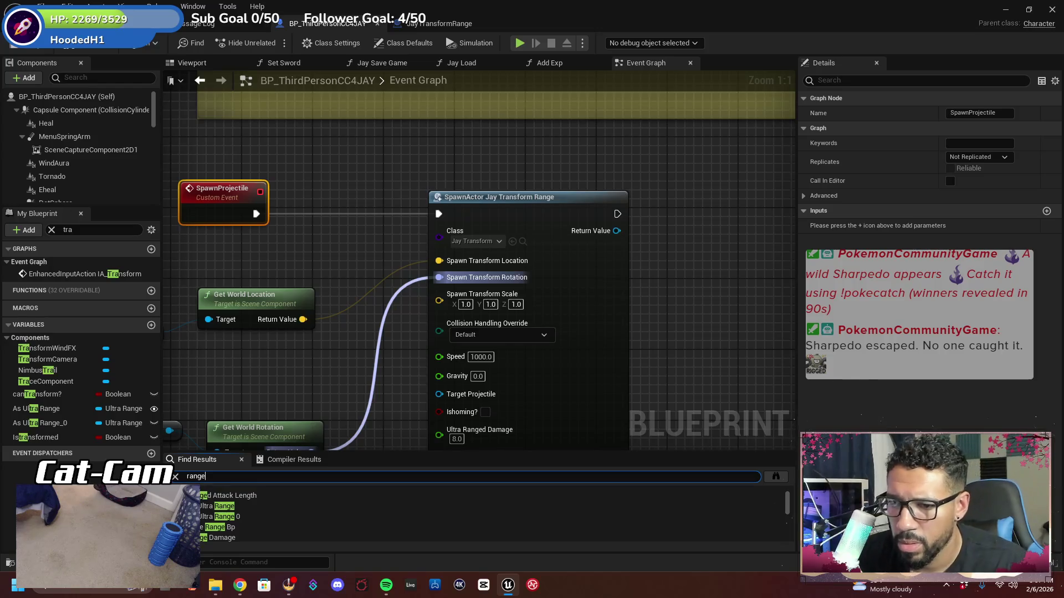
scroll(255, 523, down, 3)
click(260, 524)
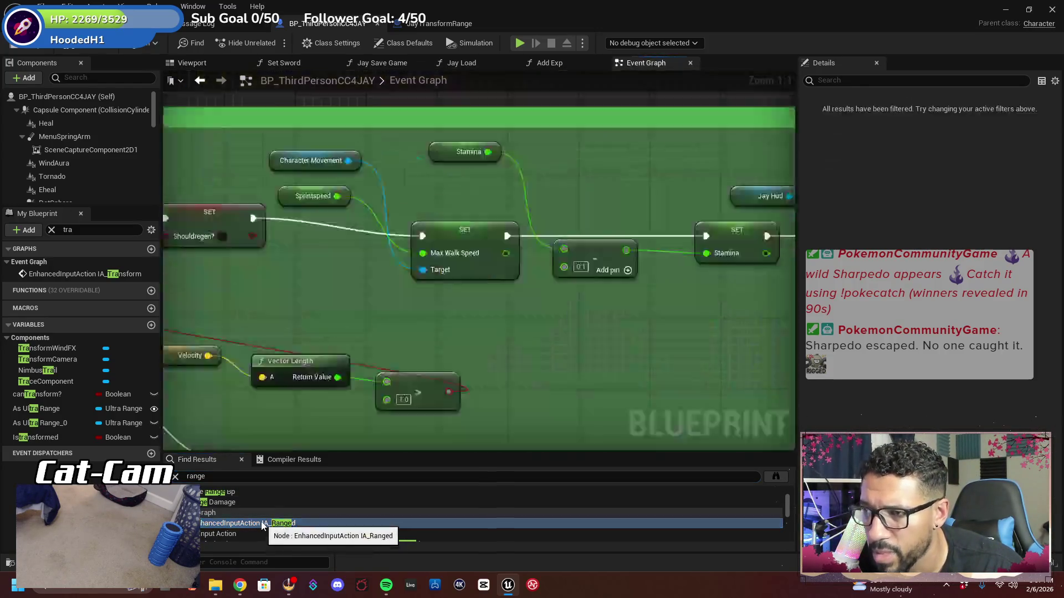
drag(400, 316, 163, 294)
drag(595, 290, 414, 288)
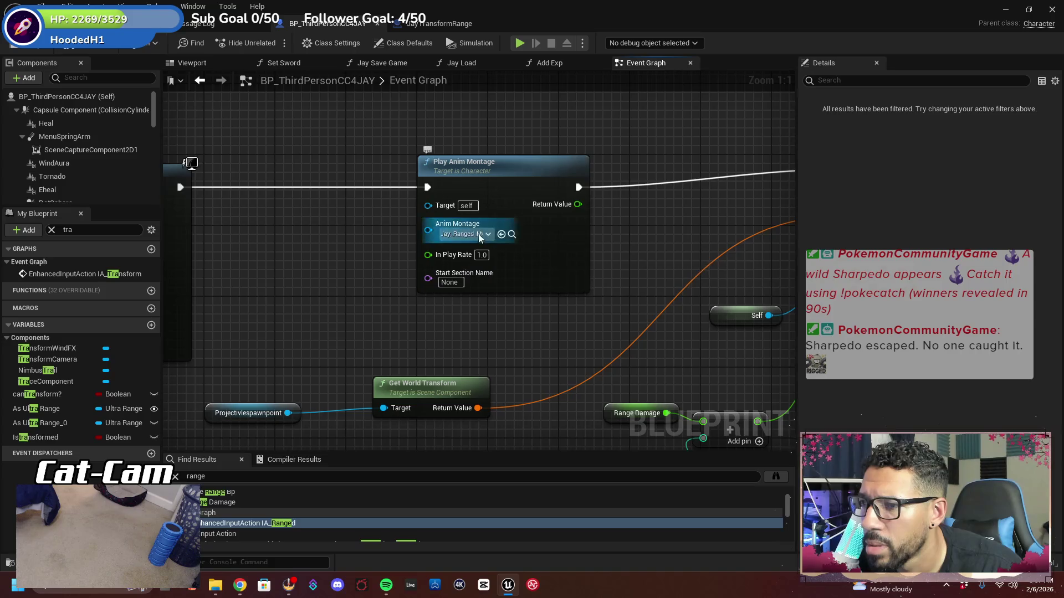
drag(621, 257, 244, 274)
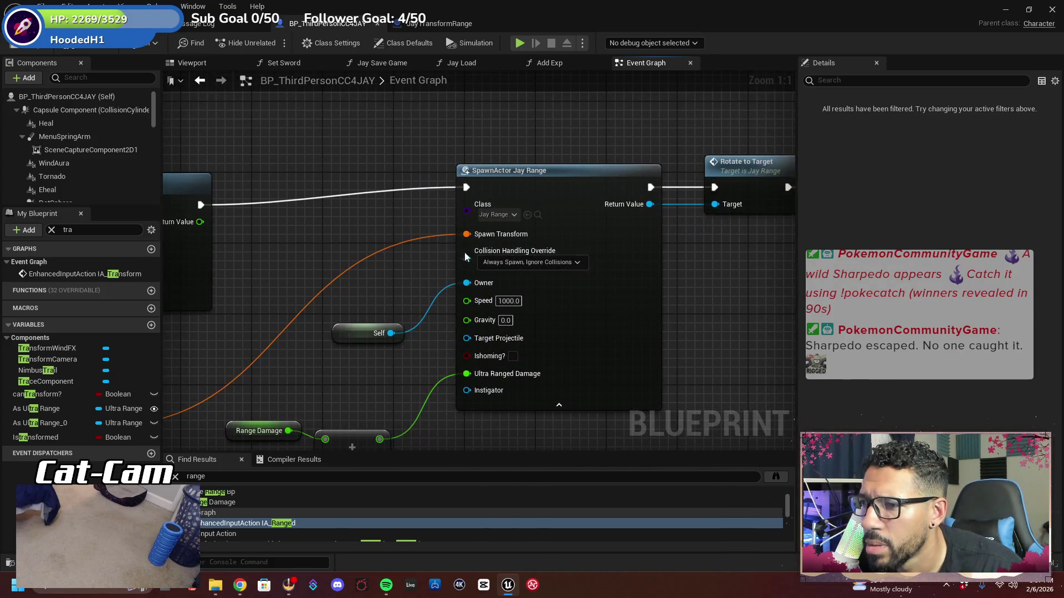
click(537, 215)
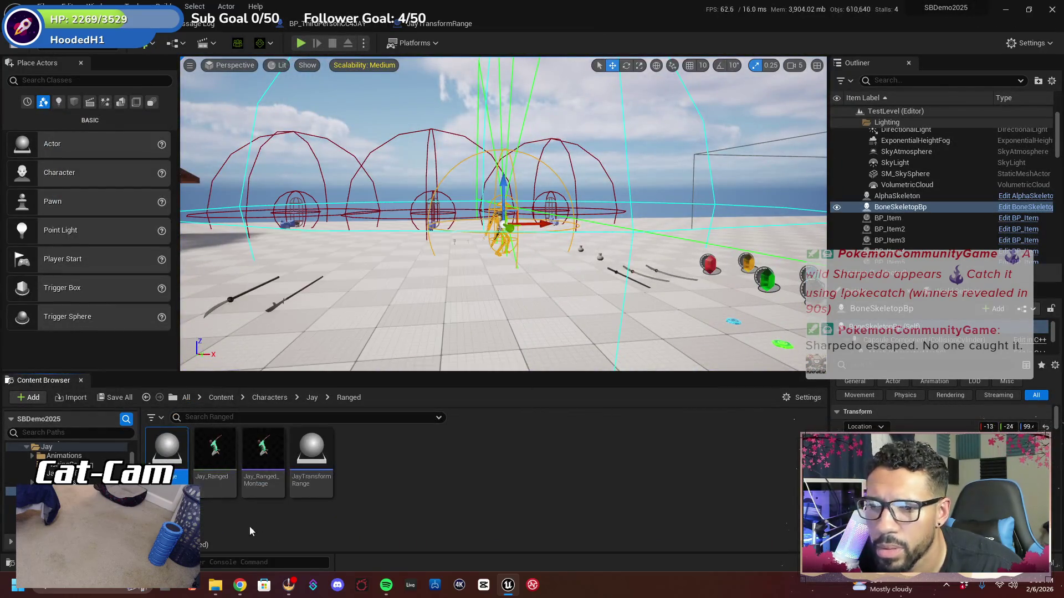
Open Jay_Range and paste in the Branch and 'enemy' Actor Has Tag nodes copied from JayTransformRange
double_click(176, 470)
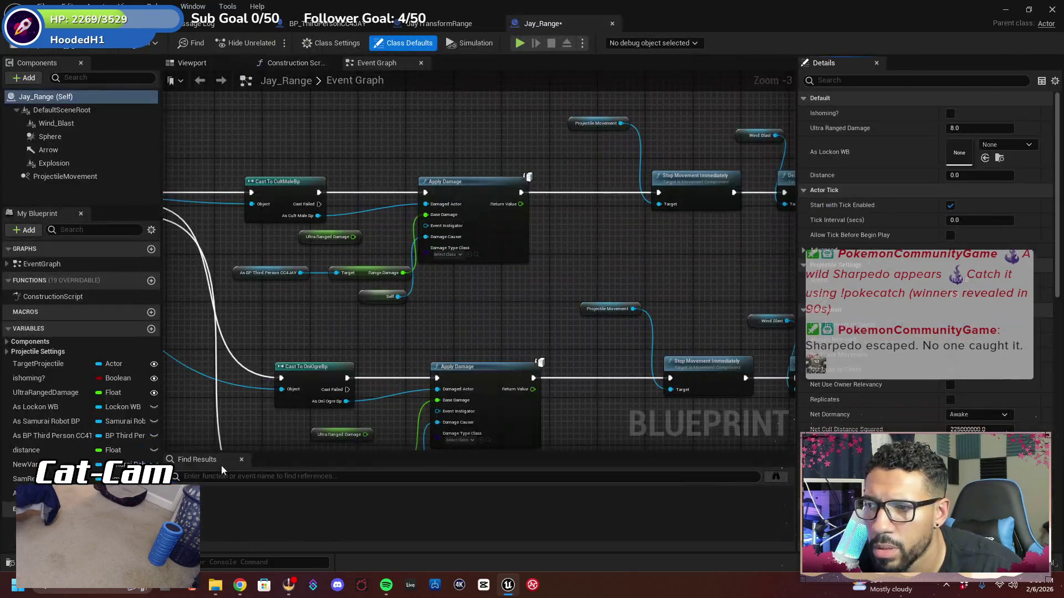
mouse_move(329, 365)
mouse_down()
mouse_move(593, 376)
mouse_move(536, 420)
mouse_move(521, 385)
mouse_move(507, 94)
mouse_move(499, 250)
mouse_move(560, 437)
mouse_up()
drag(421, 372, 538, 397)
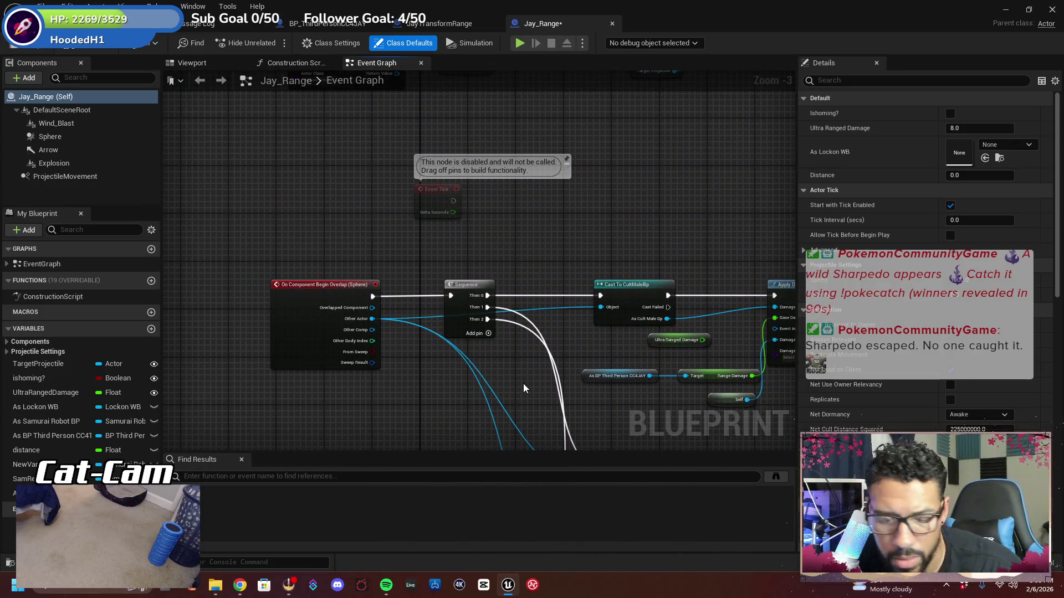
click(457, 24)
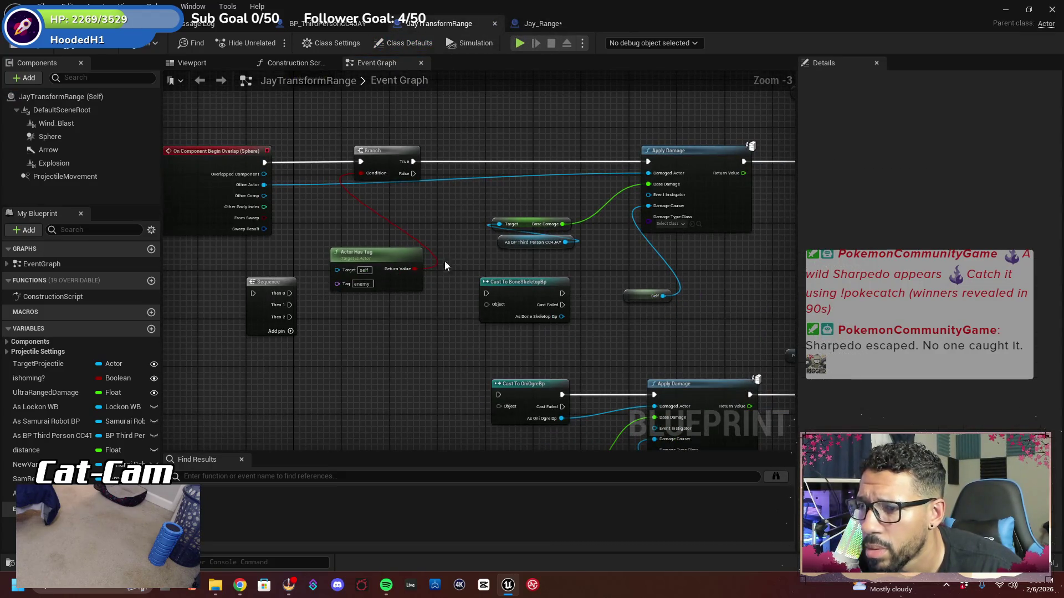
drag(423, 327, 387, 157)
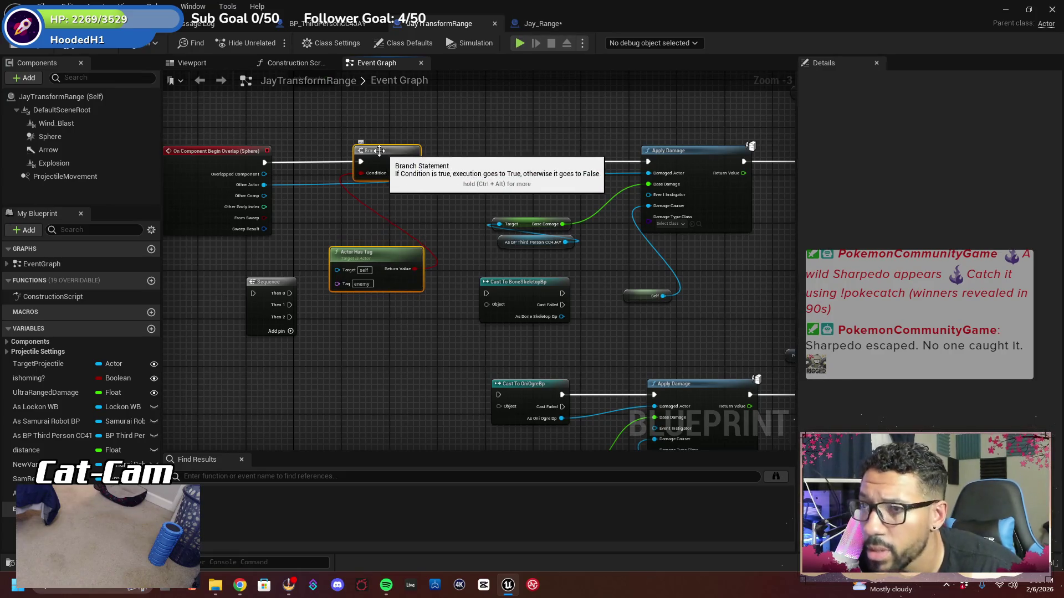
click(544, 24)
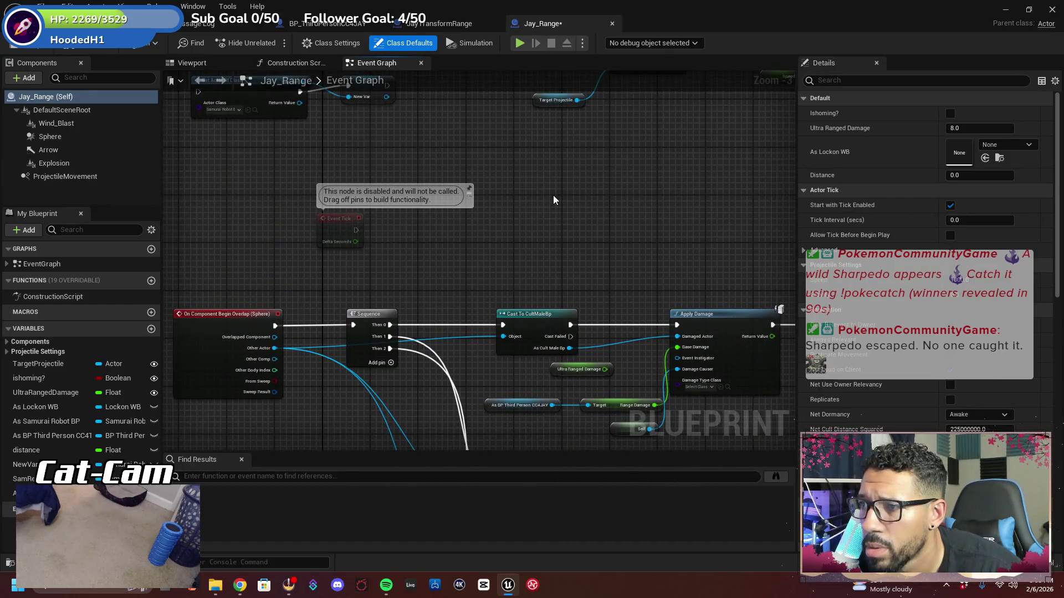
mouse_move(554, 209)
mouse_down()
mouse_move(551, 303)
mouse_move(540, 142)
mouse_move(552, 84)
mouse_up()
key(ctrl+v)
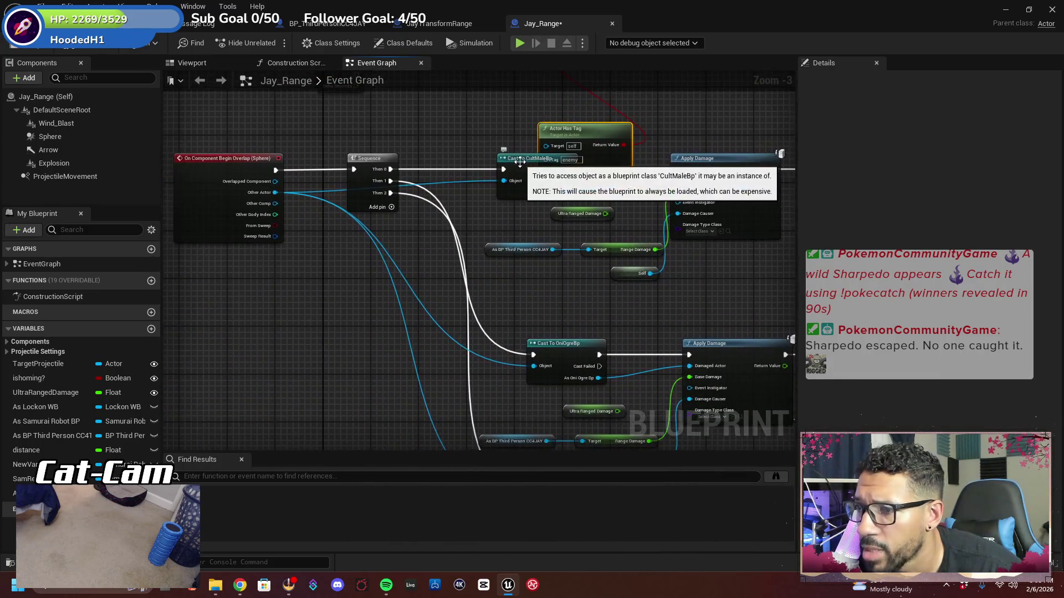
Detach the CultMaleBp cast from Apply Damage and move the Sequence and cast nodes aside
mouse_move(509, 165)
mouse_down()
mouse_move(506, 184)
mouse_move(464, 178)
mouse_up()
right_click(517, 181)
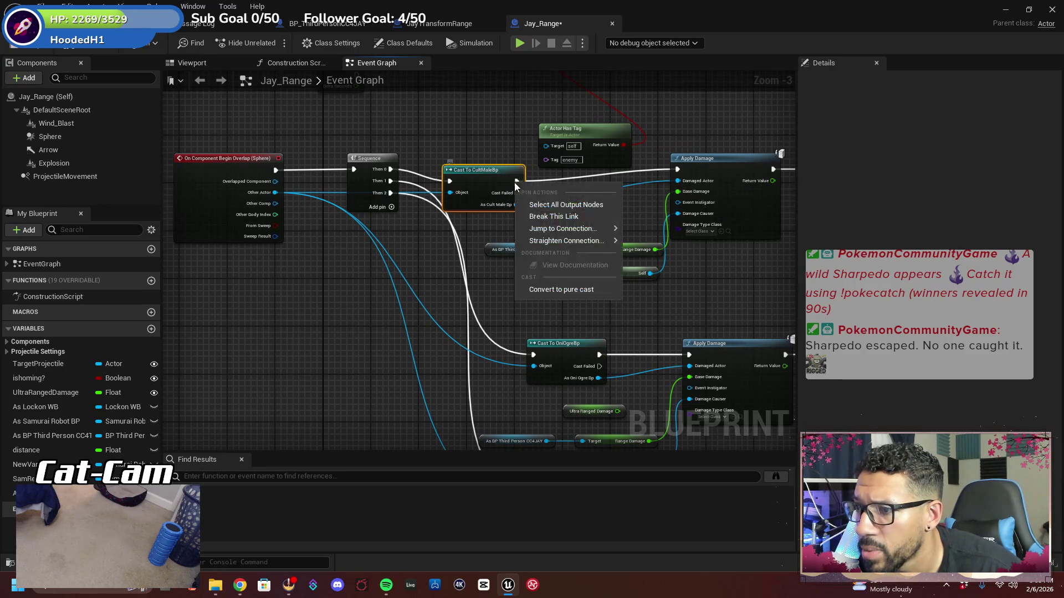
click(539, 217)
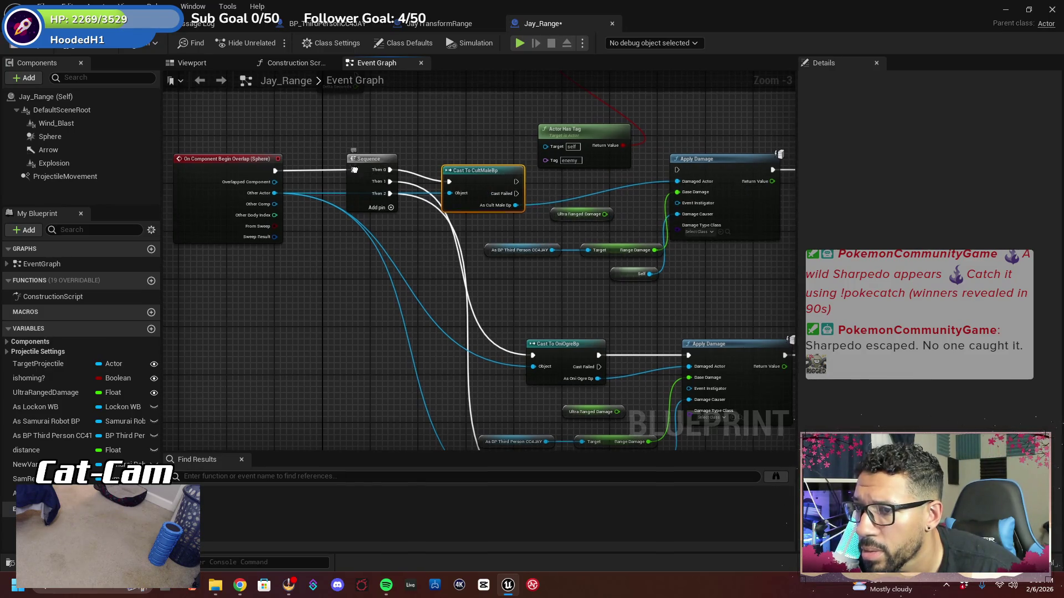
right_click(357, 186)
key(Escape)
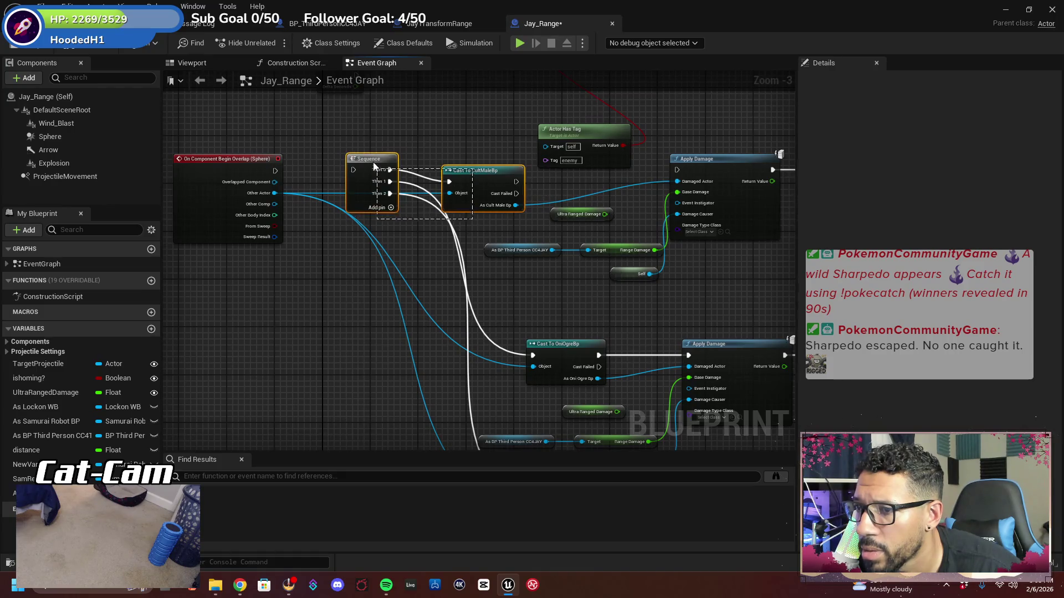
mouse_move(475, 179)
mouse_down()
mouse_move(419, 226)
mouse_move(363, 328)
mouse_up()
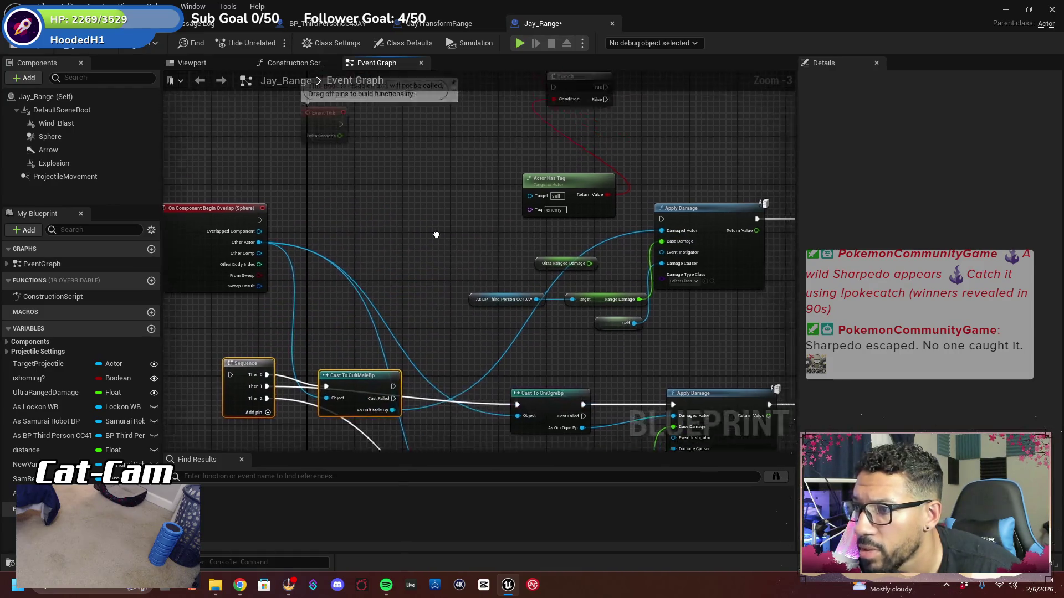
Drive the Branch from the overlap event, with its True output running Apply Damage on Other Actor
mouse_move(539, 145)
mouse_down()
mouse_move(507, 146)
mouse_move(328, 264)
mouse_up()
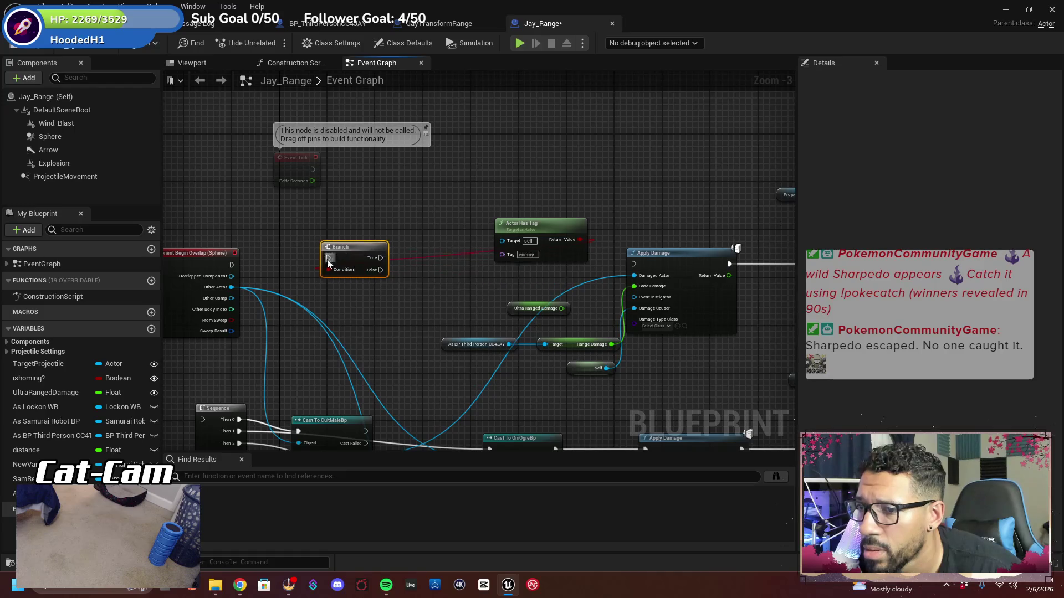
drag(231, 266, 328, 258)
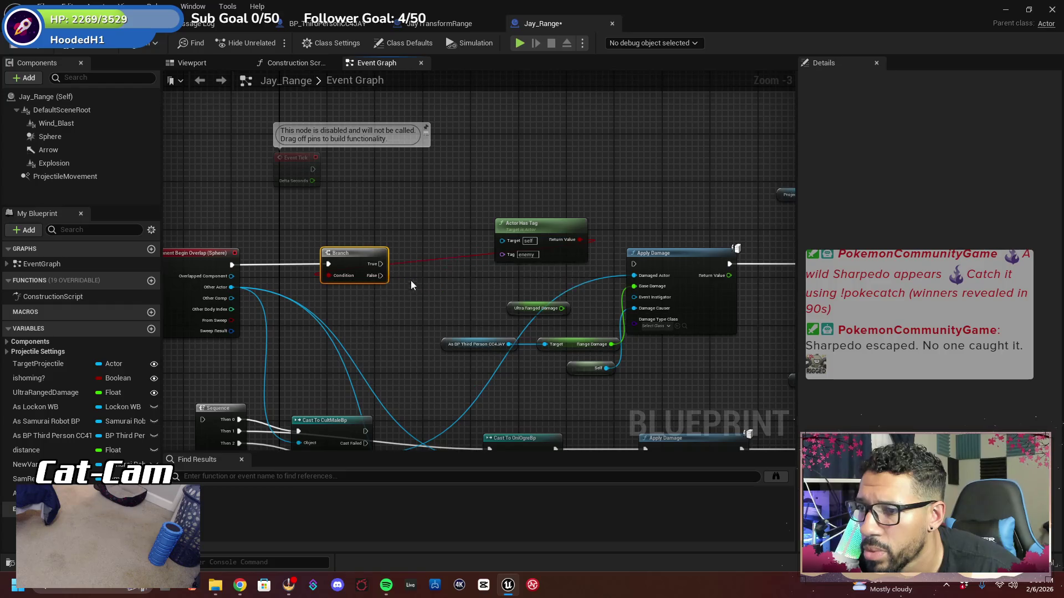
mouse_move(510, 233)
mouse_down()
mouse_move(460, 284)
mouse_move(328, 299)
mouse_up()
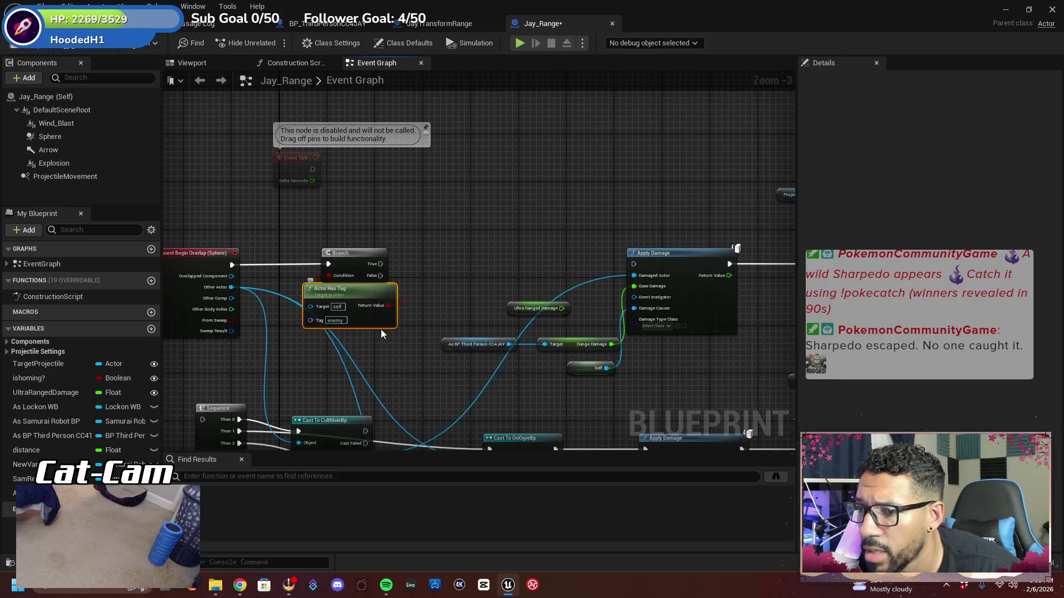
drag(381, 264, 633, 264)
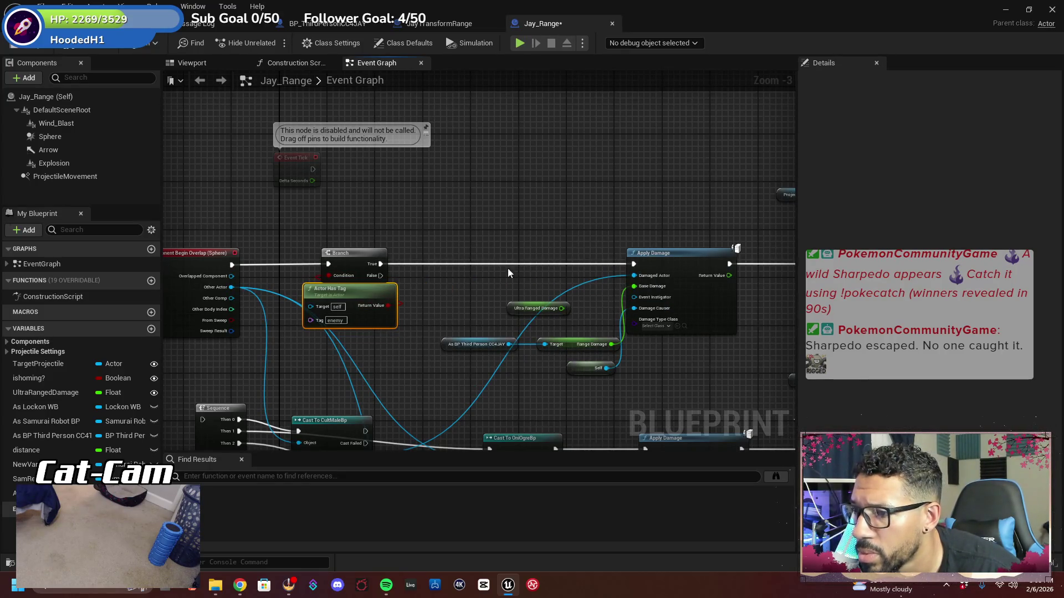
drag(508, 268, 583, 192)
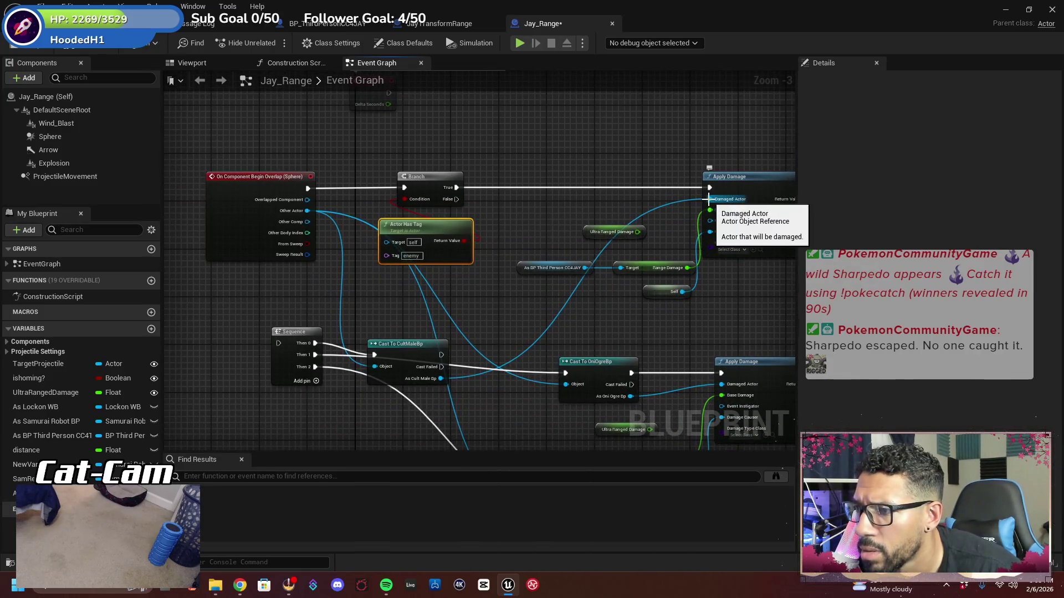
mouse_move(708, 199)
mouse_down()
mouse_move(397, 232)
mouse_move(307, 210)
mouse_up()
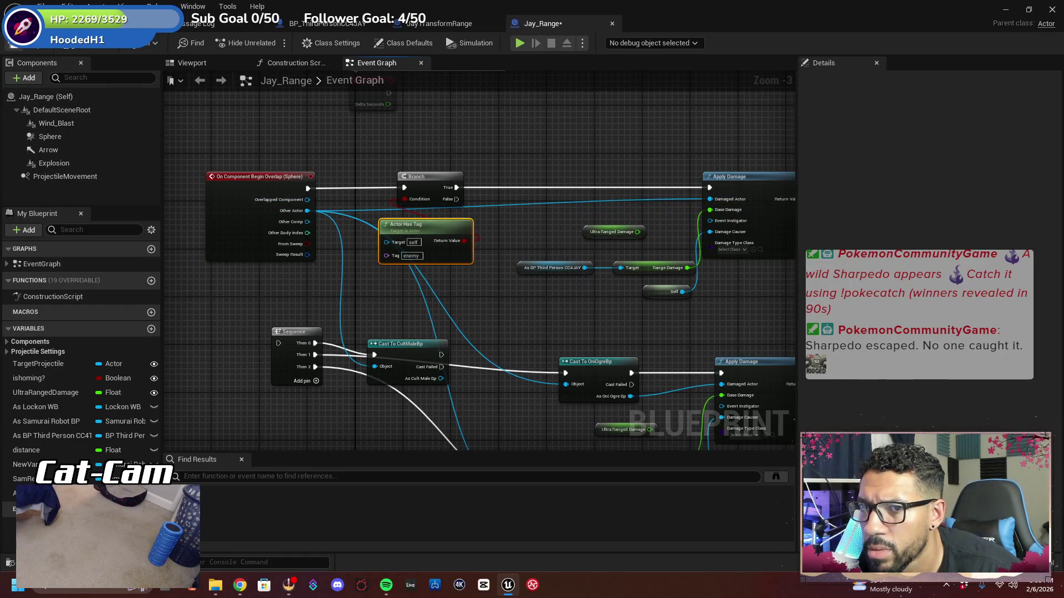
click(518, 45)
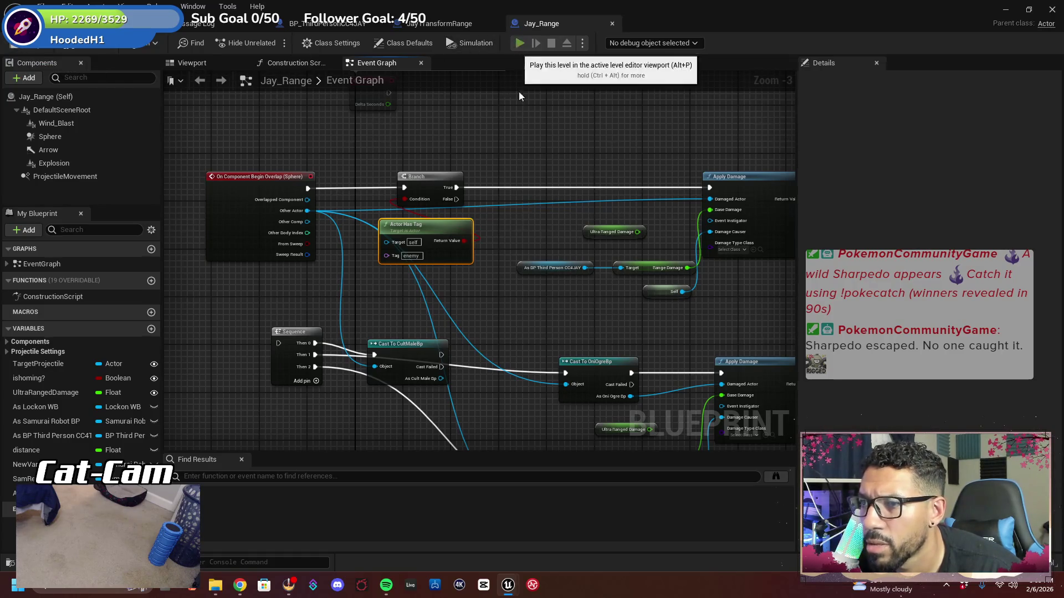
key(w)
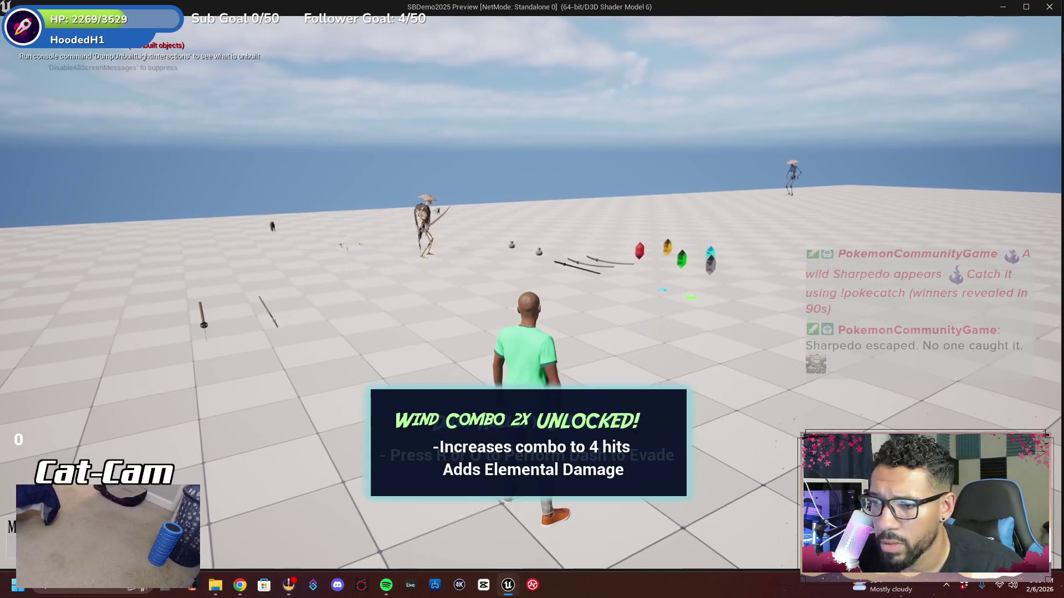
key(w)
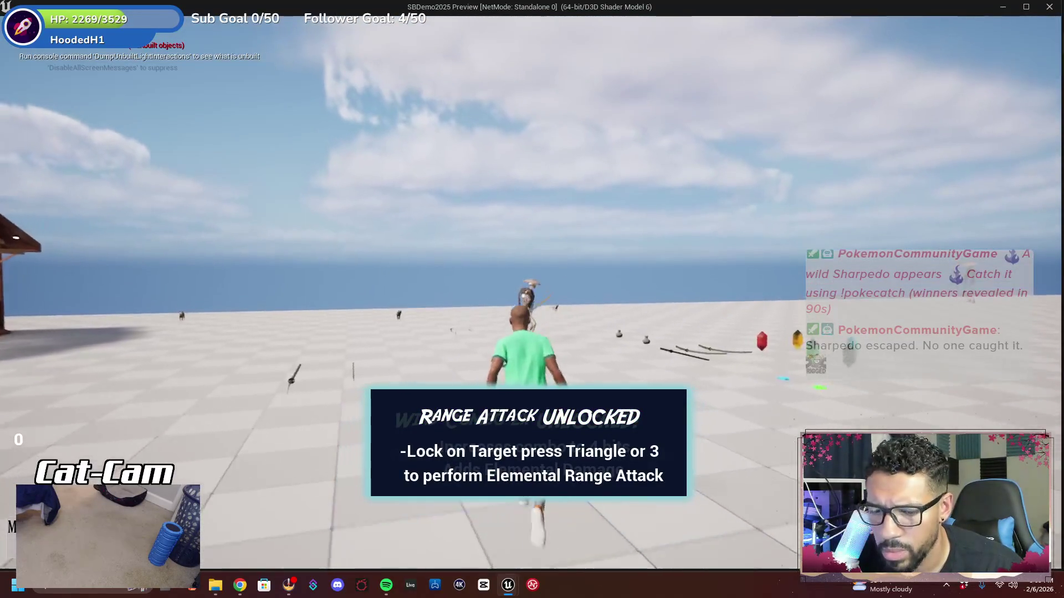
key(3)
key(w)
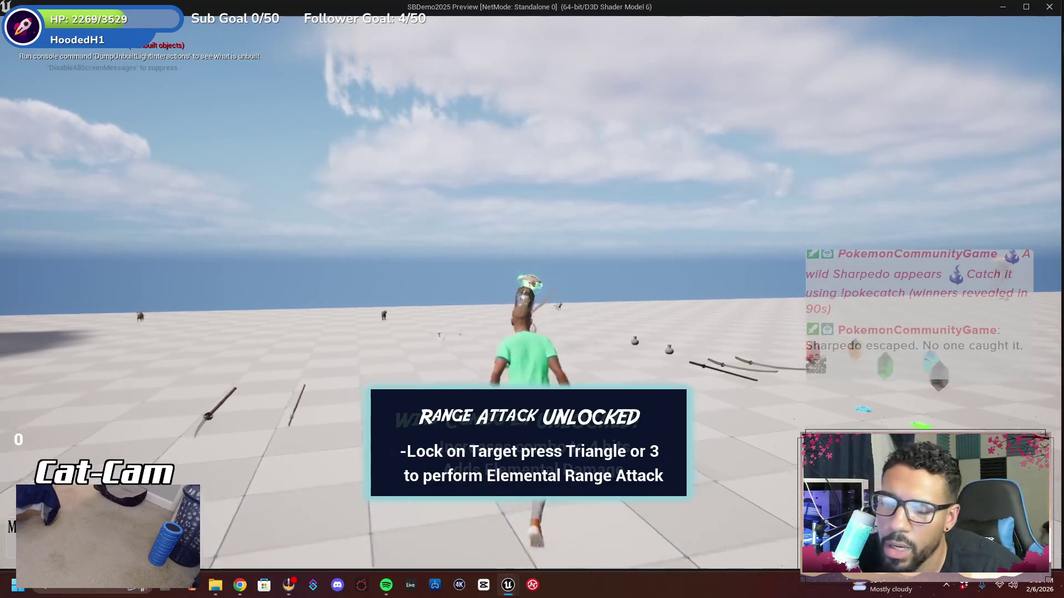
key(3)
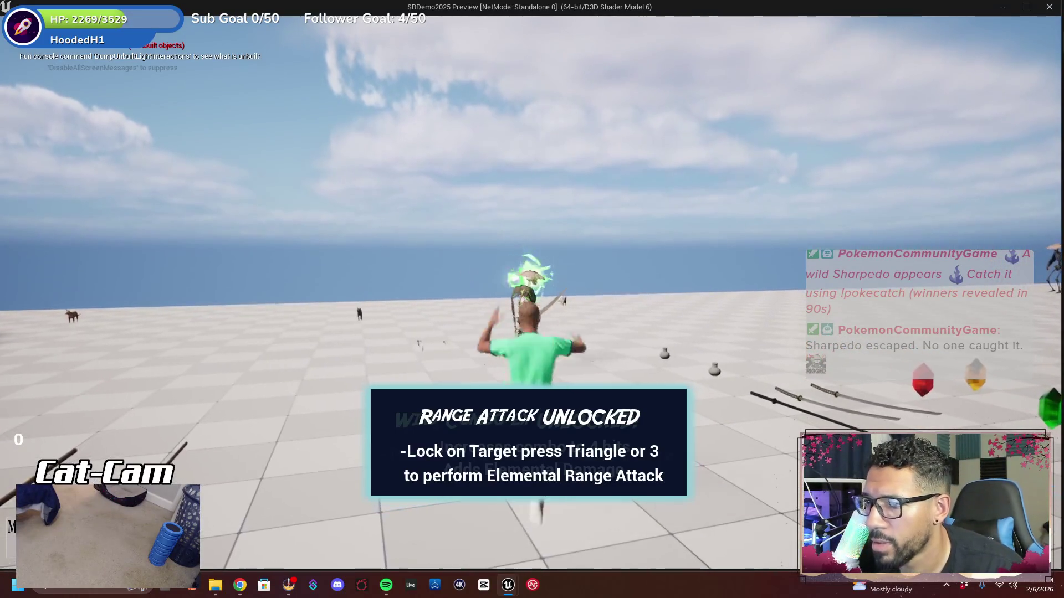
key(w)
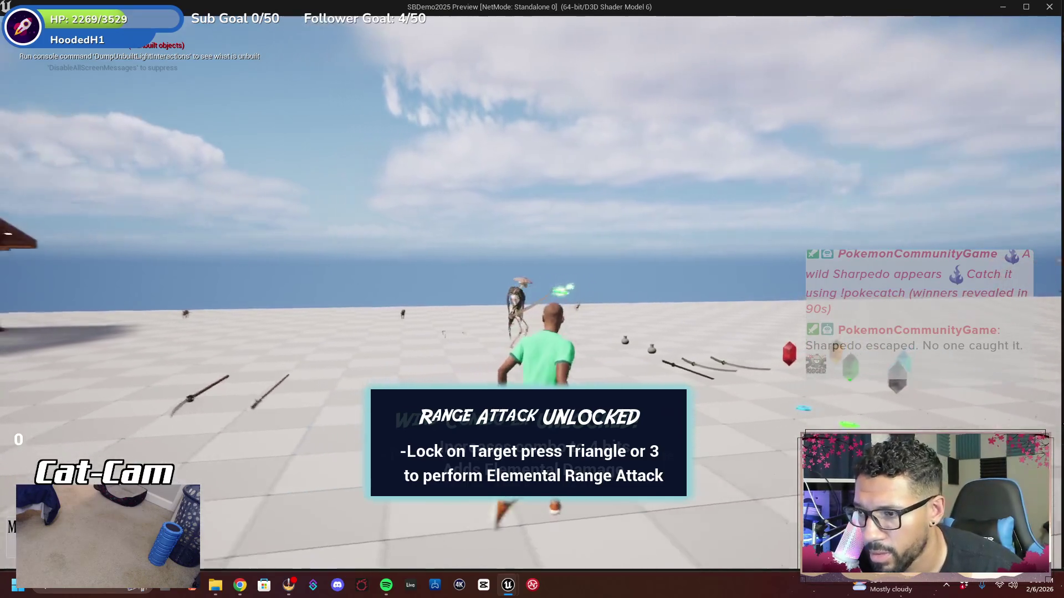
key(3)
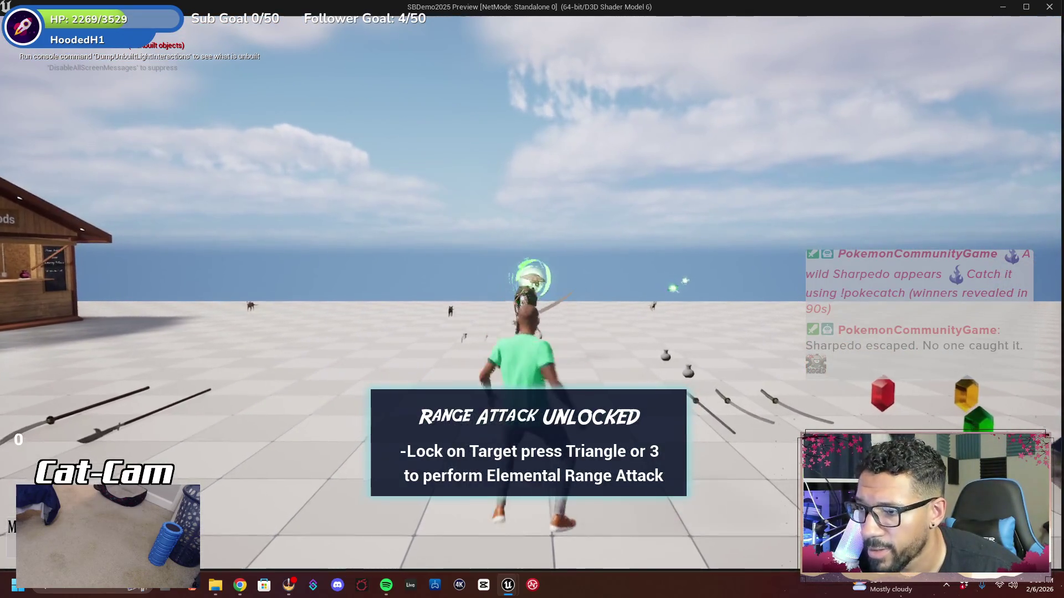
key(s)
key(alt+Tab)
key(Escape)
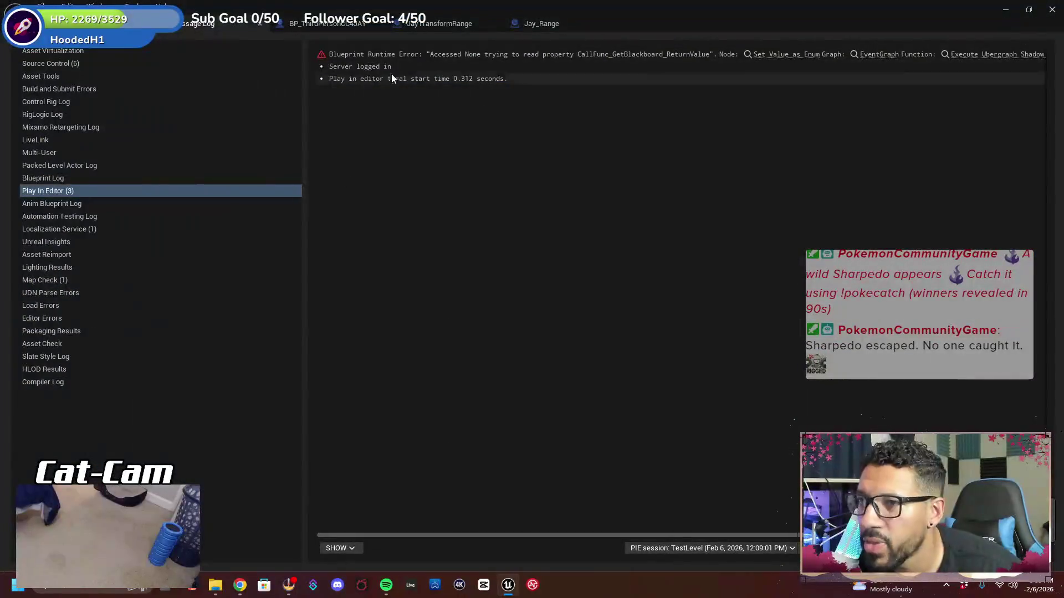
click(559, 27)
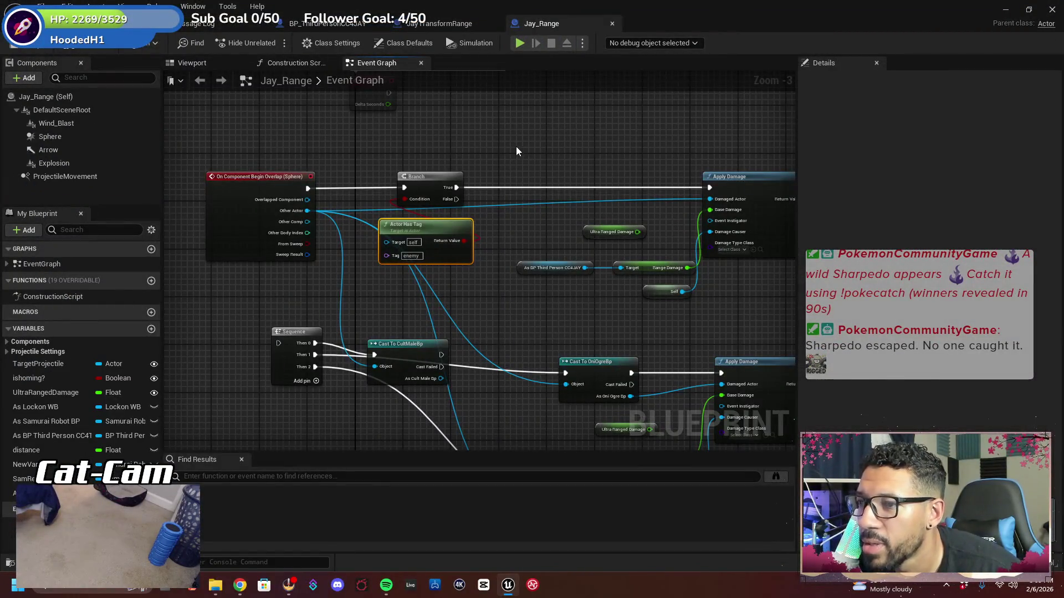
Pan and zoom BP_ThirdPersonCC4JAY's graph to the DotSphere overlap, Branch and Actor Has Tag nodes
click(327, 23)
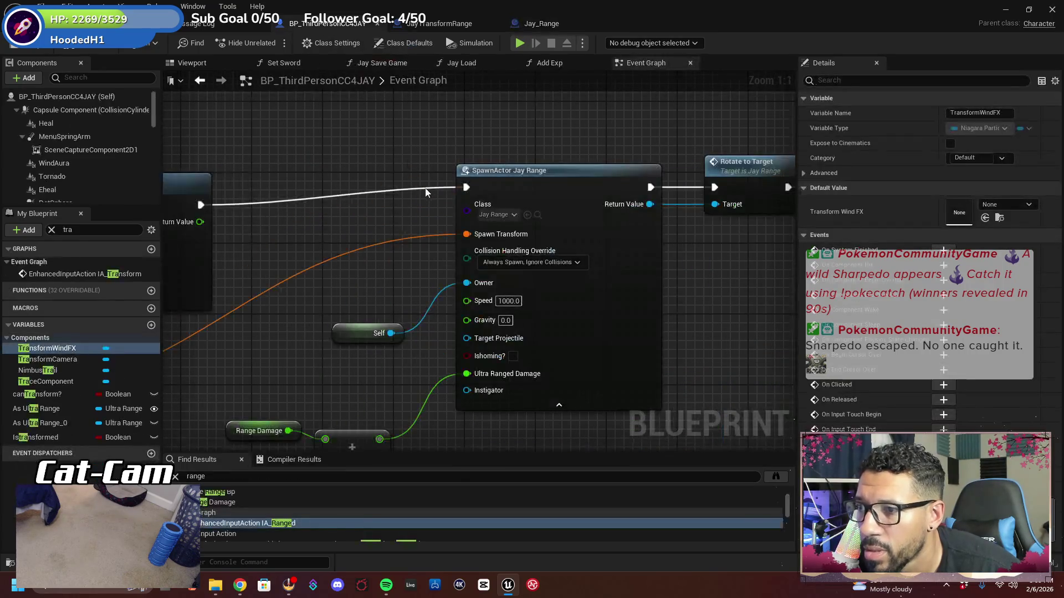
scroll(609, 222, down, 5)
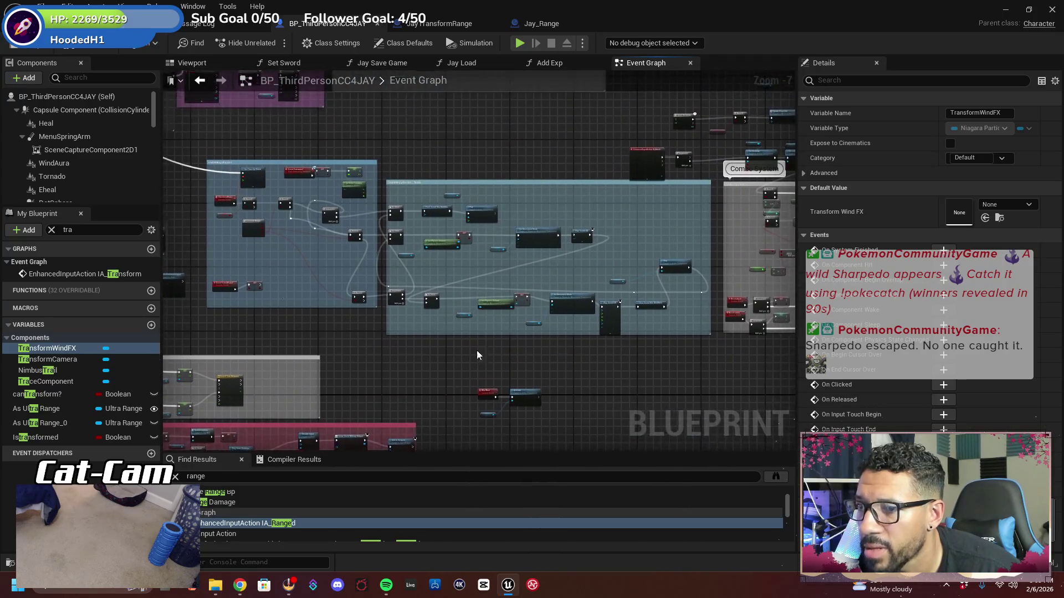
mouse_move(445, 363)
mouse_down()
mouse_move(566, 216)
mouse_move(323, 251)
mouse_move(415, 321)
mouse_move(507, 180)
mouse_move(554, 72)
mouse_up()
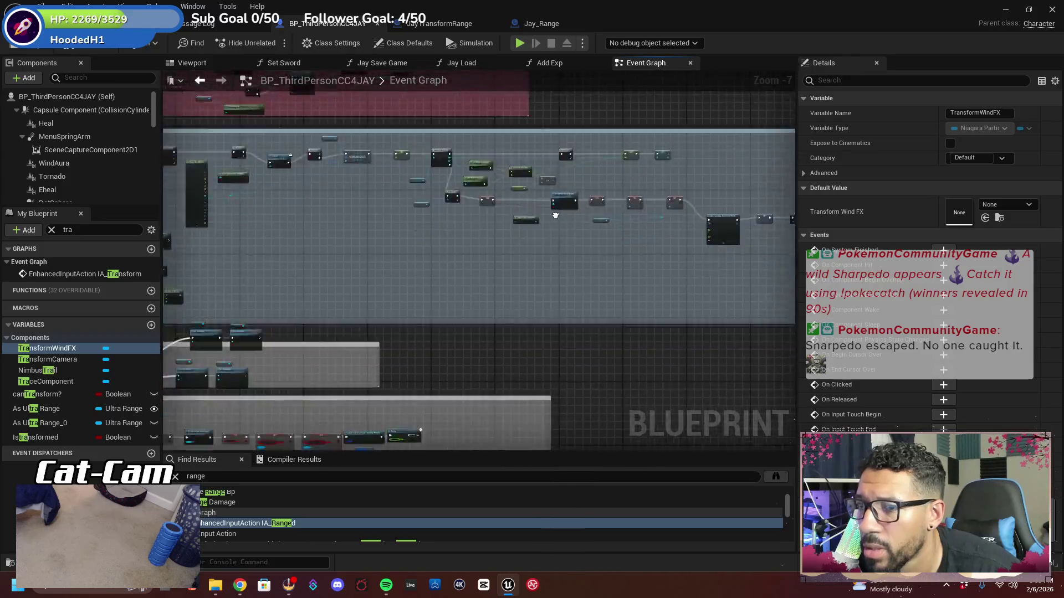
scroll(414, 165, up, 2)
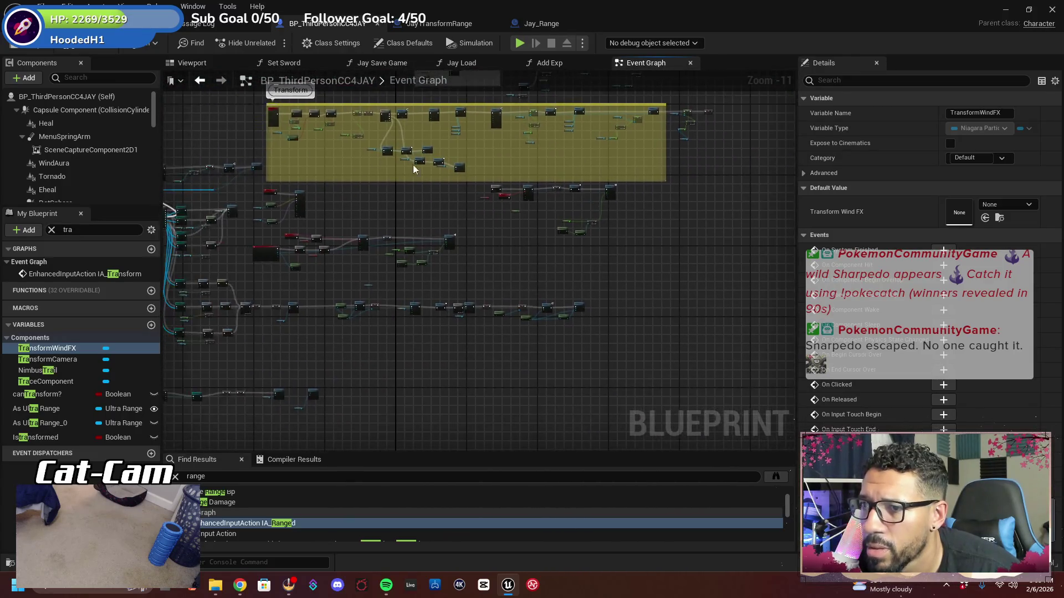
mouse_move(323, 144)
mouse_down()
mouse_move(449, 250)
mouse_move(533, 297)
mouse_up()
scroll(470, 179, up, 3)
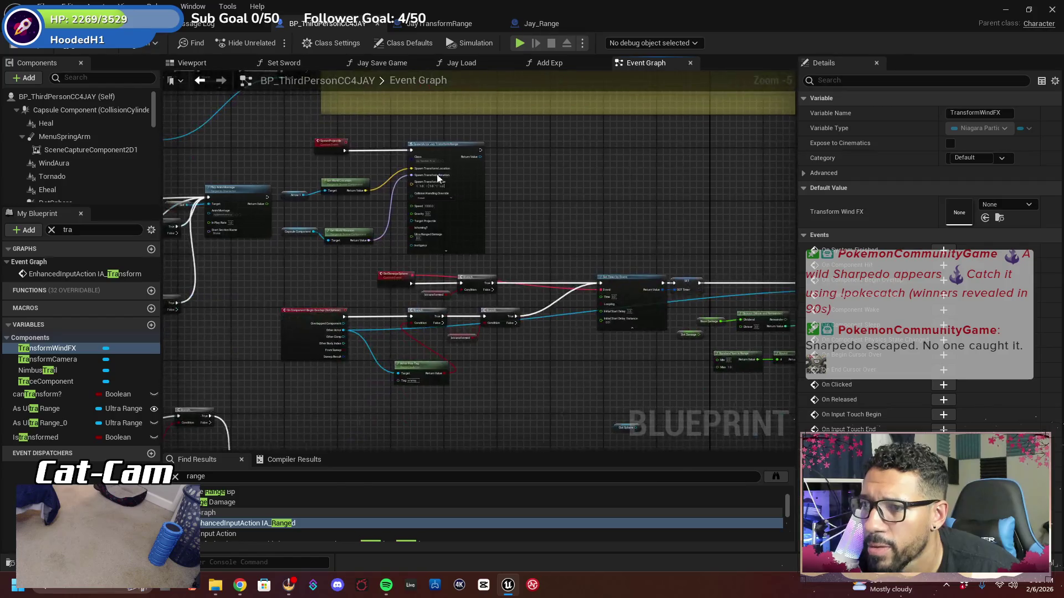
mouse_move(470, 179)
mouse_down()
mouse_move(604, 124)
mouse_move(548, 55)
mouse_move(577, 221)
mouse_move(576, 201)
mouse_up()
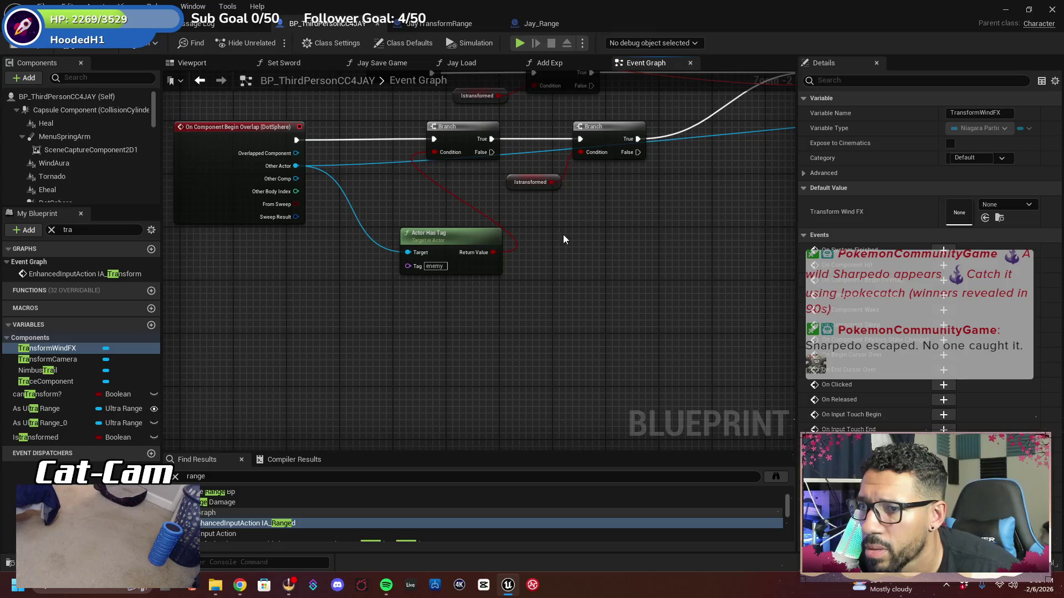
drag(441, 196, 411, 181)
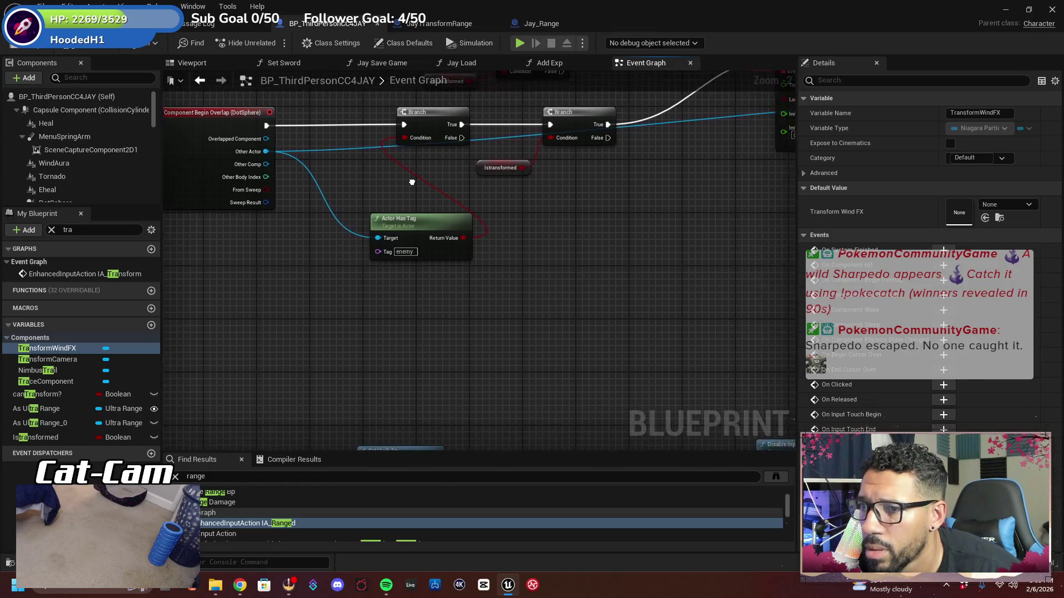
click(447, 24)
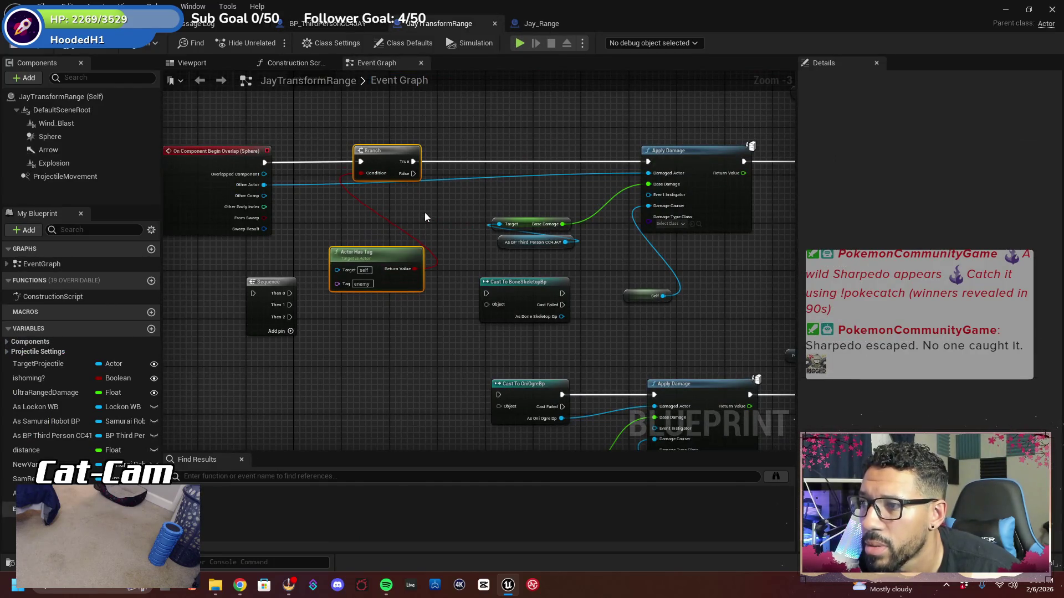
Connect Other Actor to Actor Has Tag's Target in both JayTransformRange and Jay_Range
drag(424, 211, 394, 211)
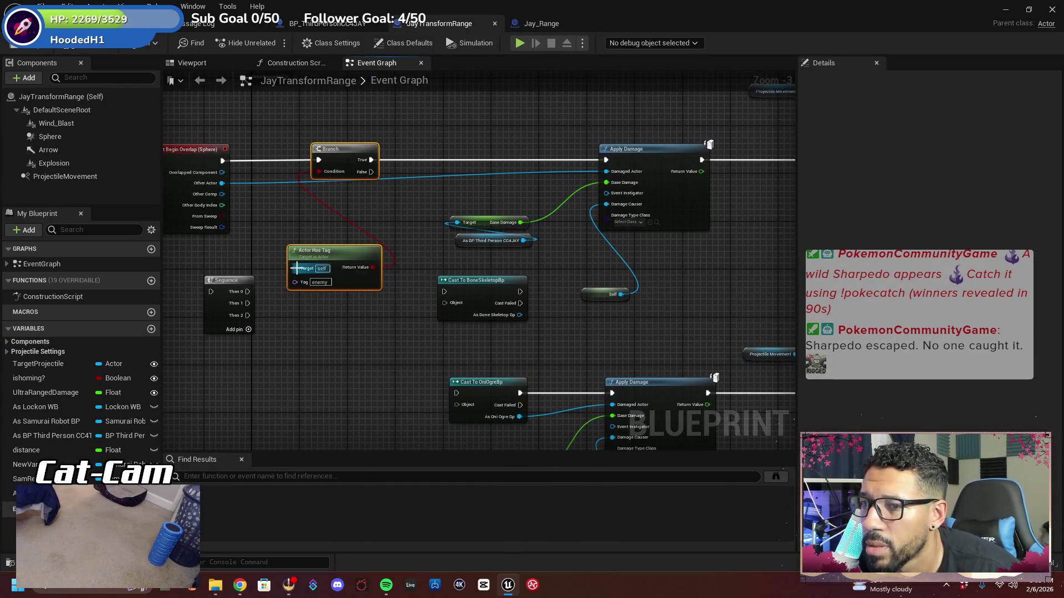
drag(296, 269, 224, 184)
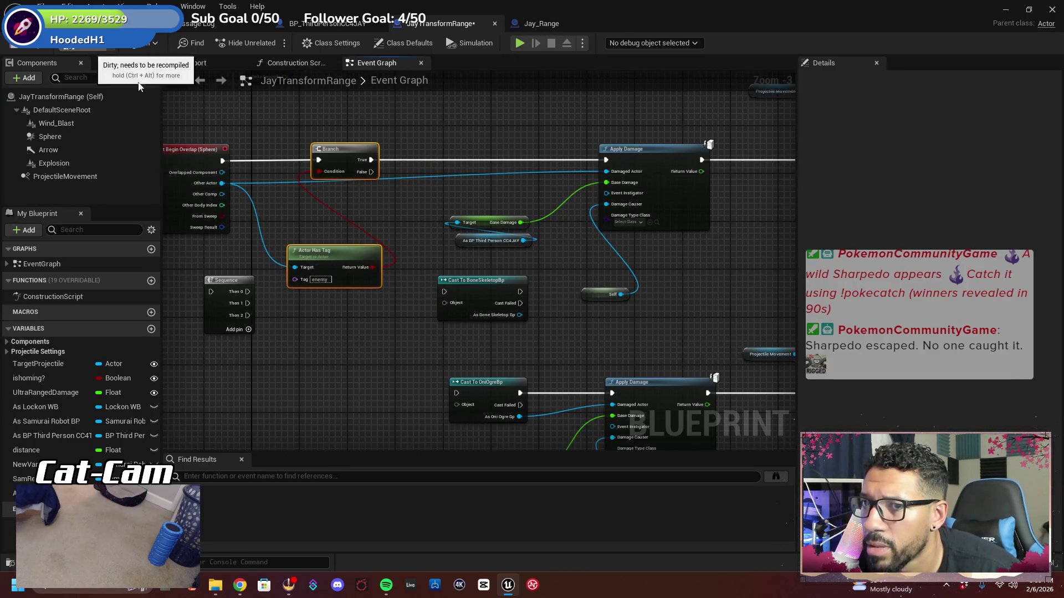
click(534, 24)
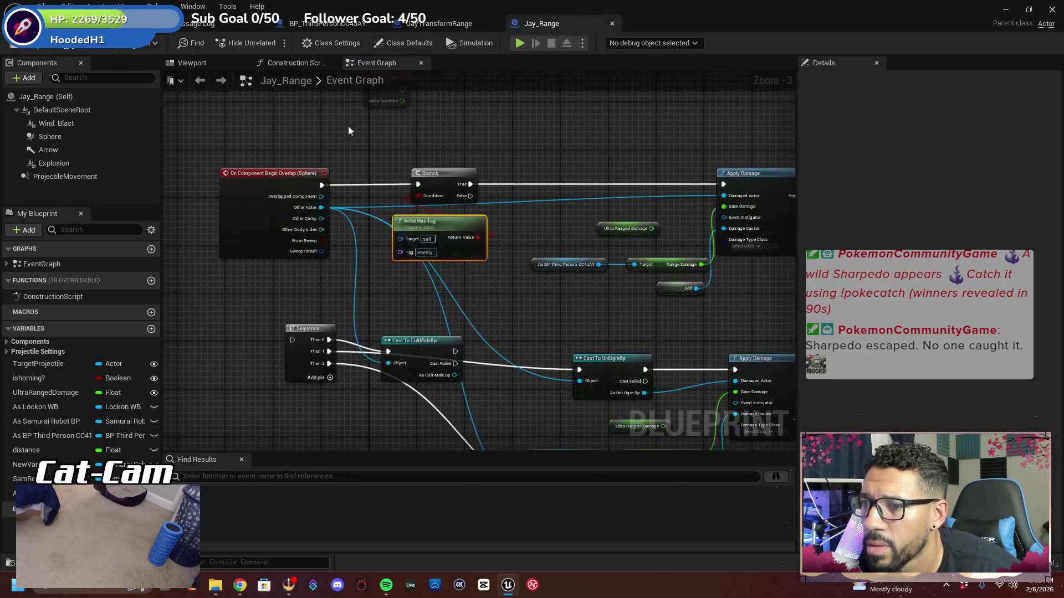
mouse_move(400, 239)
mouse_down()
mouse_move(333, 227)
mouse_move(329, 216)
mouse_up()
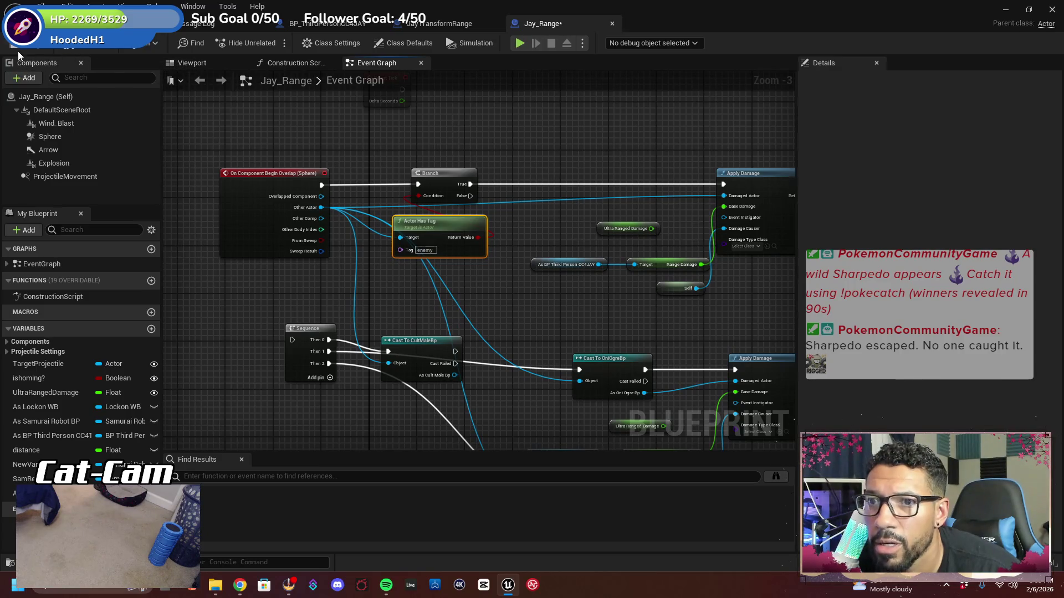
click(83, 24)
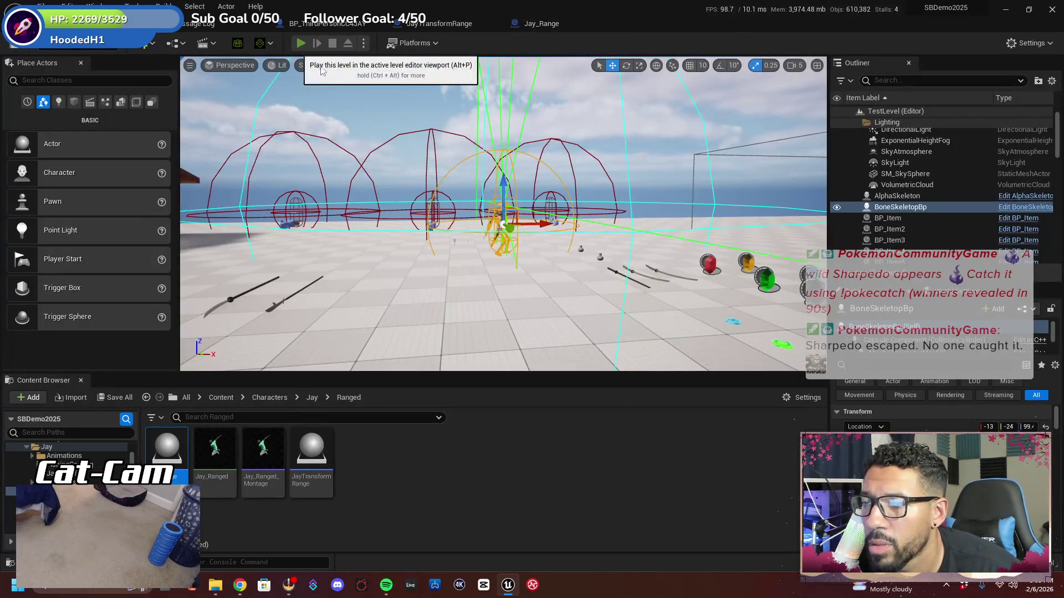
Play-test in fullscreen, firing the range attack with key 3 six times toward enemies, then stop
click(301, 42)
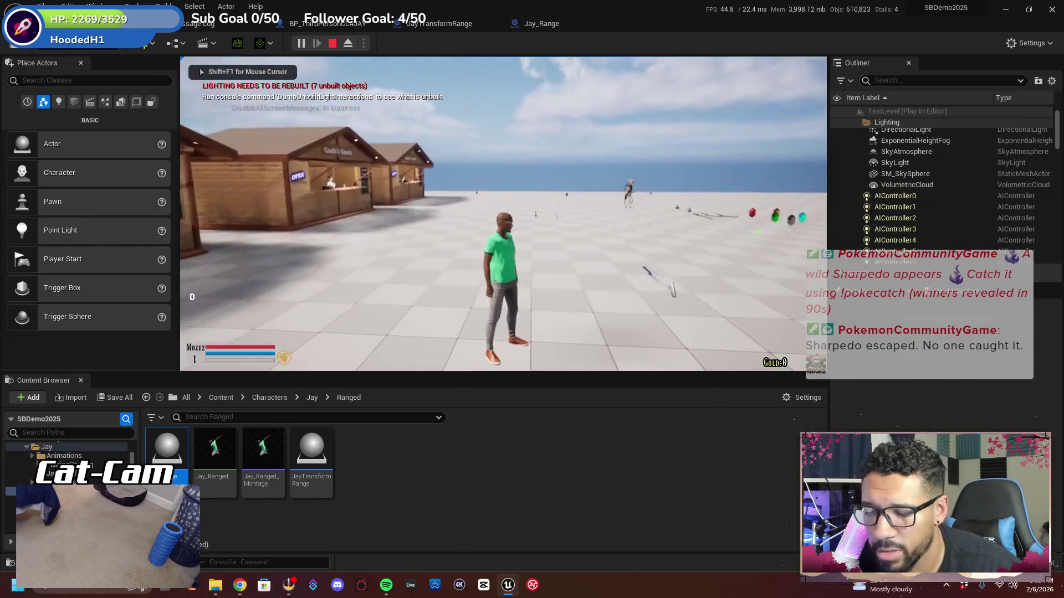
key(F11)
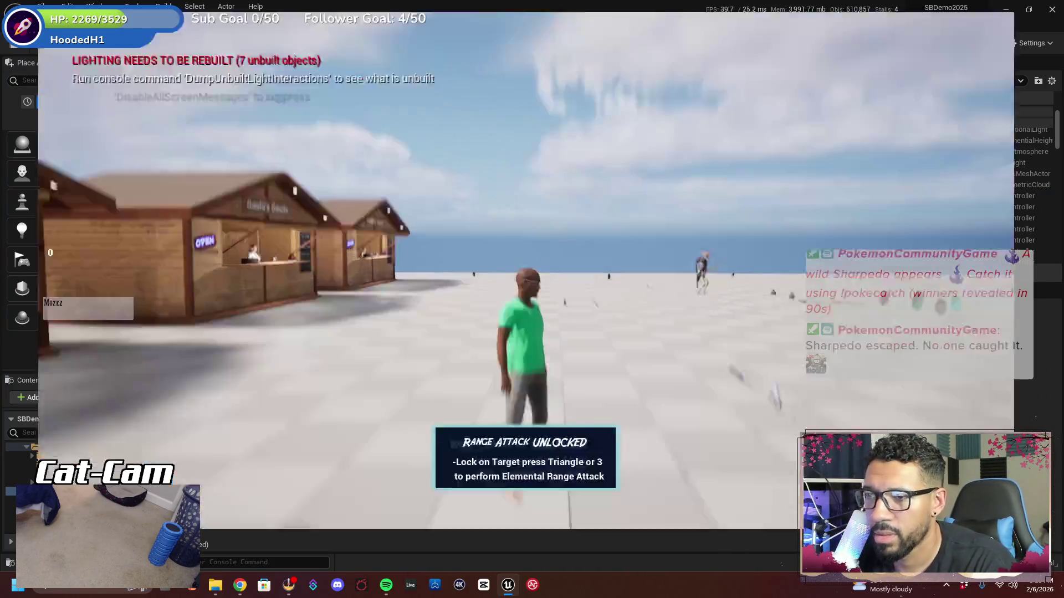
key(w)
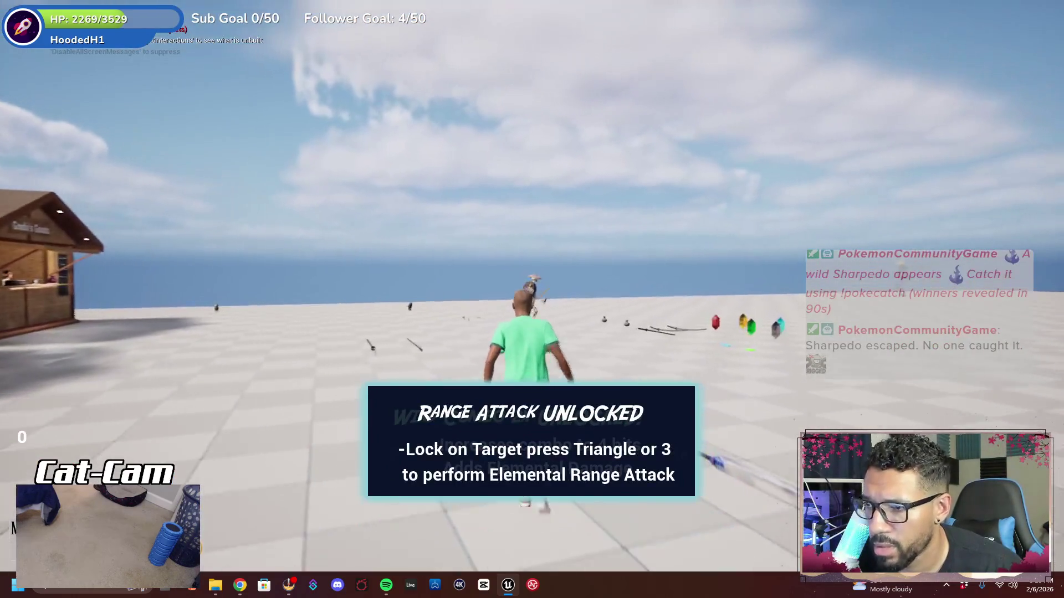
key(3)
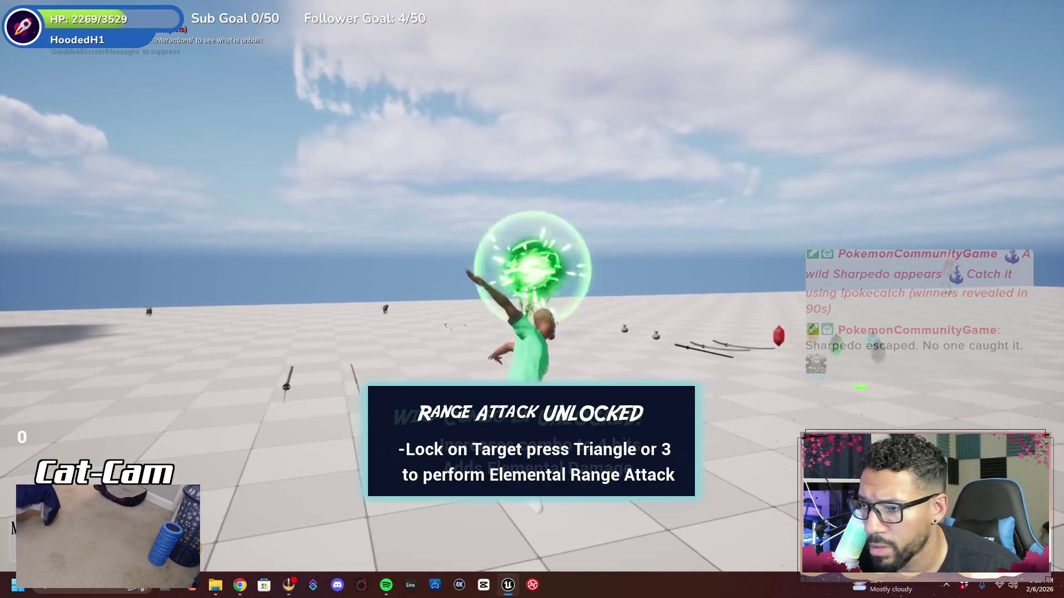
key(3)
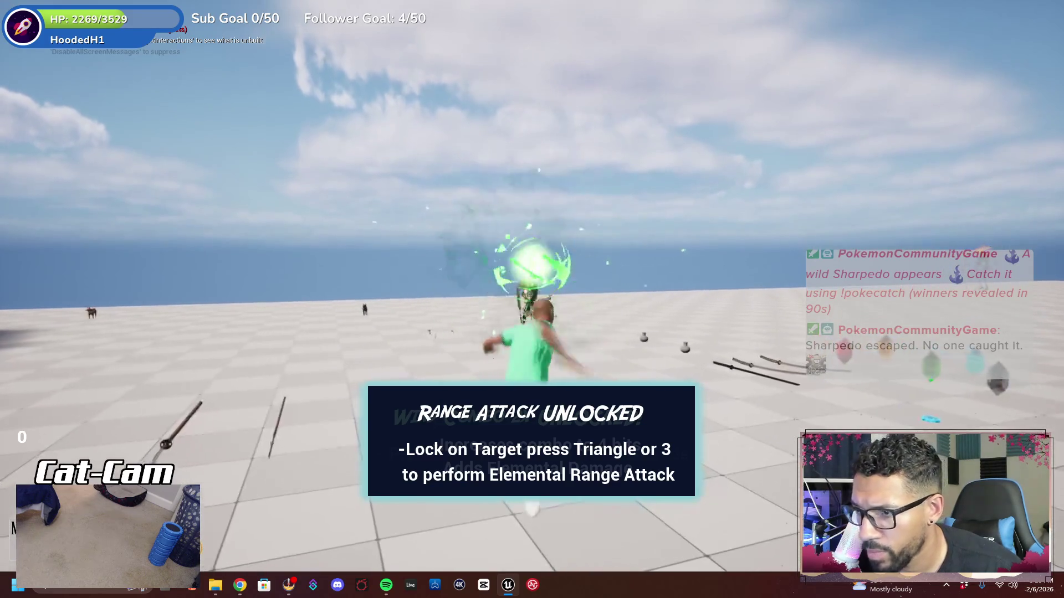
key(3)
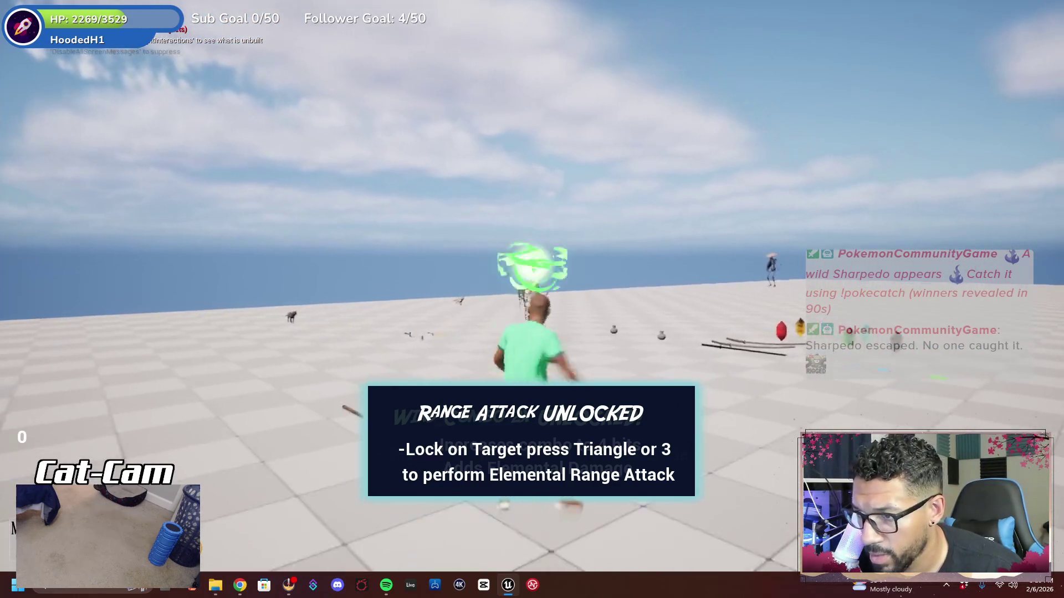
key(3)
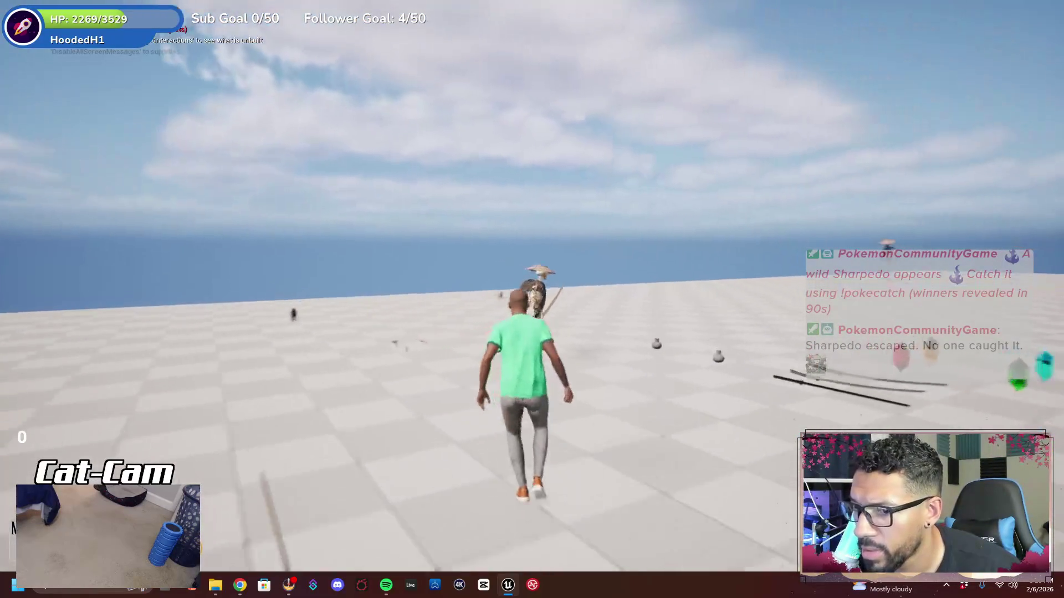
key(3)
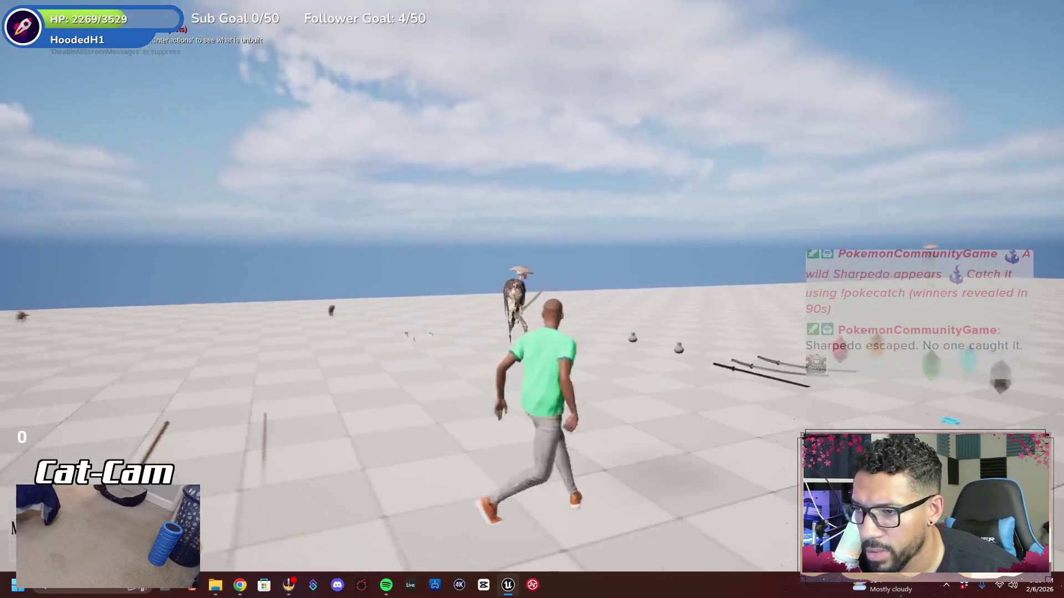
key(3)
key(w)
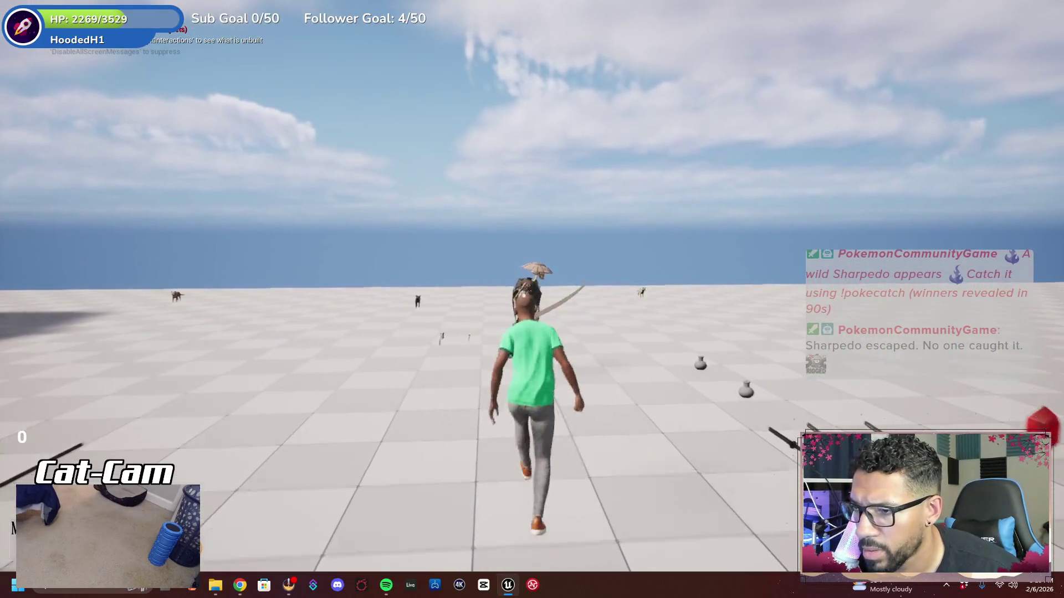
key(Escape)
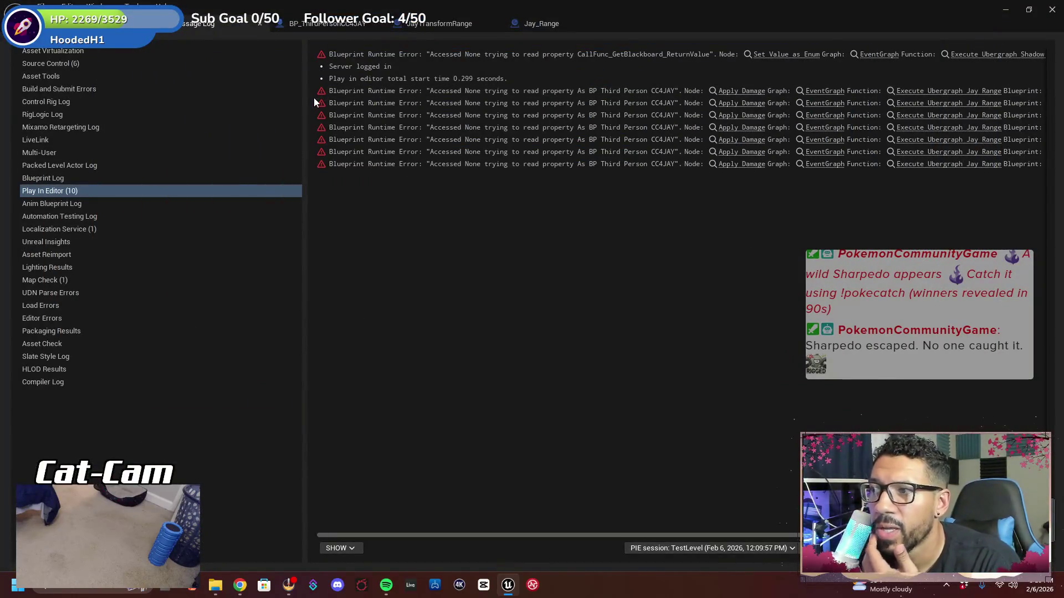
Jump from the Accessed None error to Apply Damage and shift the cast, Range Damage and Self nodes left
click(731, 93)
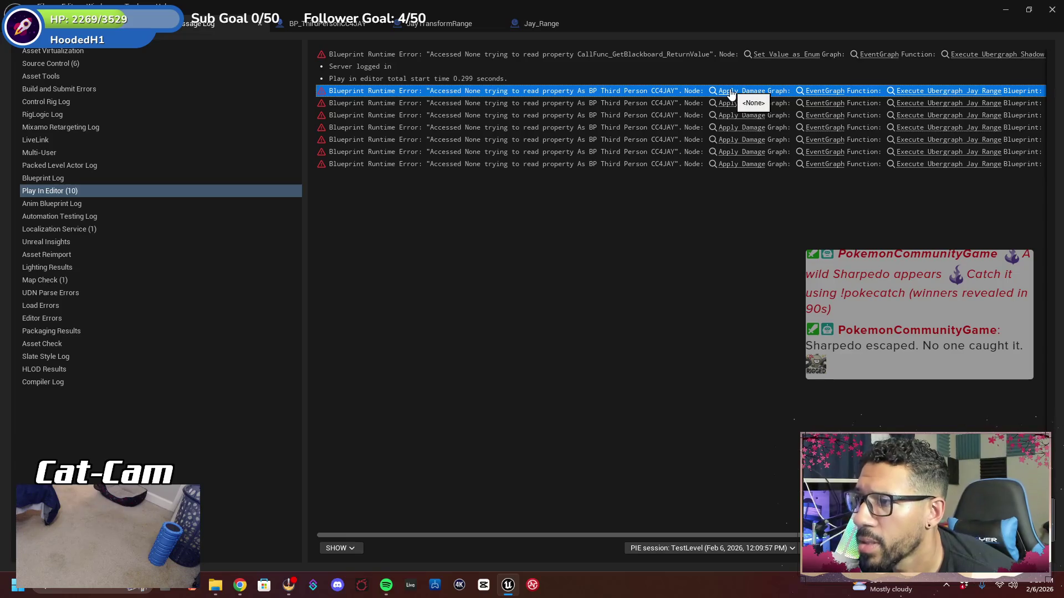
click(730, 93)
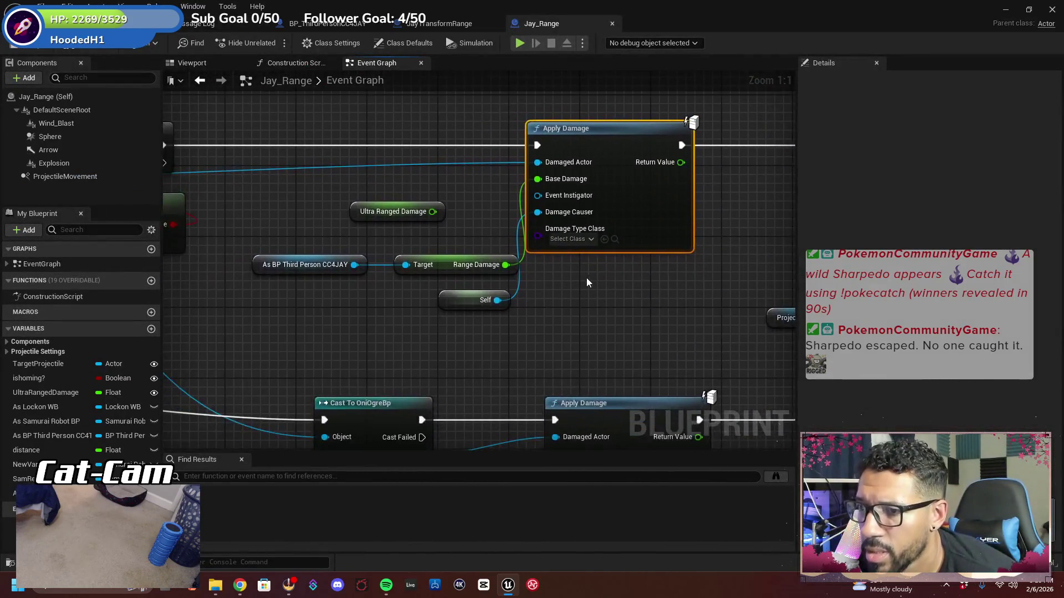
scroll(586, 278, down, 3)
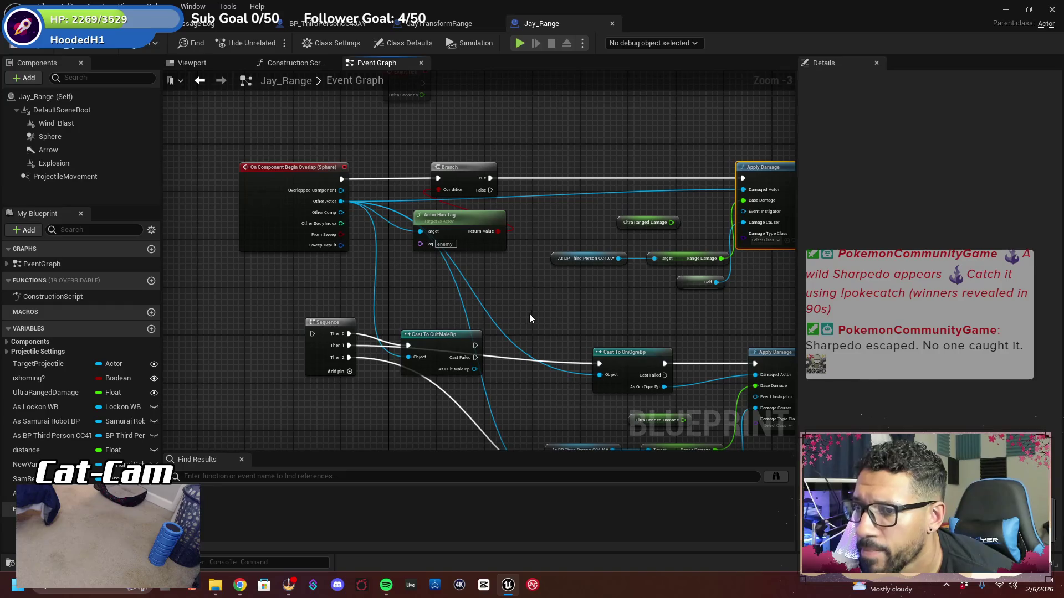
mouse_move(402, 284)
mouse_down()
mouse_move(372, 245)
mouse_move(383, 283)
mouse_up()
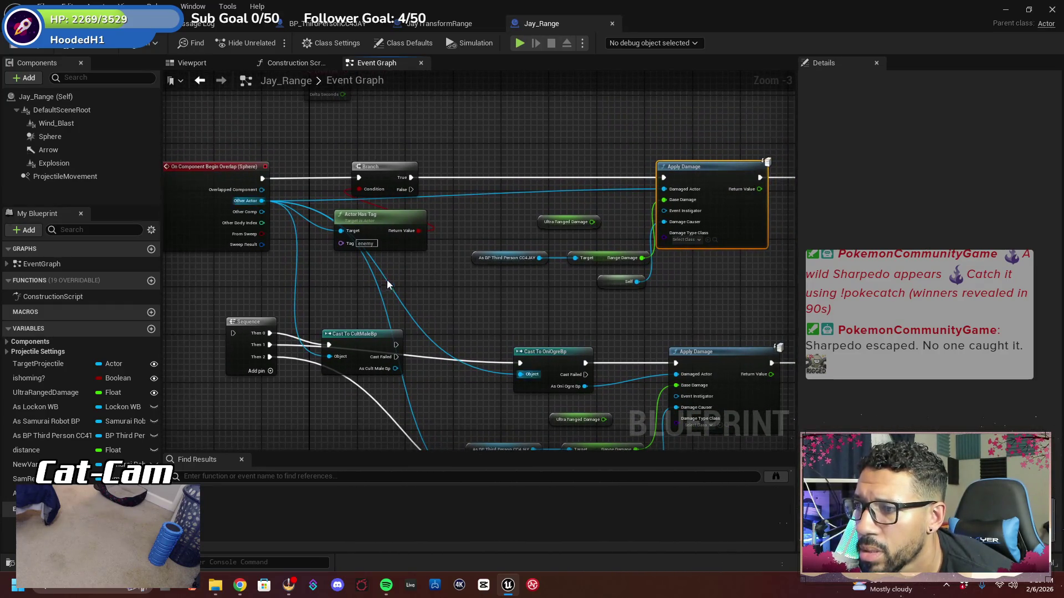
mouse_move(444, 267)
mouse_down()
mouse_move(435, 247)
mouse_move(421, 249)
mouse_move(441, 235)
mouse_move(433, 227)
mouse_move(372, 224)
mouse_up()
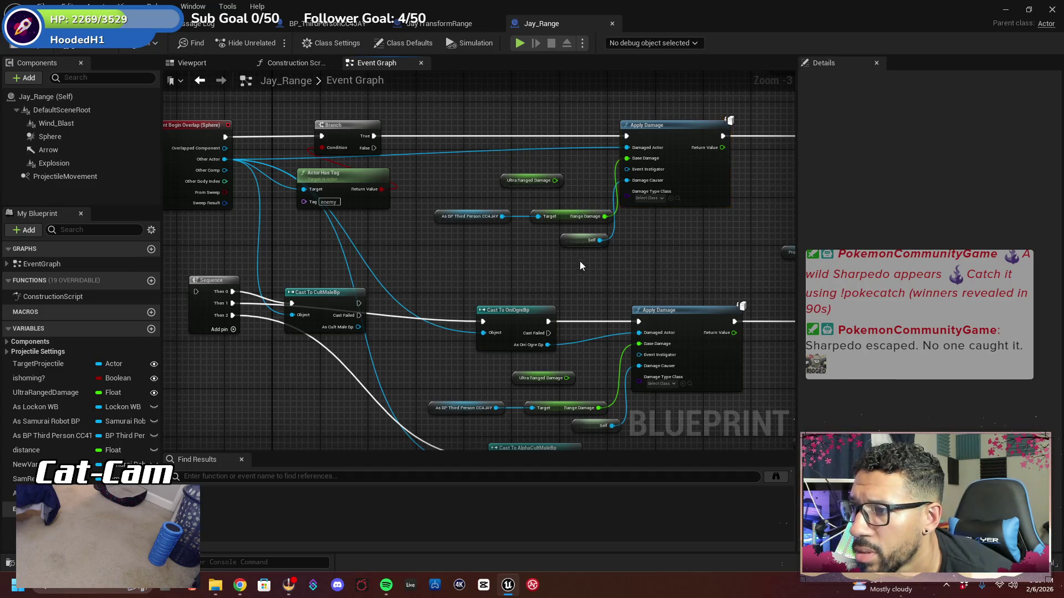
drag(579, 261, 471, 205)
drag(564, 218, 519, 222)
mouse_move(425, 193)
mouse_down()
mouse_move(448, 215)
mouse_move(427, 194)
mouse_up()
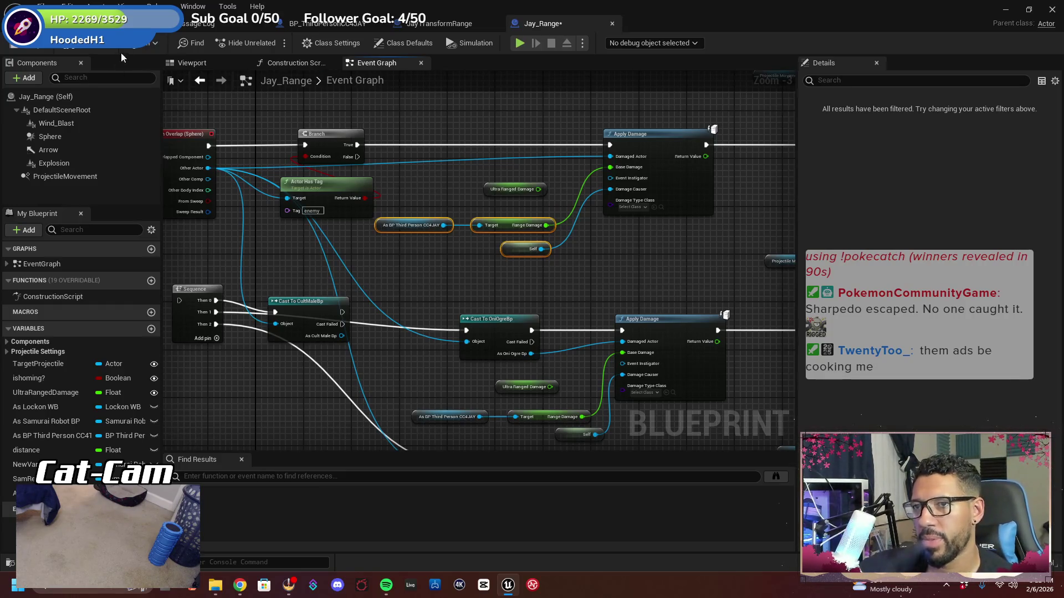
Pan the Jay_Range graph over the overlap event, cast chains and top Apply Damage node
drag(317, 254, 391, 300)
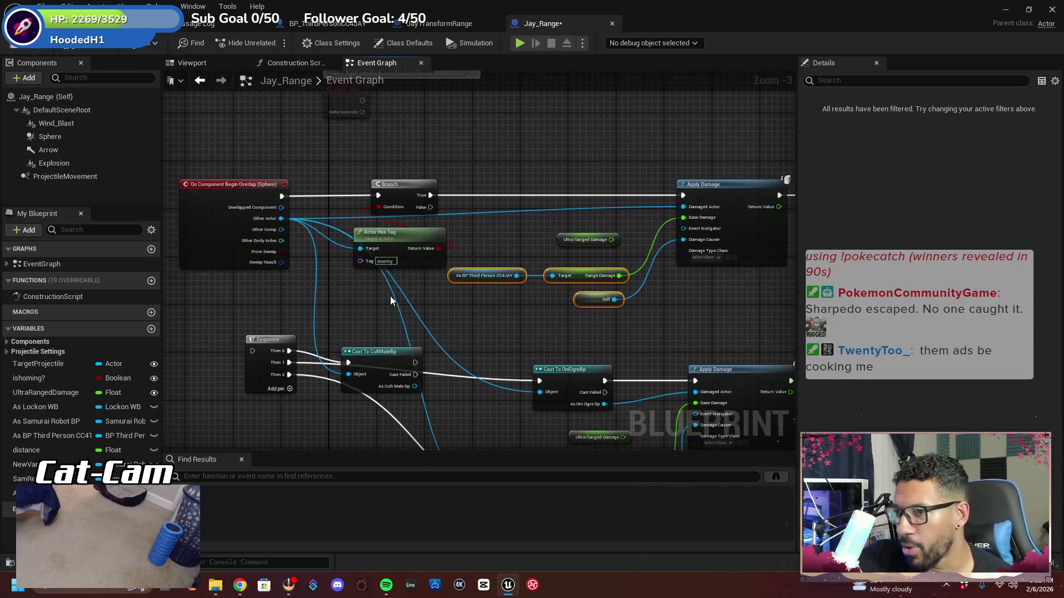
scroll(388, 297, up, 1)
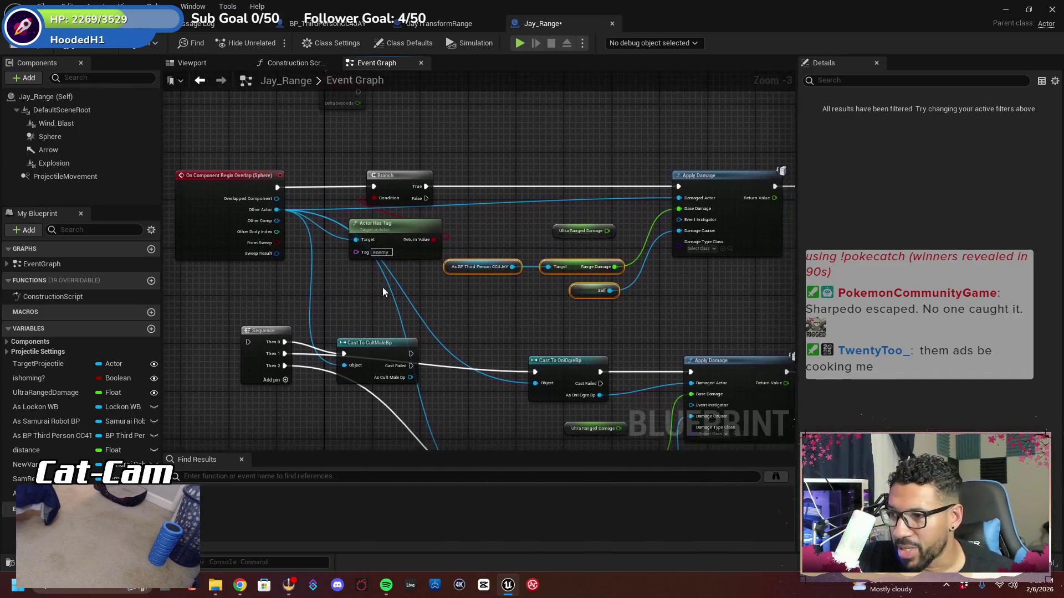
mouse_move(393, 292)
mouse_down()
mouse_move(338, 249)
mouse_move(319, 210)
mouse_move(404, 278)
mouse_move(368, 287)
mouse_up()
scroll(398, 271, up, 1)
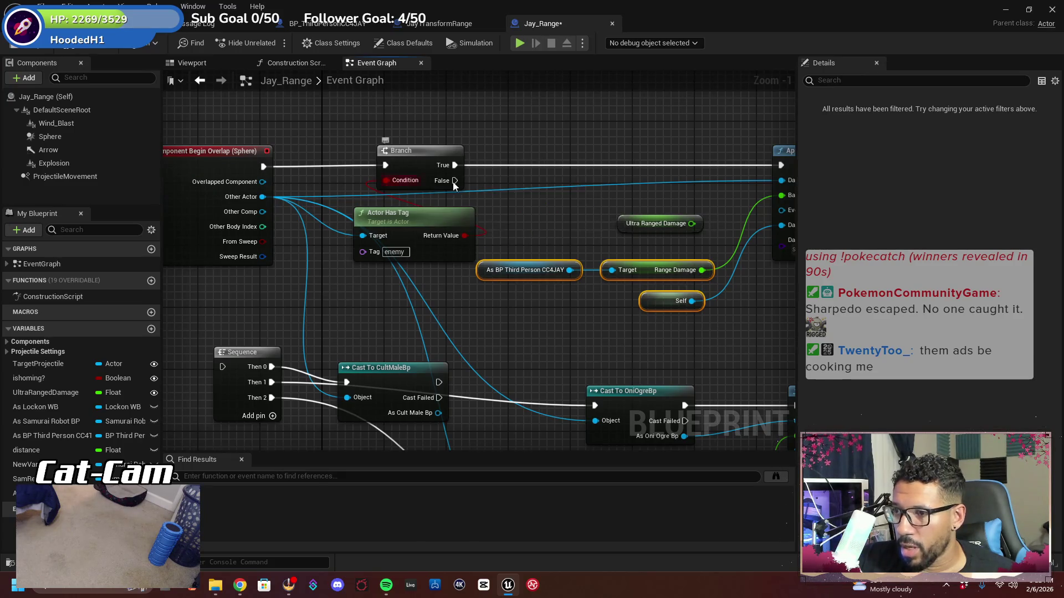
drag(453, 184, 244, 201)
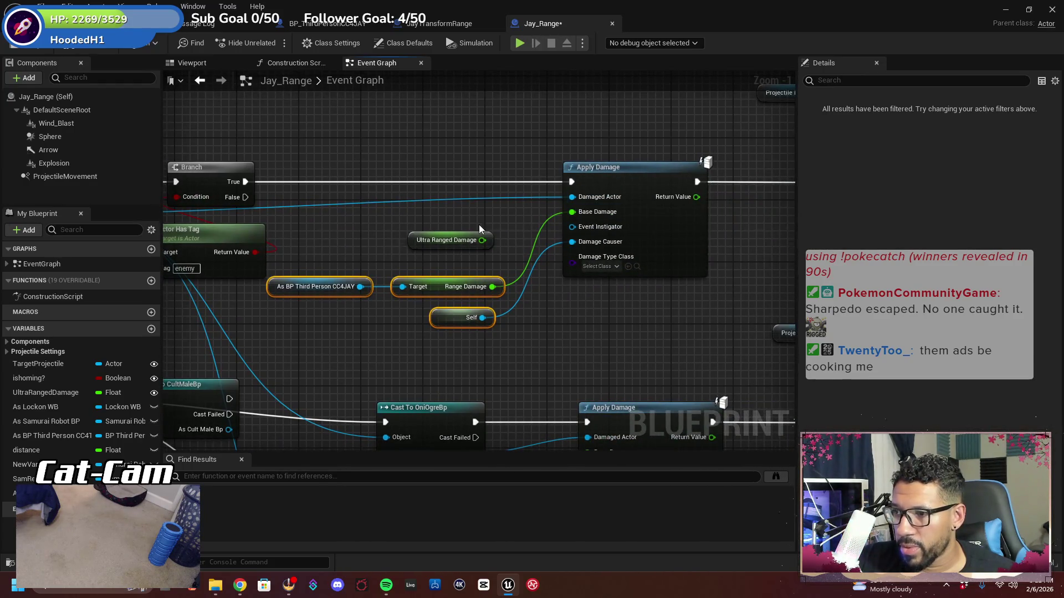
mouse_move(479, 224)
mouse_down()
mouse_move(506, 219)
mouse_move(327, 277)
mouse_move(326, 349)
mouse_move(492, 312)
mouse_move(178, 337)
mouse_move(316, 341)
mouse_up()
Review the Base Damage timer logic in BP_ThirdPersonCC4JAY, then bring up the JayTransformRange graph
click(327, 24)
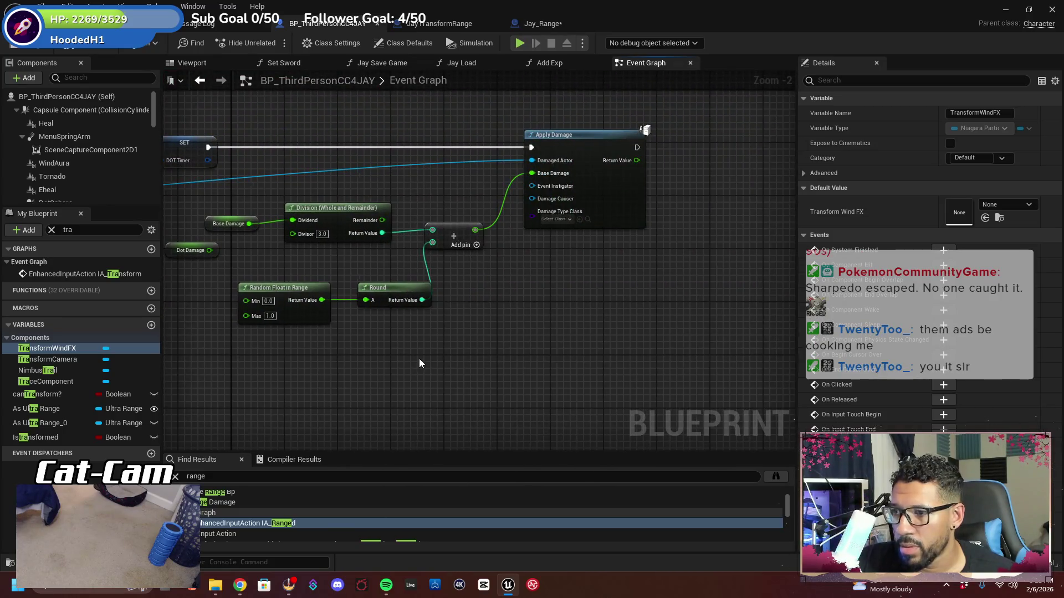
mouse_move(390, 357)
mouse_down()
mouse_move(621, 341)
mouse_move(620, 352)
mouse_up()
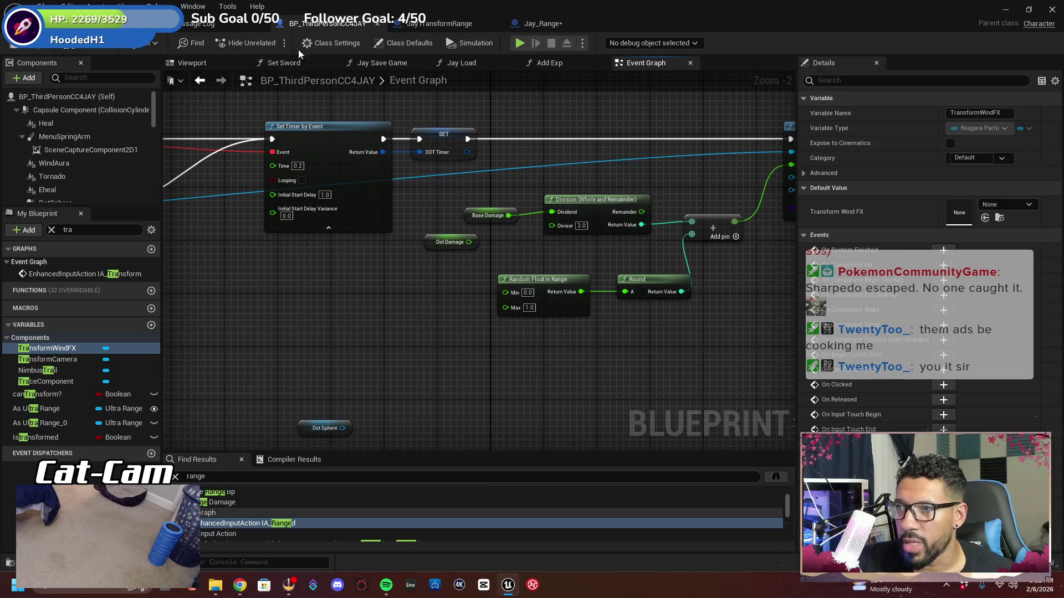
click(553, 26)
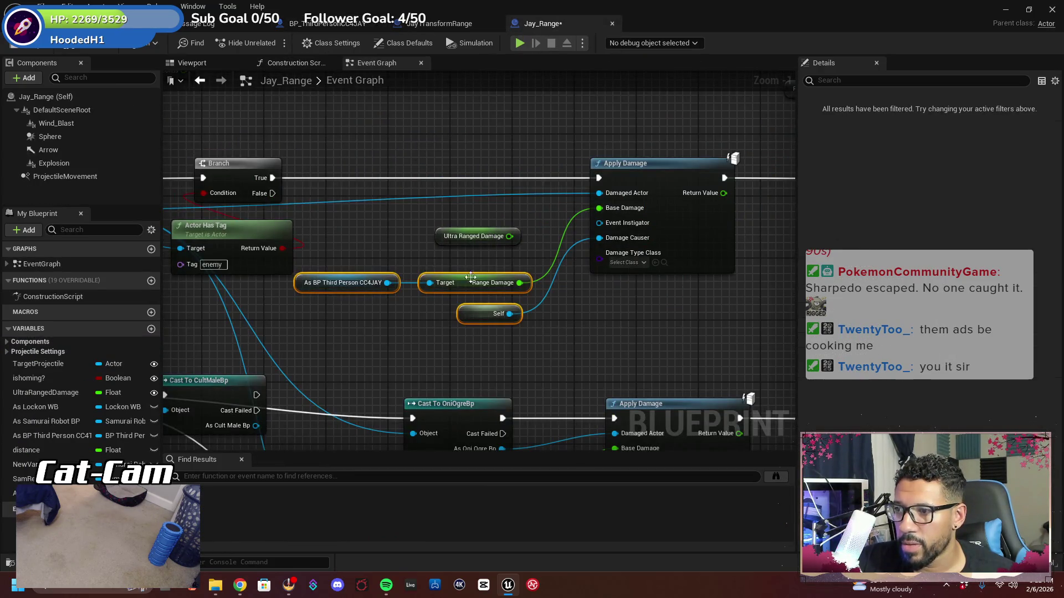
mouse_move(365, 257)
mouse_down()
mouse_move(571, 236)
mouse_move(448, 242)
mouse_up()
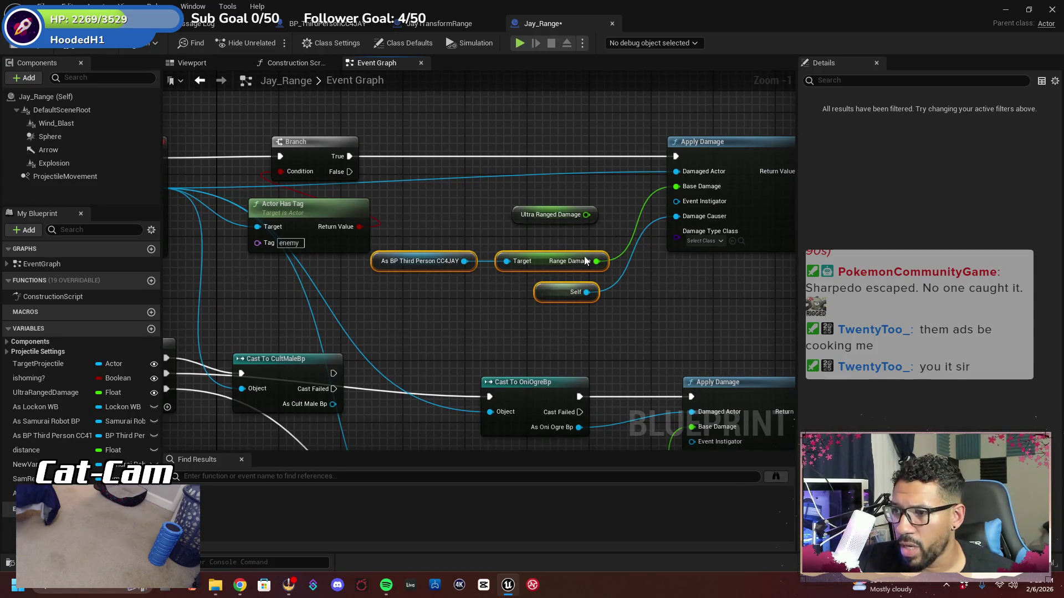
click(440, 23)
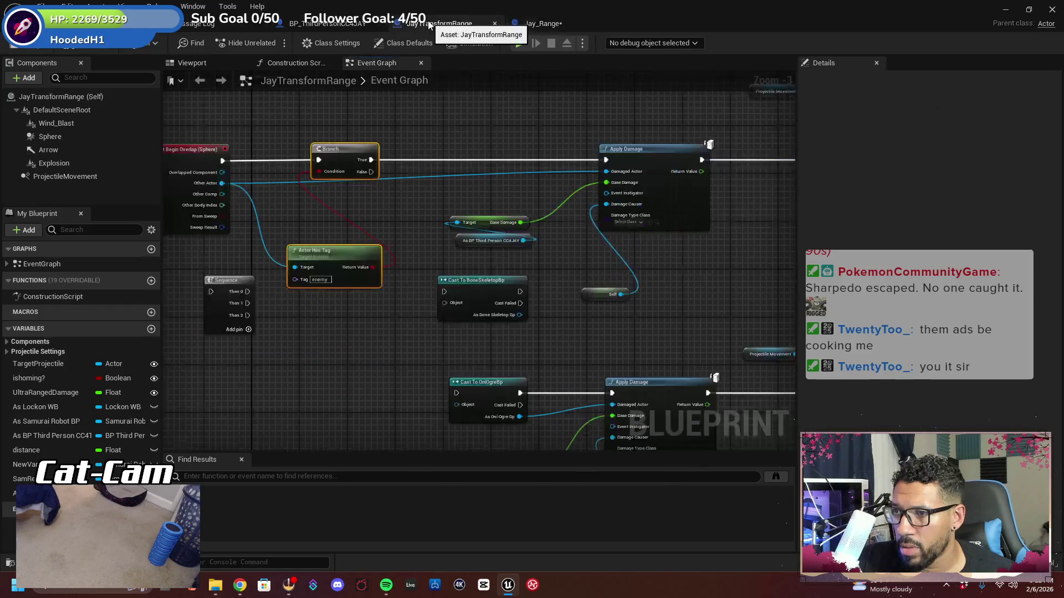
Paste JayTransformRange's Base Damage and player-cast nodes into Jay_Range, wiring Base Damage into Apply Damage
scroll(453, 266, up, 3)
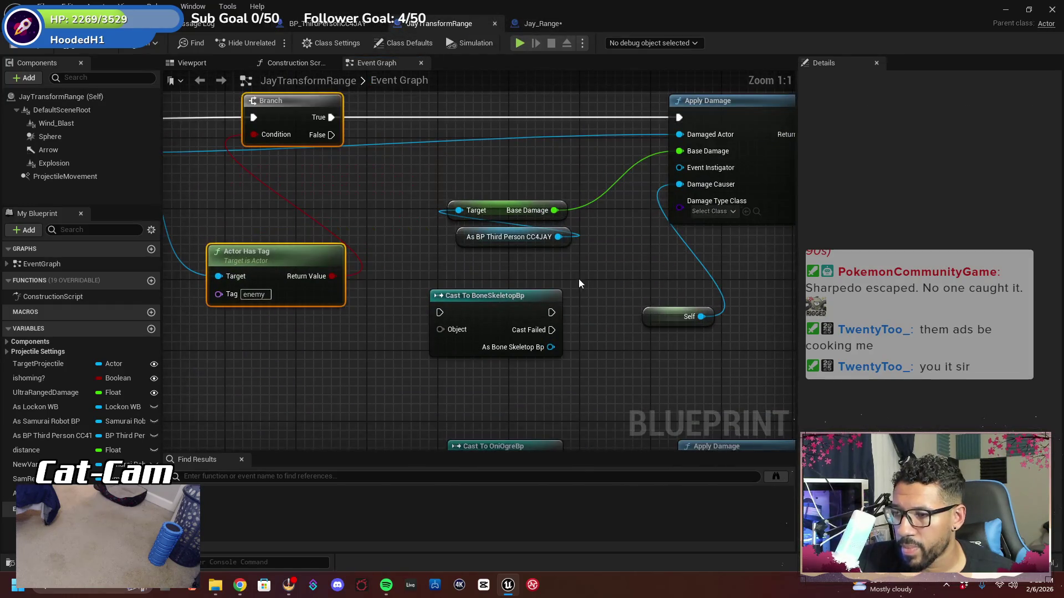
mouse_move(578, 278)
mouse_down()
mouse_move(475, 308)
mouse_move(427, 244)
mouse_up()
click(540, 23)
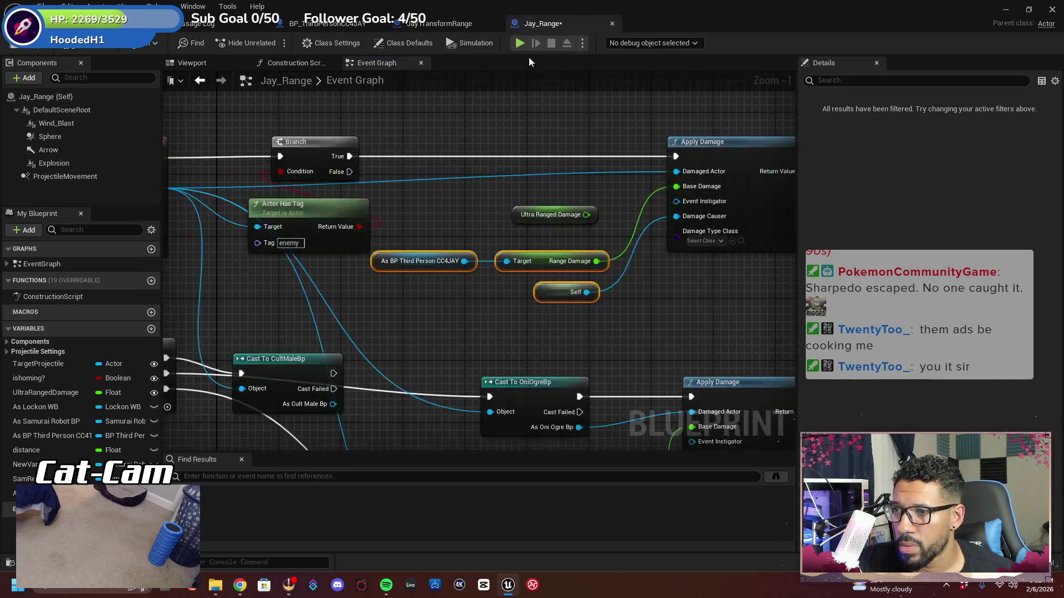
mouse_move(520, 187)
mouse_down()
mouse_move(487, 157)
mouse_move(465, 168)
mouse_move(403, 158)
mouse_move(593, 281)
mouse_up()
key(ctrl+v)
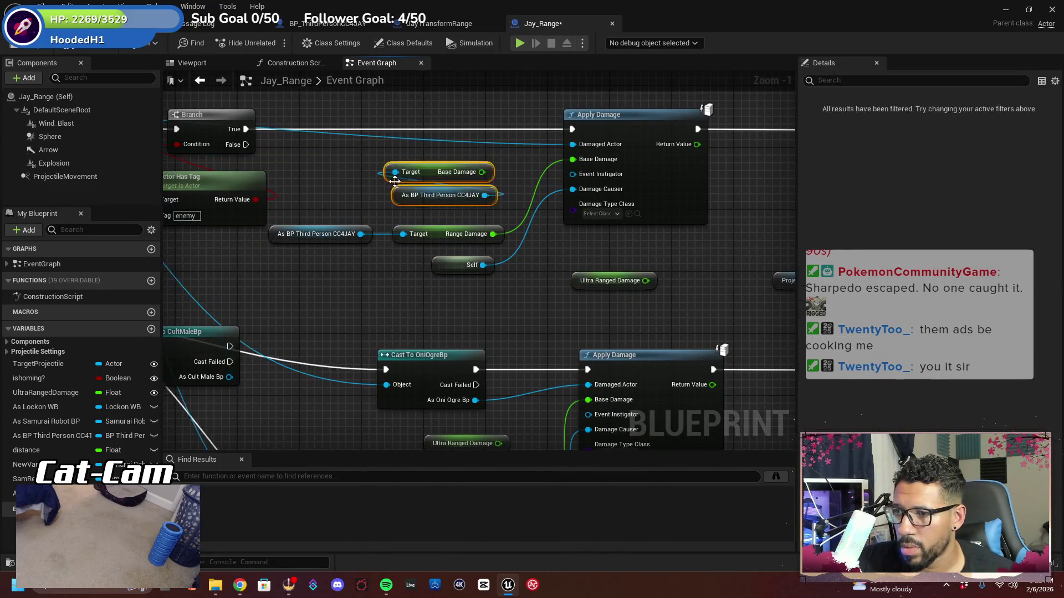
drag(482, 171, 573, 159)
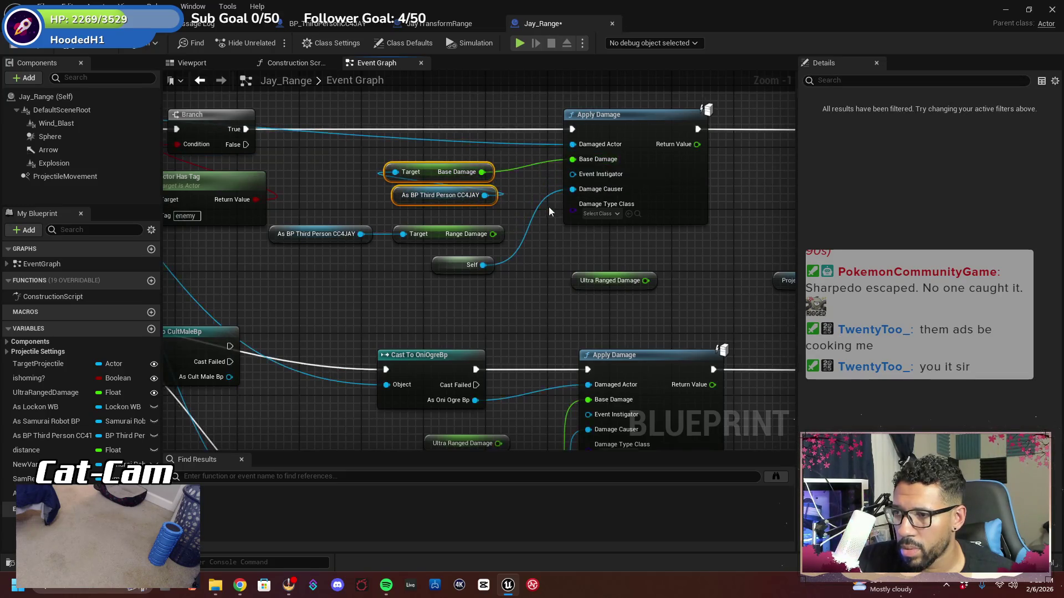
Compile and save Jay_Range, then start a test play session
click(67, 50)
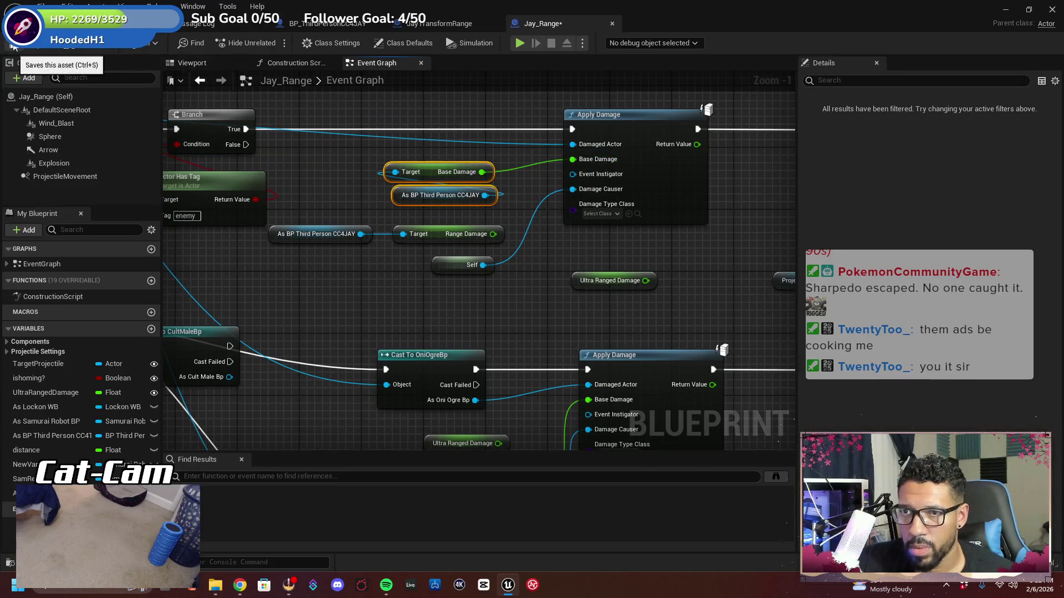
click(111, 48)
click(301, 43)
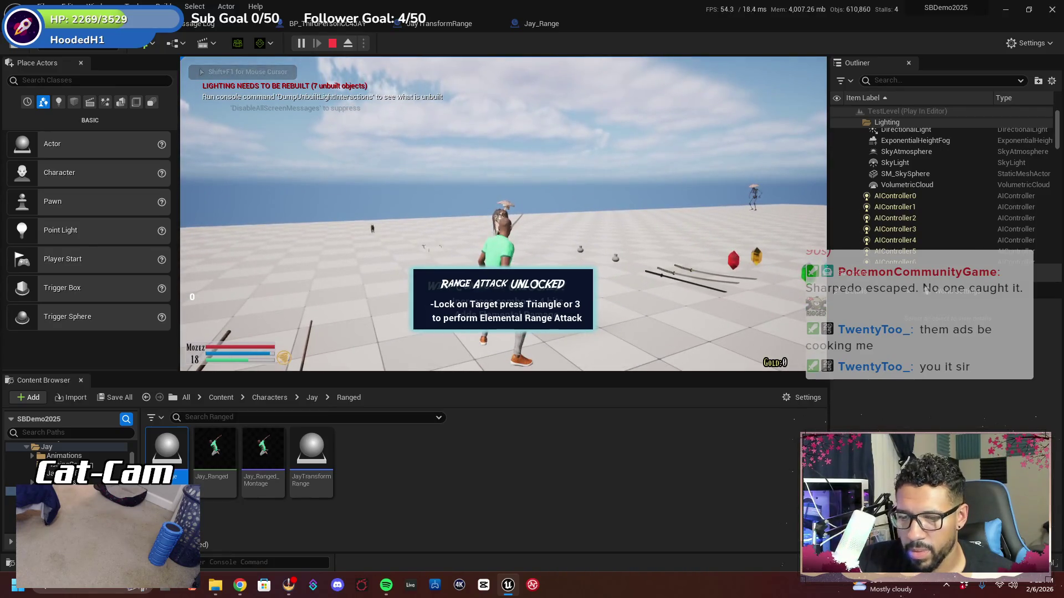
Fire the range attack three times, end the session, and jump to the erroring Apply Damage node
key(3)
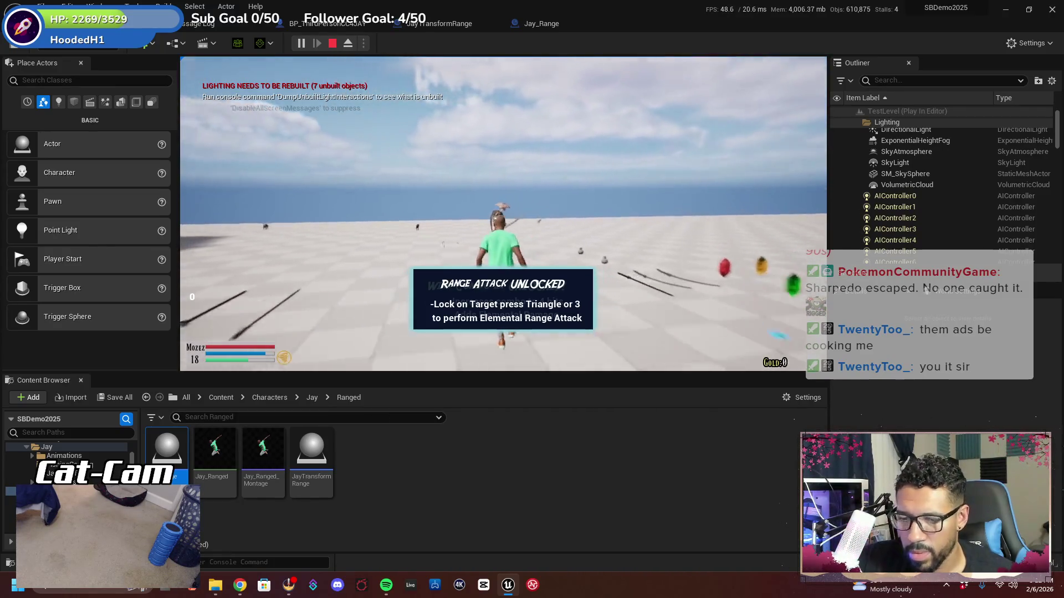
key(3)
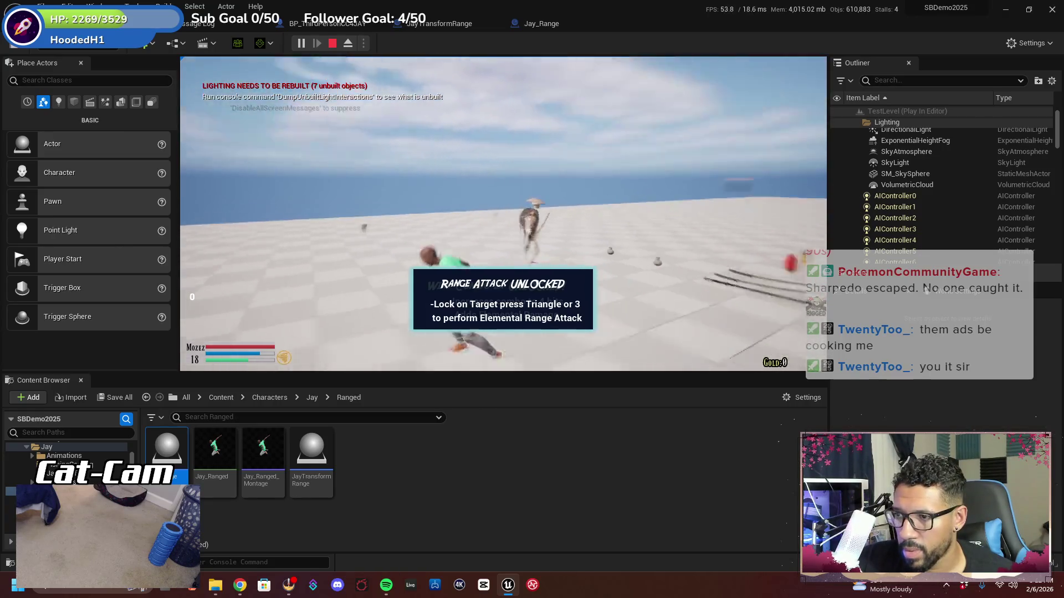
key(3)
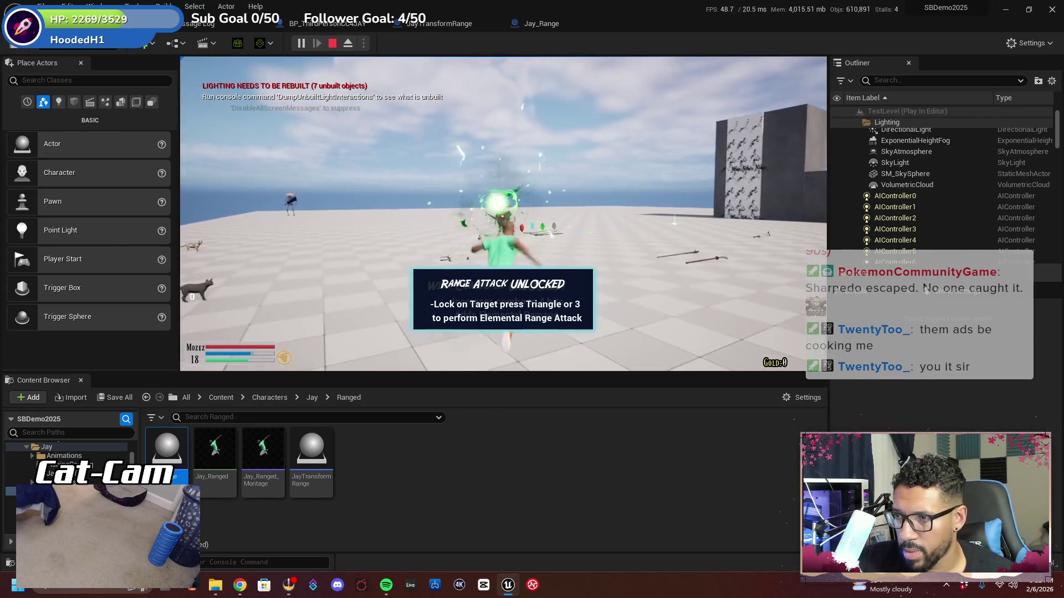
key(Escape)
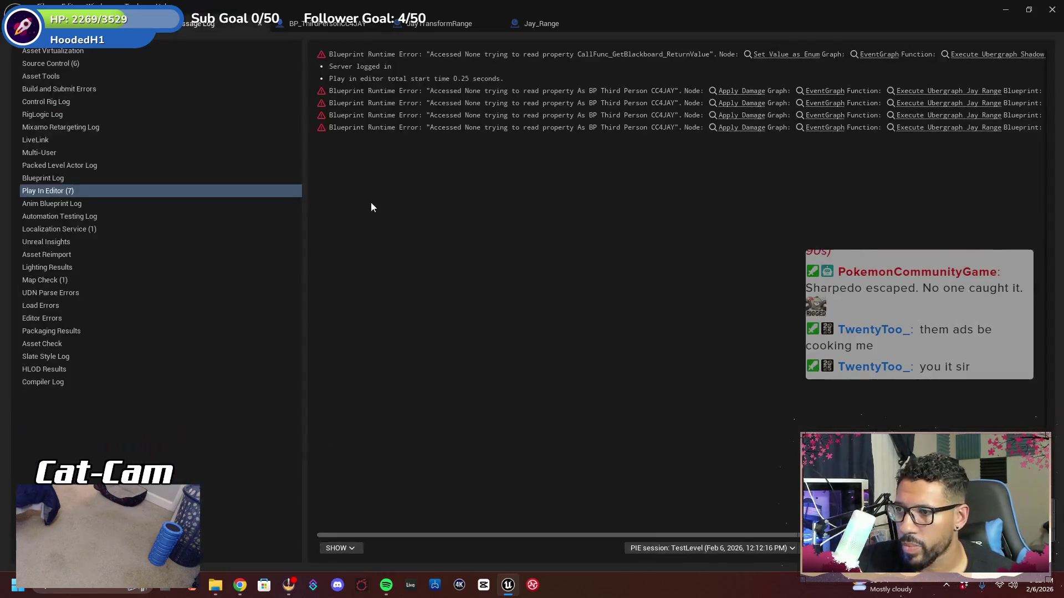
click(748, 127)
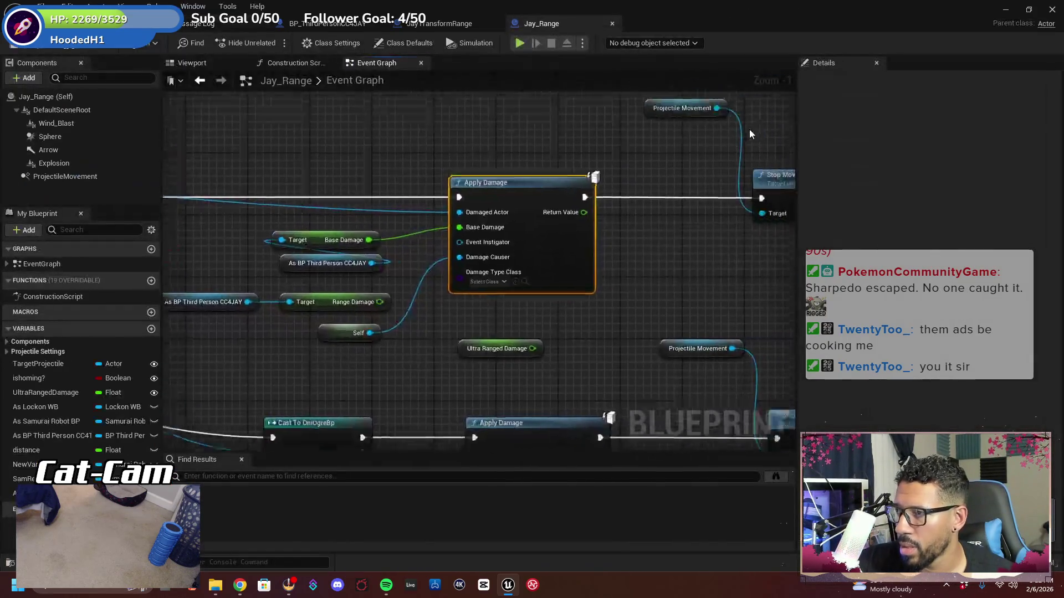
Shorten the Delay before Play Sound 2D and Destroy Actor from 0.5 to 0.3 seconds
drag(598, 306, 677, 268)
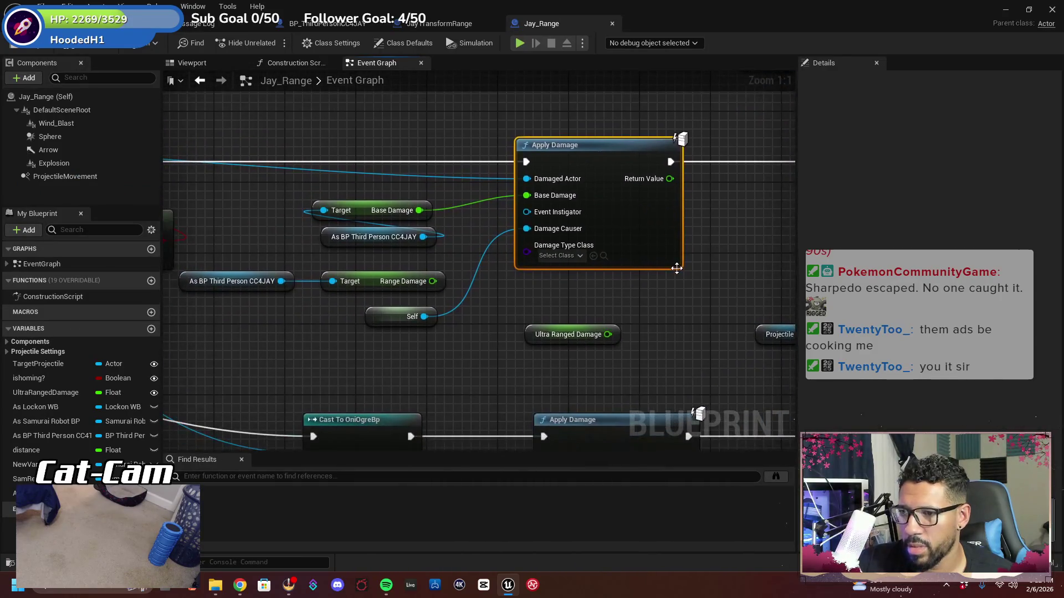
mouse_move(516, 299)
mouse_down()
mouse_move(609, 275)
mouse_move(592, 238)
mouse_move(437, 292)
mouse_move(363, 206)
mouse_move(353, 284)
mouse_move(448, 284)
mouse_move(417, 292)
mouse_move(391, 330)
mouse_move(212, 306)
mouse_move(228, 318)
mouse_move(291, 316)
mouse_move(358, 298)
mouse_up()
drag(411, 169, 288, 169)
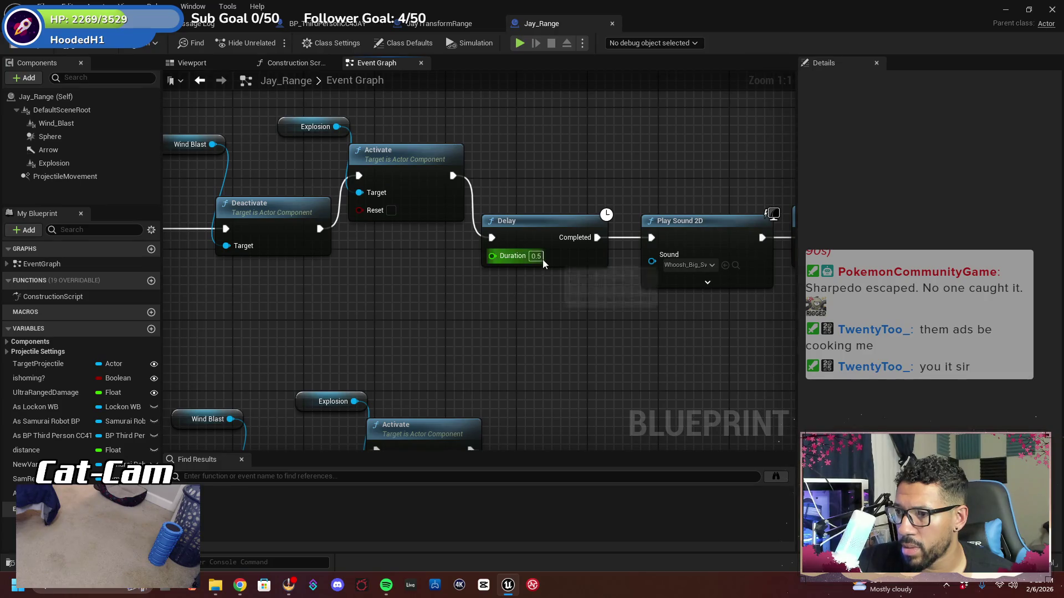
mouse_move(518, 288)
mouse_down()
mouse_move(511, 306)
mouse_move(540, 308)
mouse_move(508, 302)
mouse_move(484, 312)
mouse_up()
click(476, 268)
text(0.3)
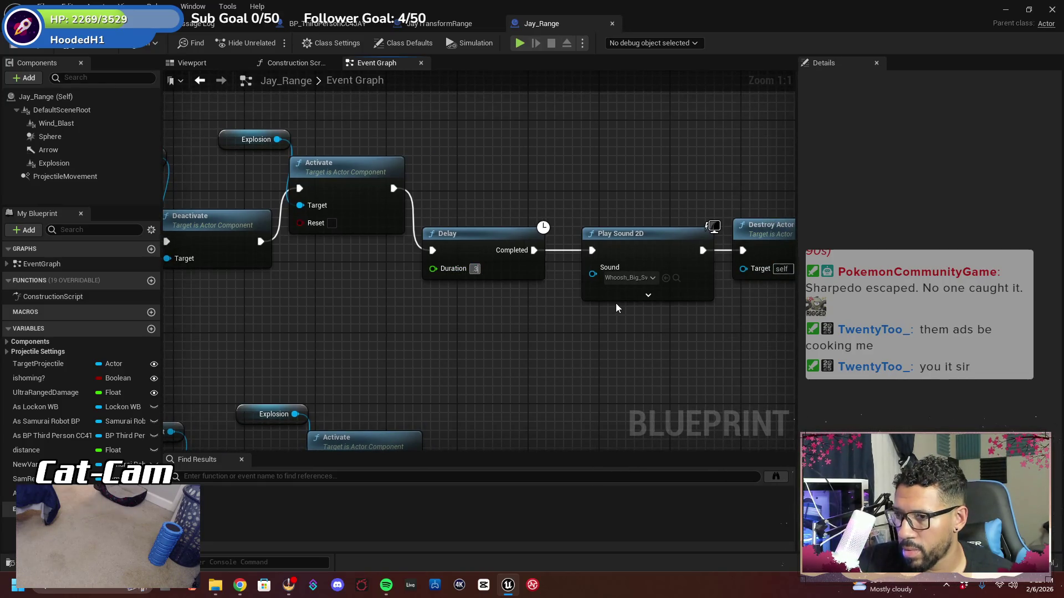
key(Return)
mouse_move(609, 313)
mouse_down()
mouse_move(514, 342)
mouse_move(460, 266)
mouse_move(589, 337)
mouse_move(518, 349)
mouse_move(511, 312)
mouse_move(564, 271)
mouse_move(677, 264)
mouse_up()
drag(471, 278, 683, 264)
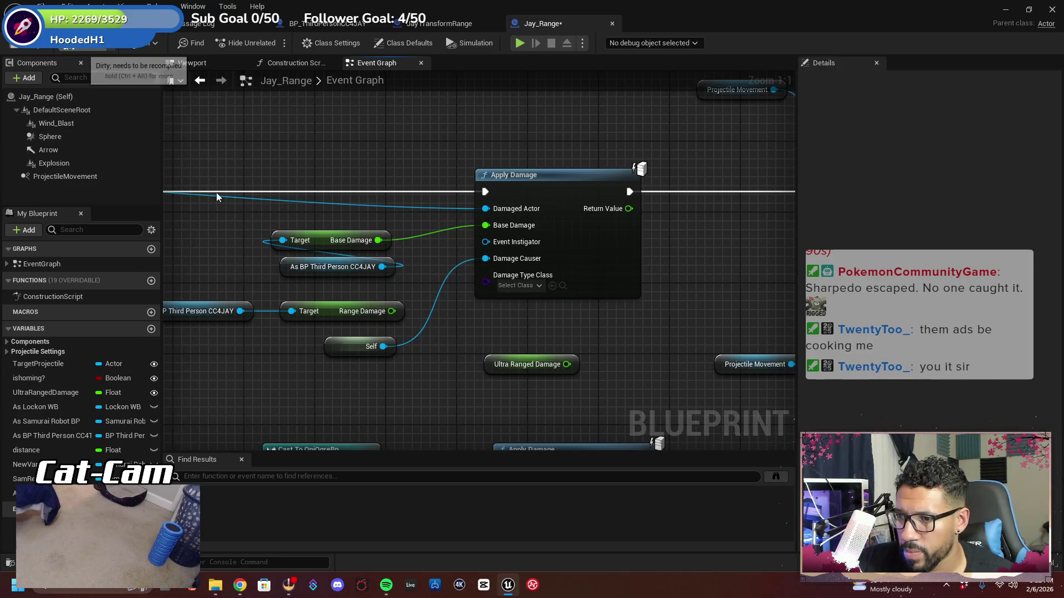
Survey Jay_Range's Branch, Actor Has Tag, overlap and Sequence nodes, then switch to BP_ThirdPersonCC4JAY
mouse_move(227, 242)
mouse_down()
mouse_move(393, 228)
mouse_move(427, 194)
mouse_move(450, 201)
mouse_move(570, 175)
mouse_up()
mouse_move(510, 189)
mouse_down()
mouse_move(527, 192)
mouse_move(445, 171)
mouse_up()
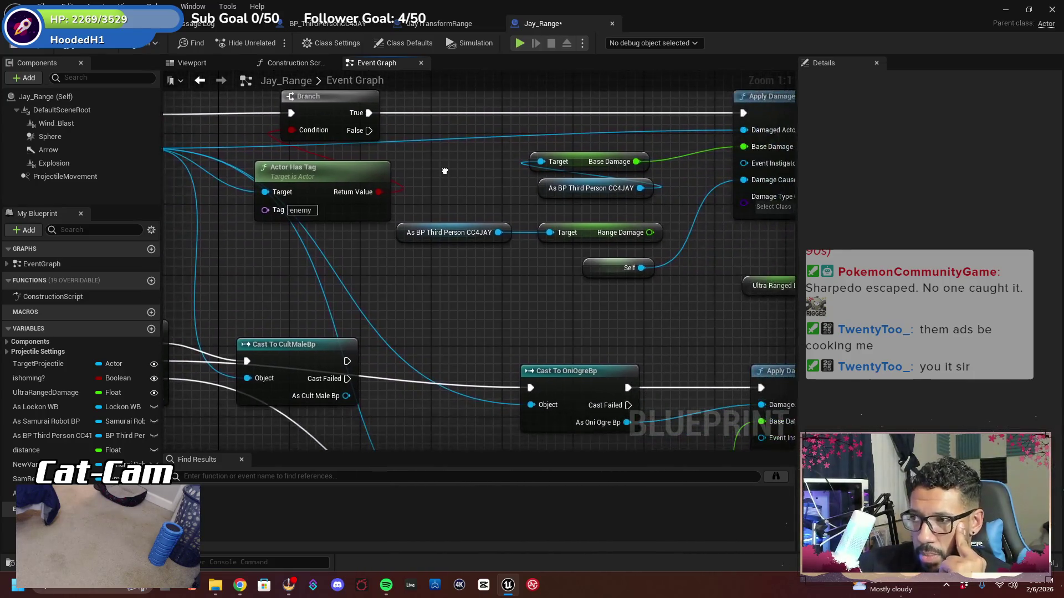
drag(483, 220, 442, 261)
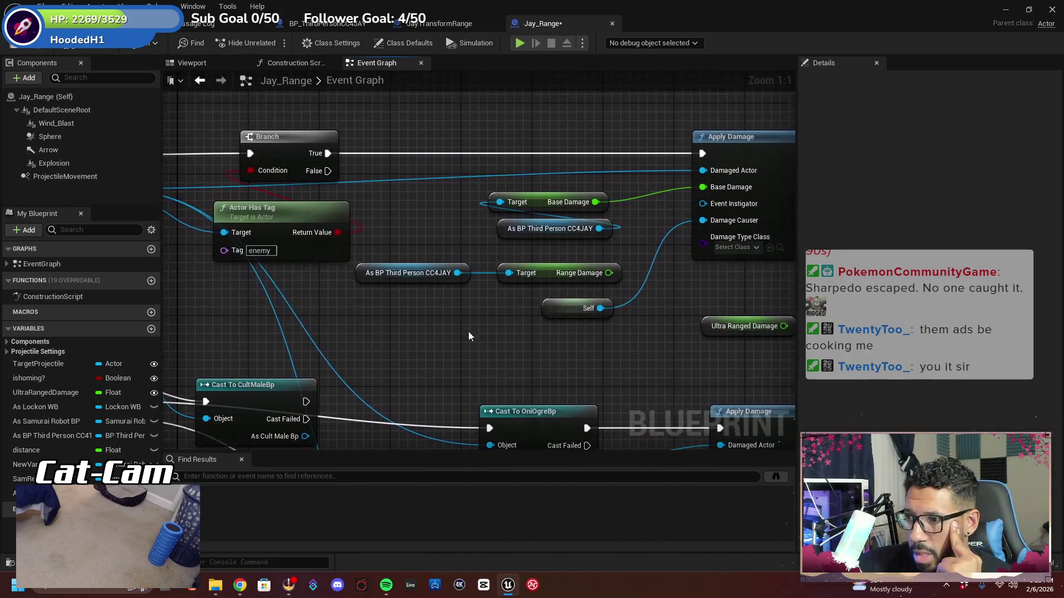
mouse_move(494, 319)
mouse_down()
mouse_move(522, 351)
mouse_move(560, 348)
mouse_up()
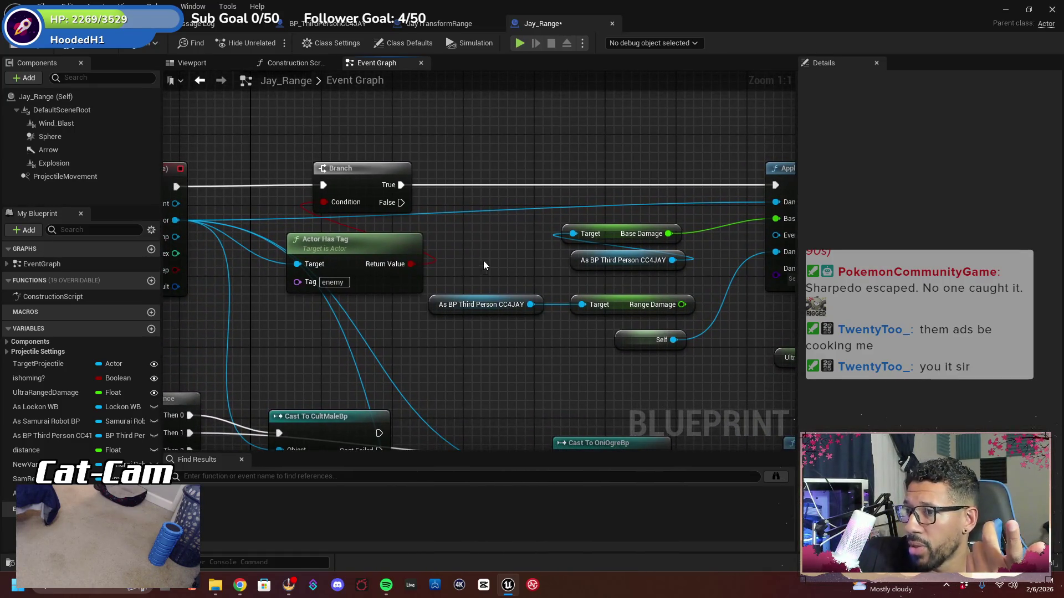
mouse_move(483, 265)
mouse_down()
mouse_move(550, 233)
mouse_move(553, 242)
mouse_move(467, 240)
mouse_move(465, 216)
mouse_move(487, 268)
mouse_move(474, 282)
mouse_up()
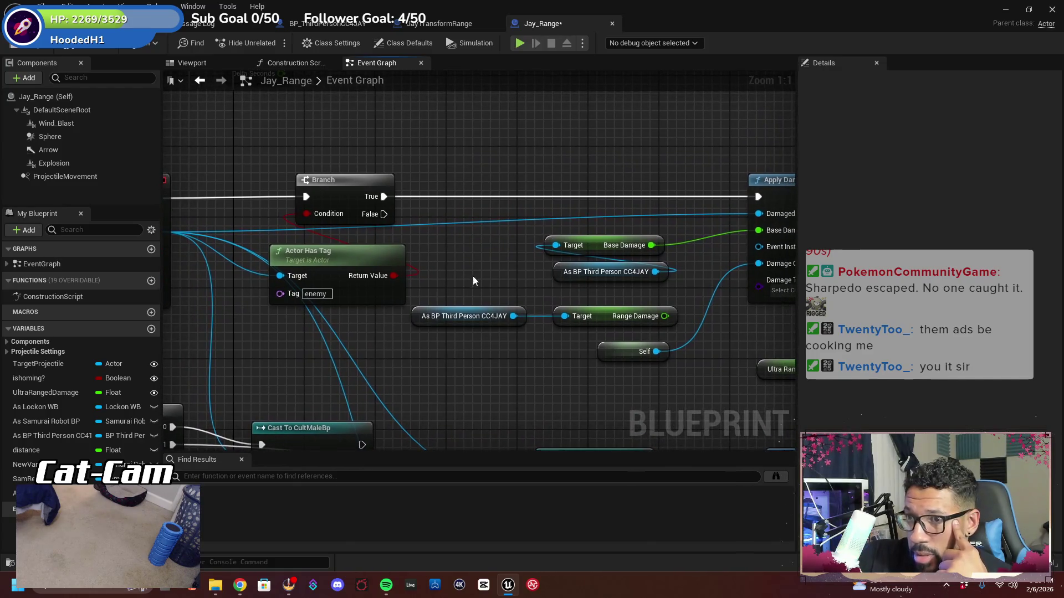
click(327, 24)
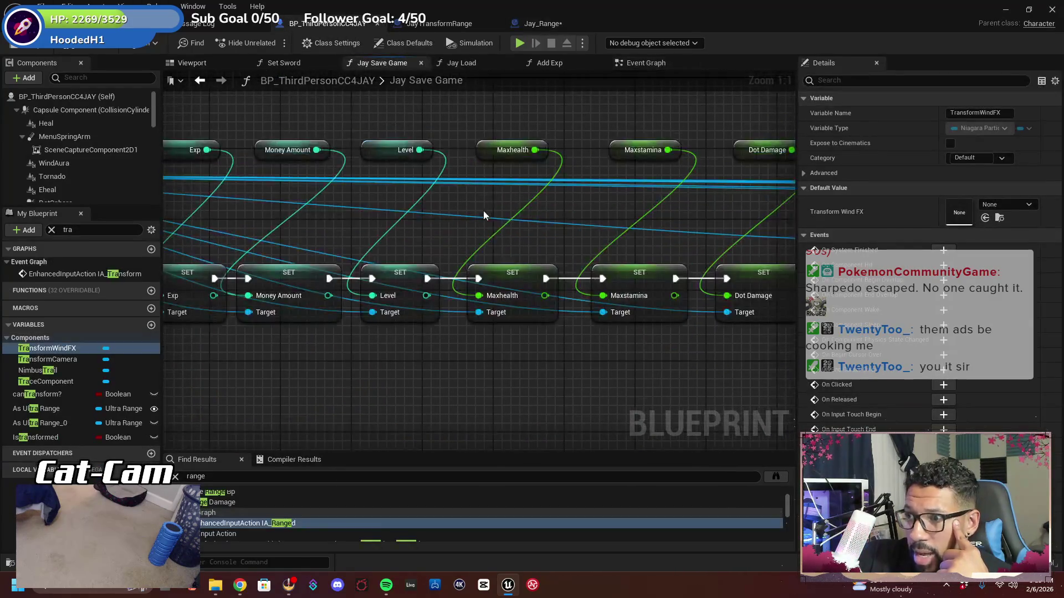
Show the character's Event Graph and inspect its Apply Damage calculation, Branch and Actor Has Tag checks
scroll(479, 178, down, 5)
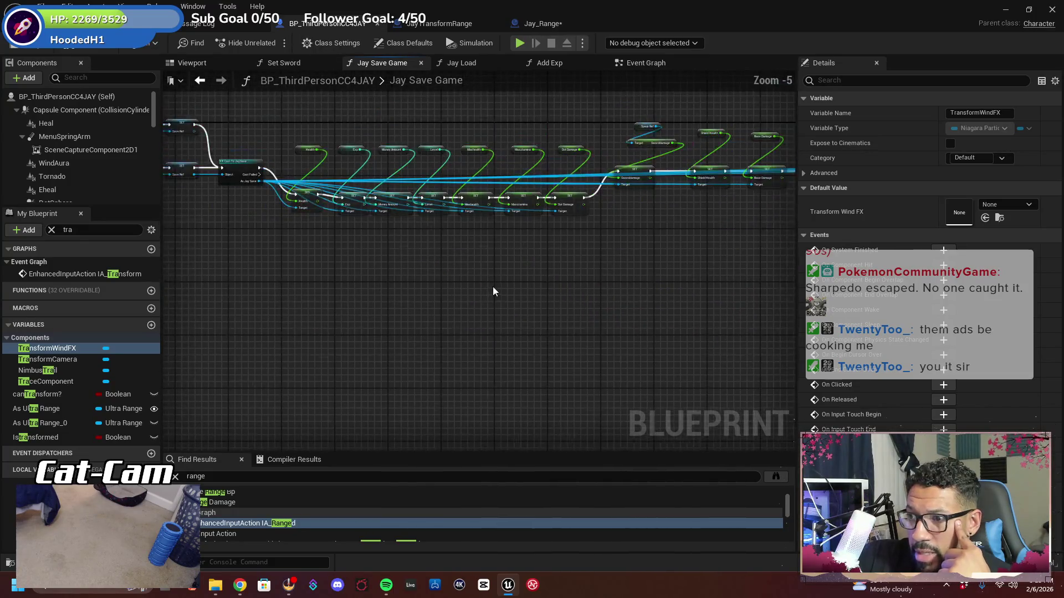
click(642, 66)
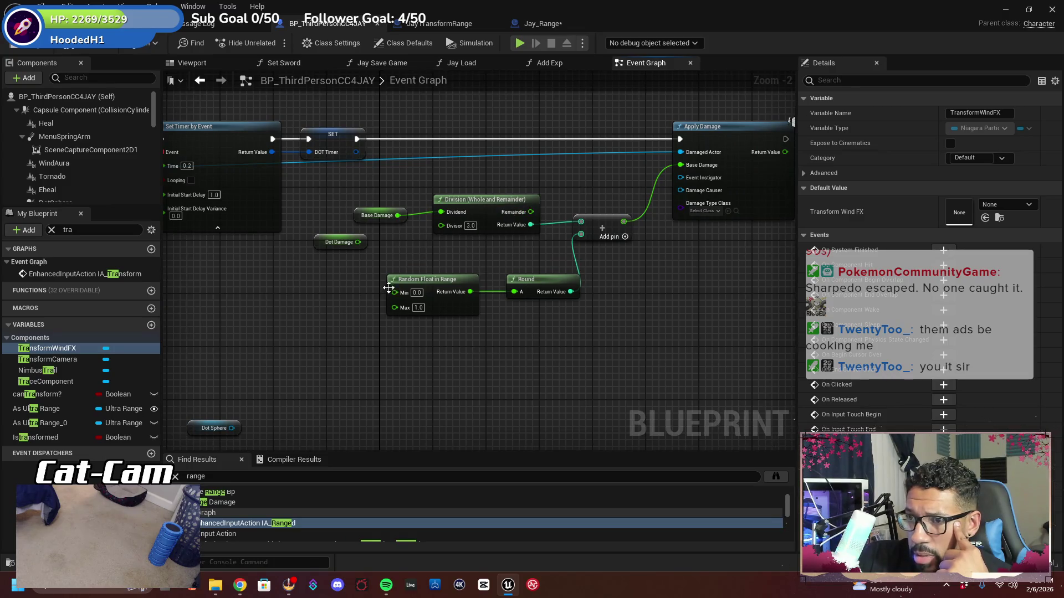
scroll(516, 252, down, 3)
scroll(443, 260, up, 3)
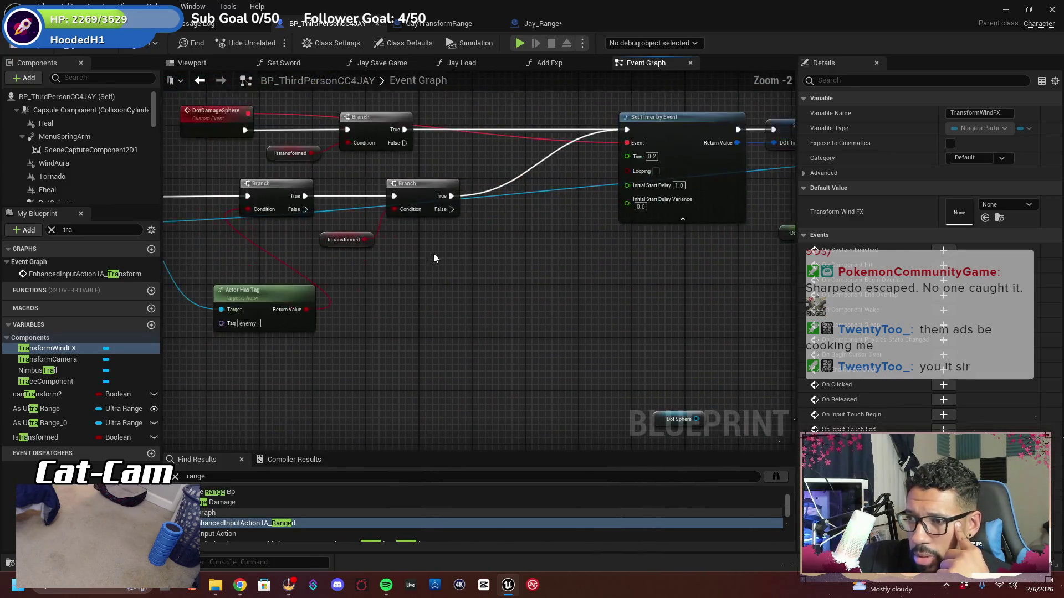
scroll(632, 155, down, 6)
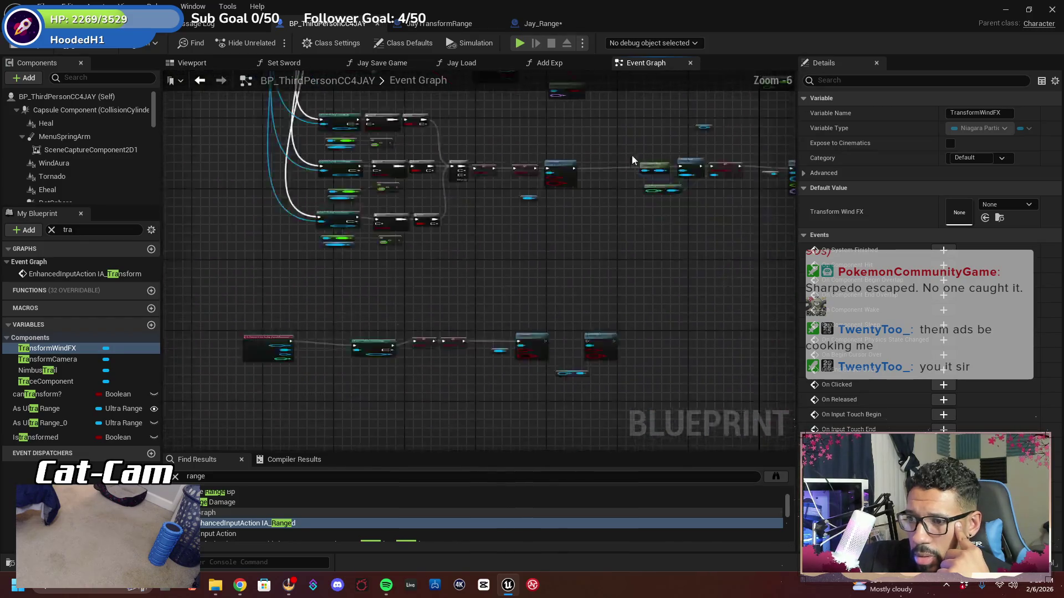
scroll(479, 260, up, 6)
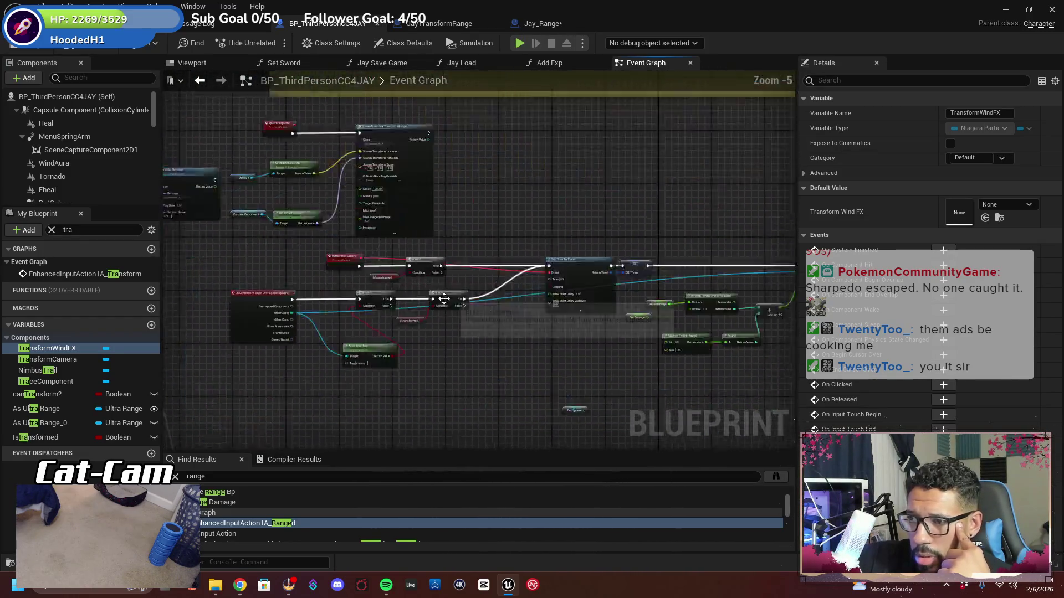
drag(859, 349, 349, 308)
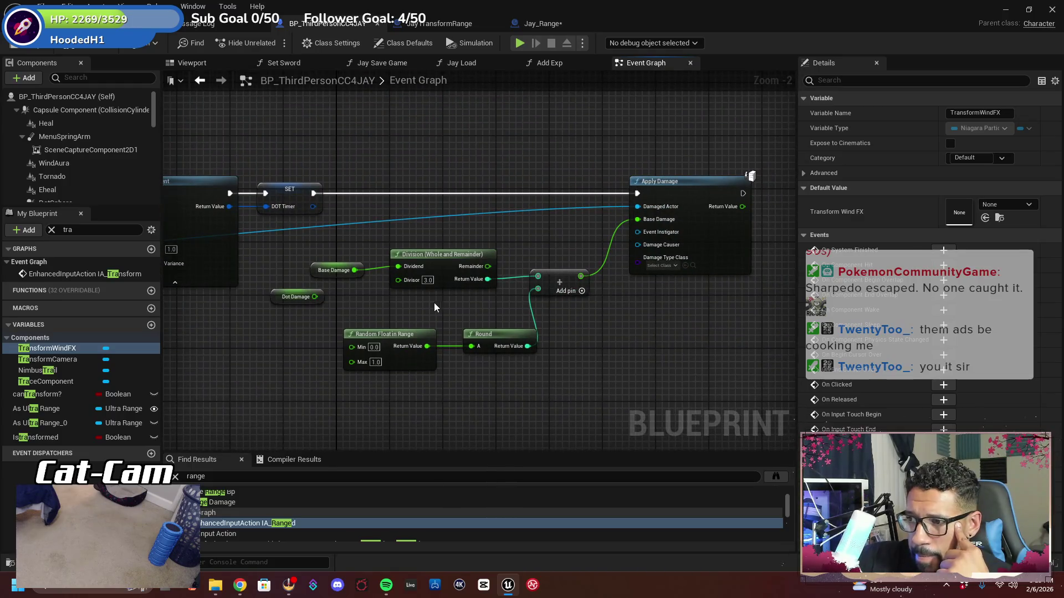
mouse_move(457, 297)
mouse_down()
mouse_move(710, 288)
mouse_move(385, 275)
mouse_move(646, 249)
mouse_up()
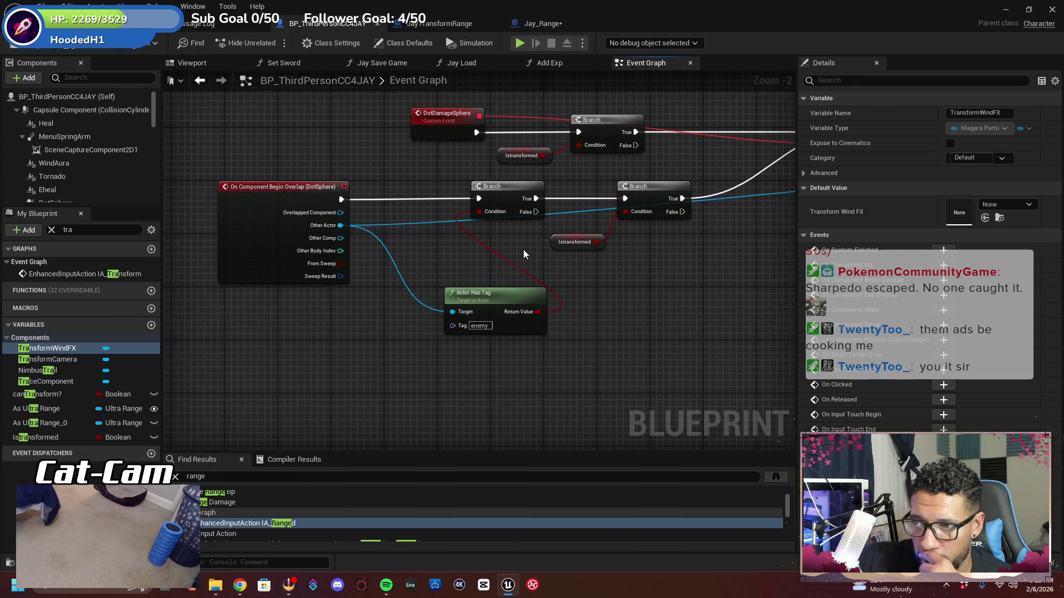
Examine the character's Division, Round and Apply Damage nodes, then return to Jay_Range
drag(497, 264, 532, 271)
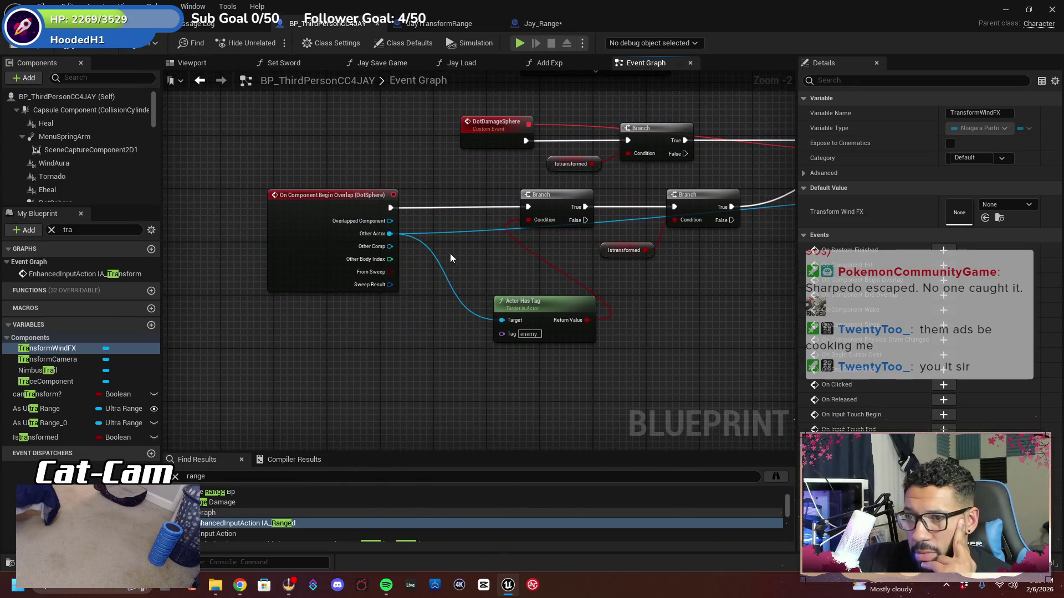
mouse_move(450, 257)
mouse_down()
mouse_move(447, 299)
mouse_move(179, 255)
mouse_up()
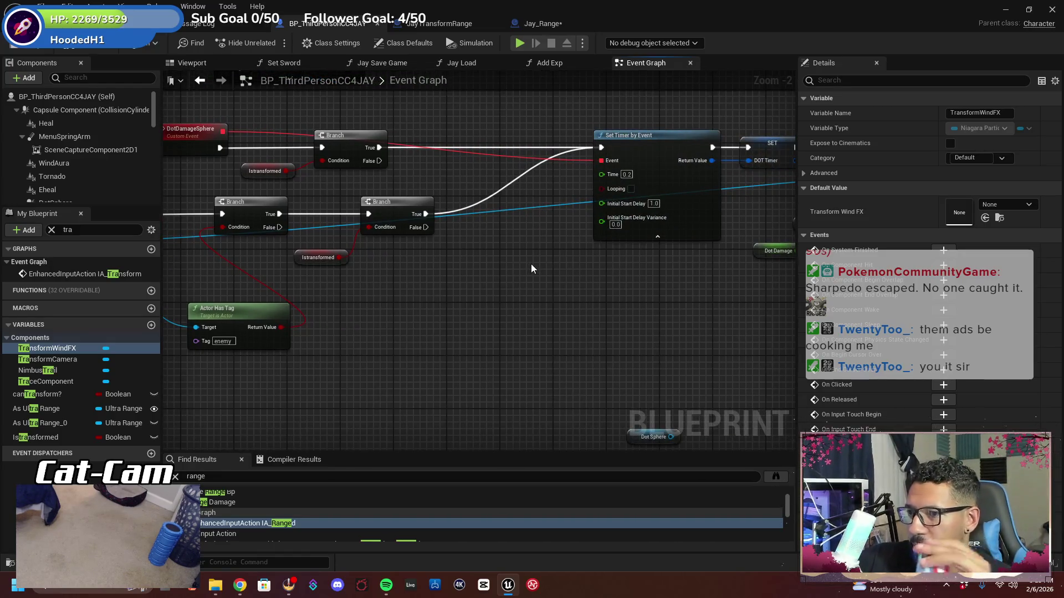
drag(527, 263, 309, 247)
drag(398, 271, 217, 269)
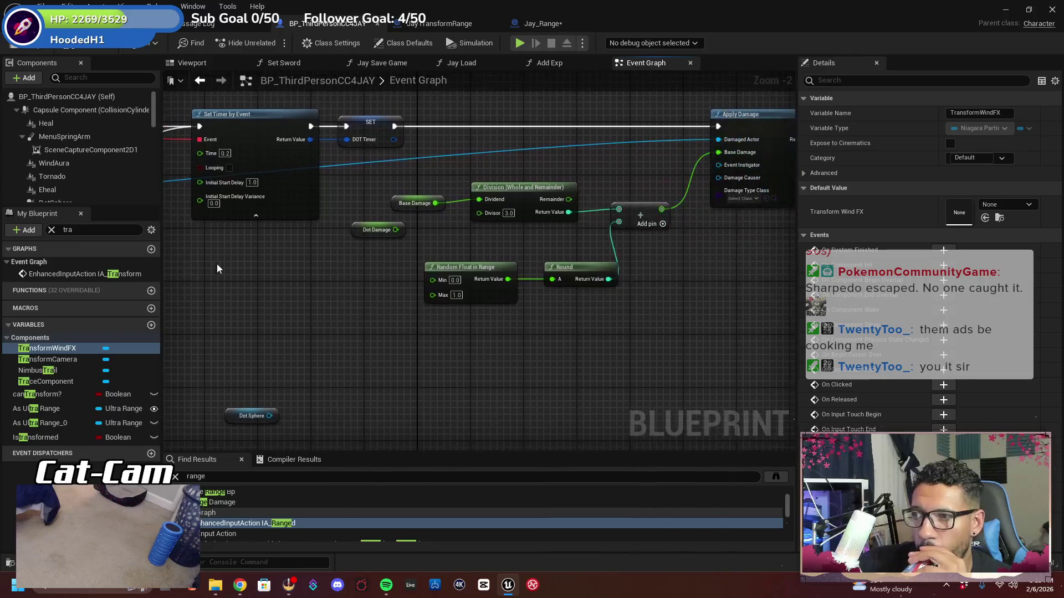
drag(504, 253, 354, 267)
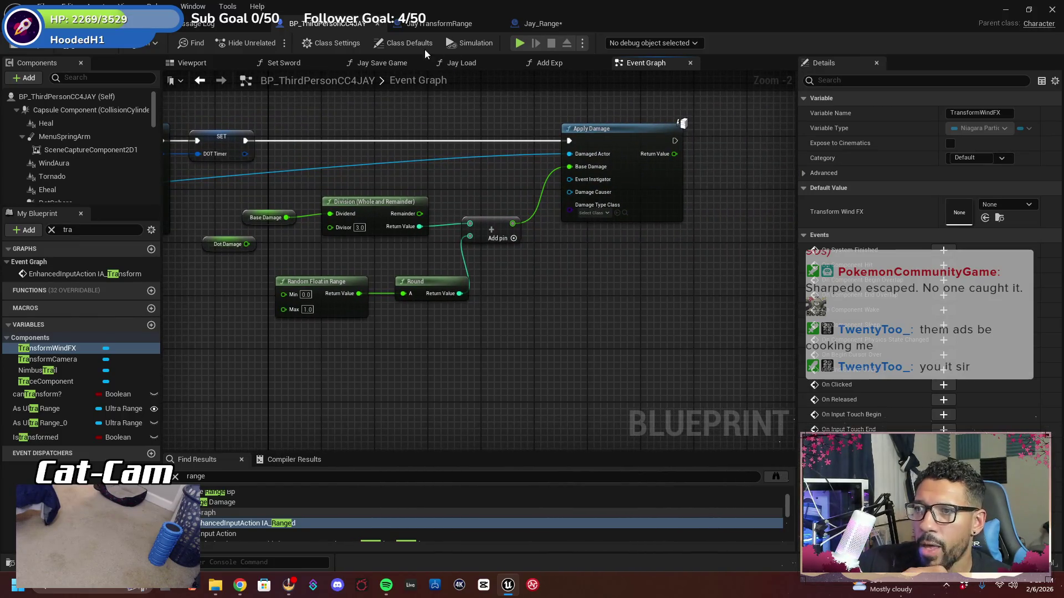
click(534, 23)
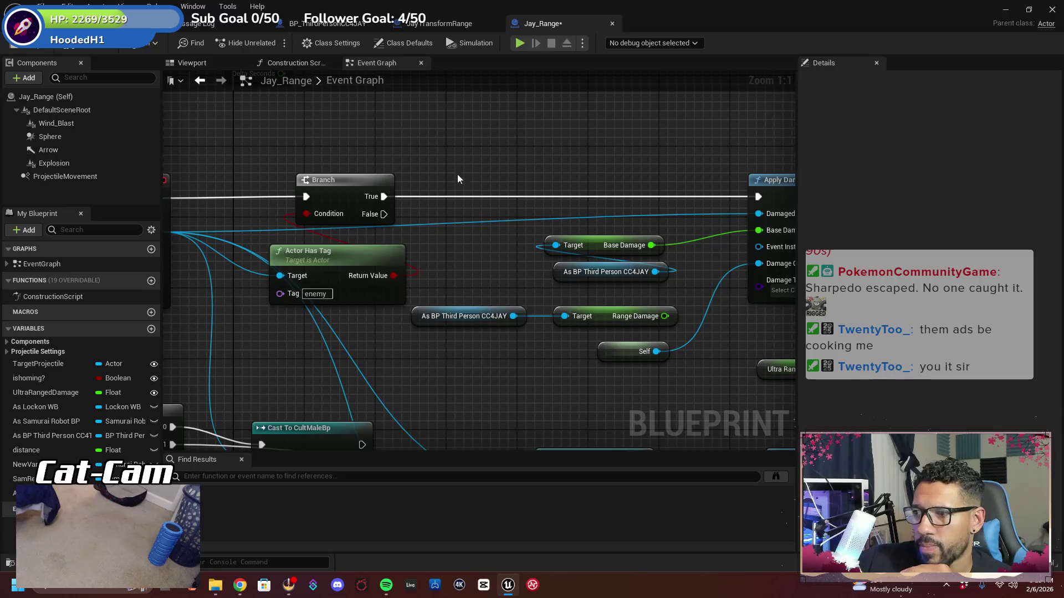
Box-select the five damage value and cast getter nodes and move them slightly down
mouse_move(457, 253)
mouse_down()
mouse_move(687, 239)
mouse_move(548, 226)
mouse_move(549, 172)
mouse_move(516, 125)
mouse_move(444, 144)
mouse_move(370, 221)
mouse_move(351, 213)
mouse_move(378, 208)
mouse_move(279, 202)
mouse_up()
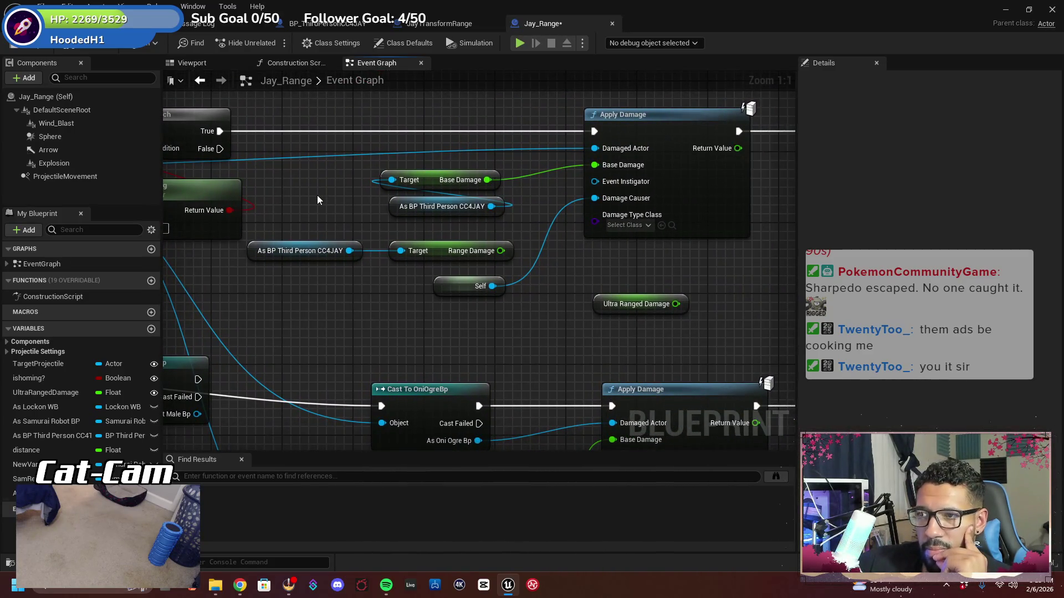
drag(501, 333, 360, 166)
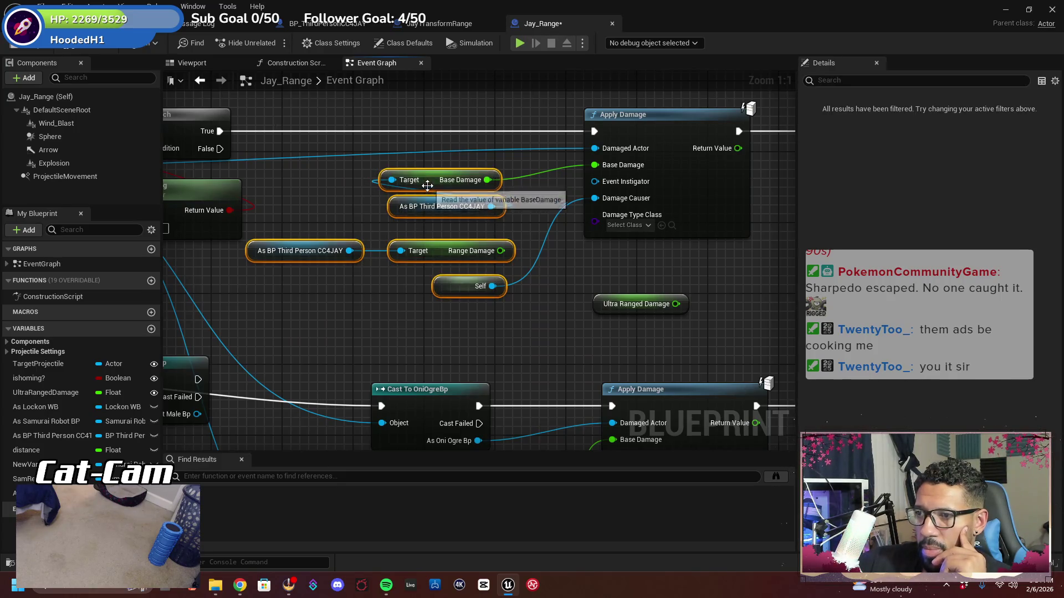
drag(427, 185, 436, 220)
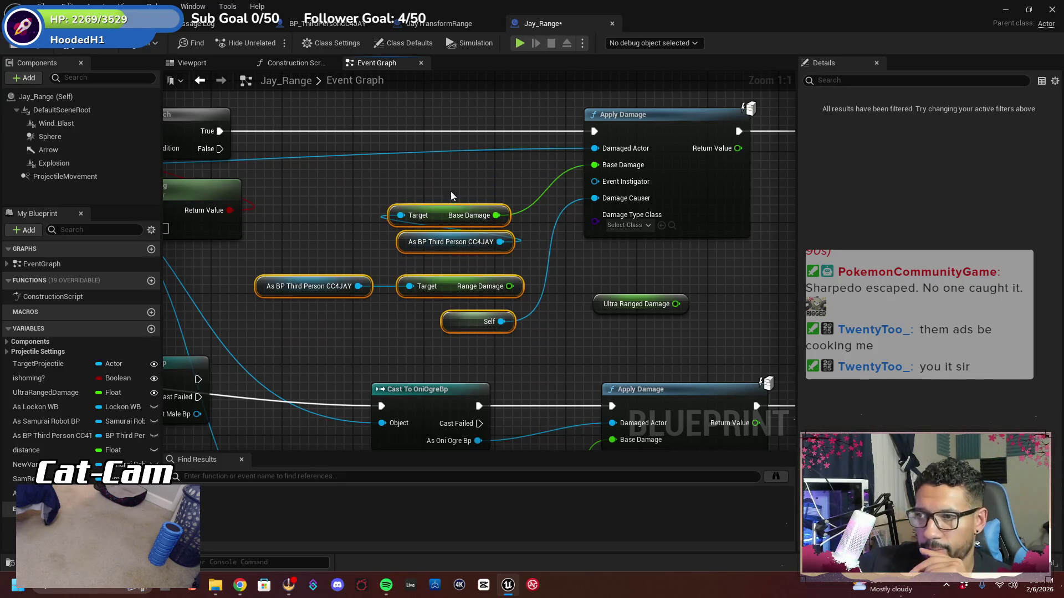
Pan back over Begin Overlap and Apply Damage, then view the Message Log's runtime errors
drag(305, 206, 553, 195)
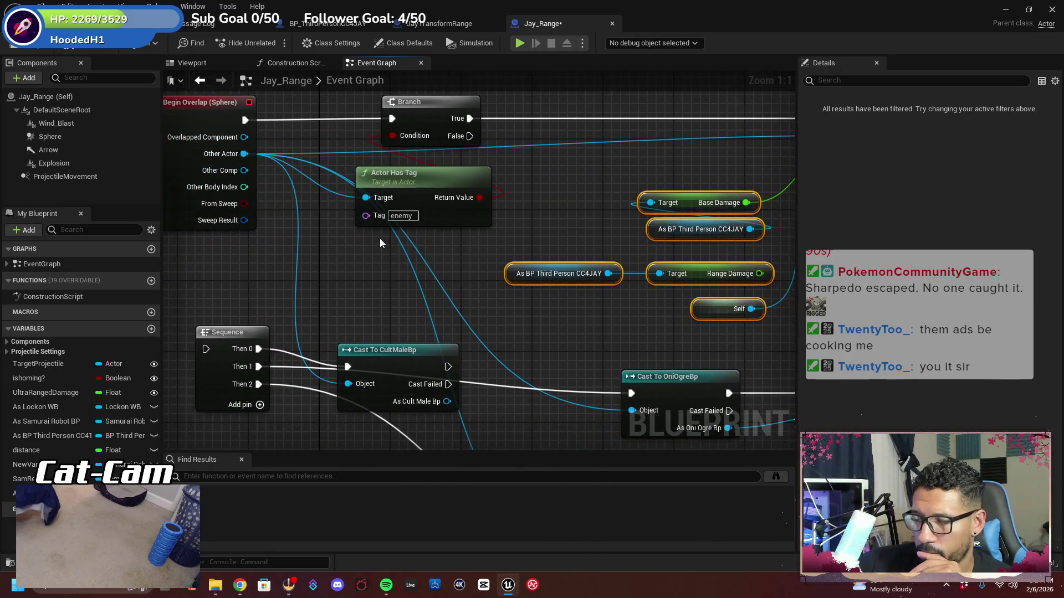
mouse_move(516, 232)
mouse_down()
mouse_move(487, 235)
mouse_move(434, 275)
mouse_move(424, 266)
mouse_up()
click(214, 25)
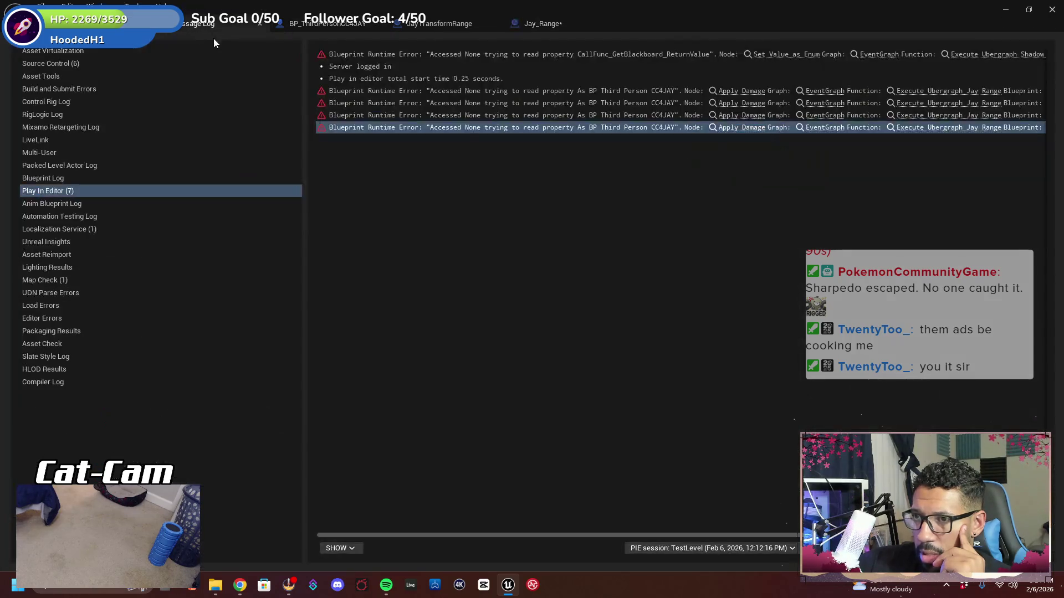
Jump from the error to Apply Damage, inspect the CC4JAY cast, and open the Base Damage link's options
click(741, 91)
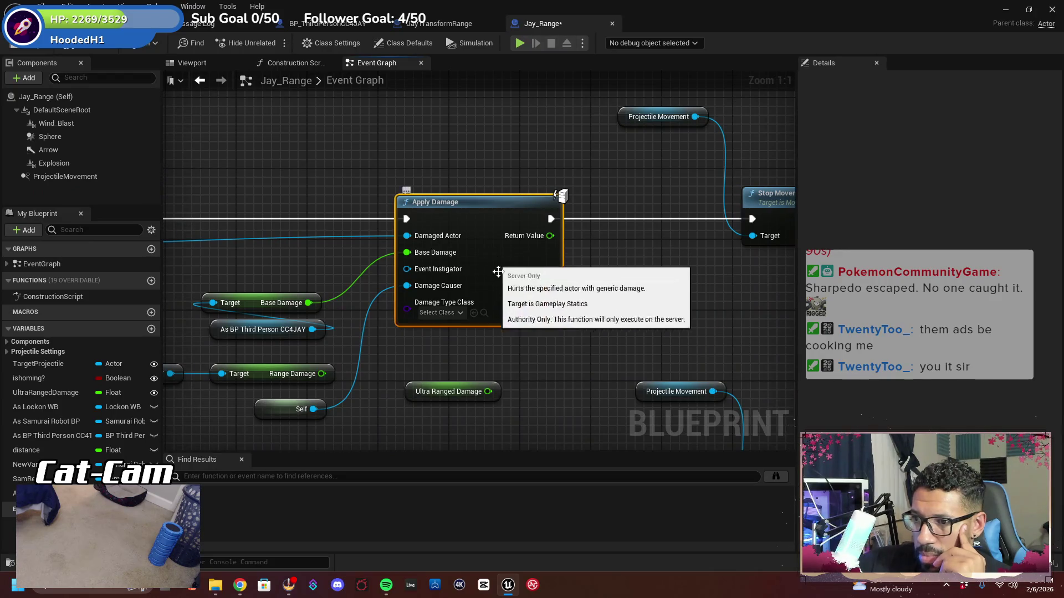
mouse_move(445, 347)
mouse_down()
mouse_move(564, 334)
mouse_move(558, 328)
mouse_up()
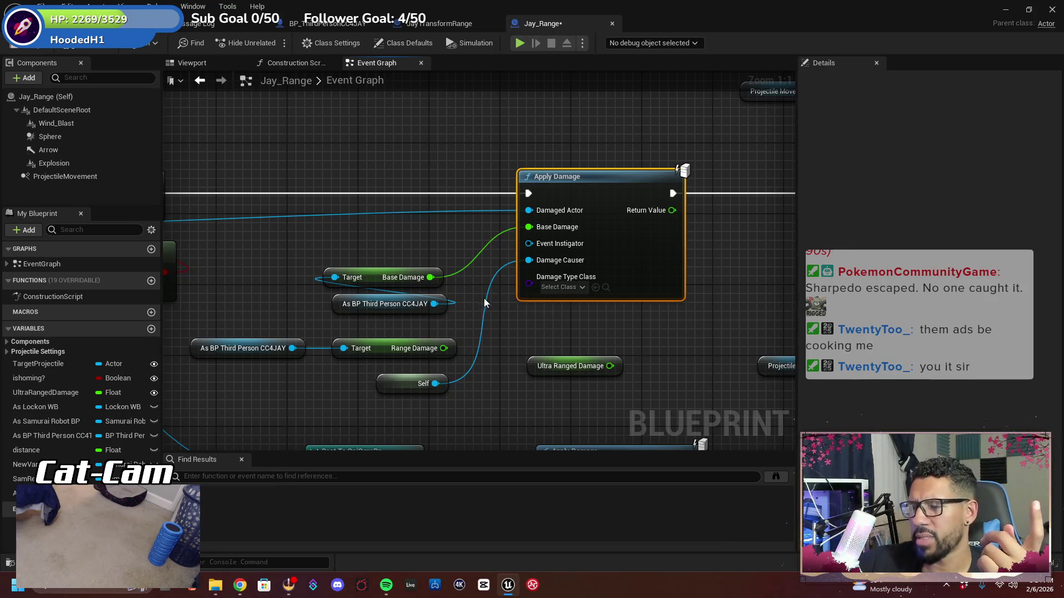
drag(470, 288, 482, 259)
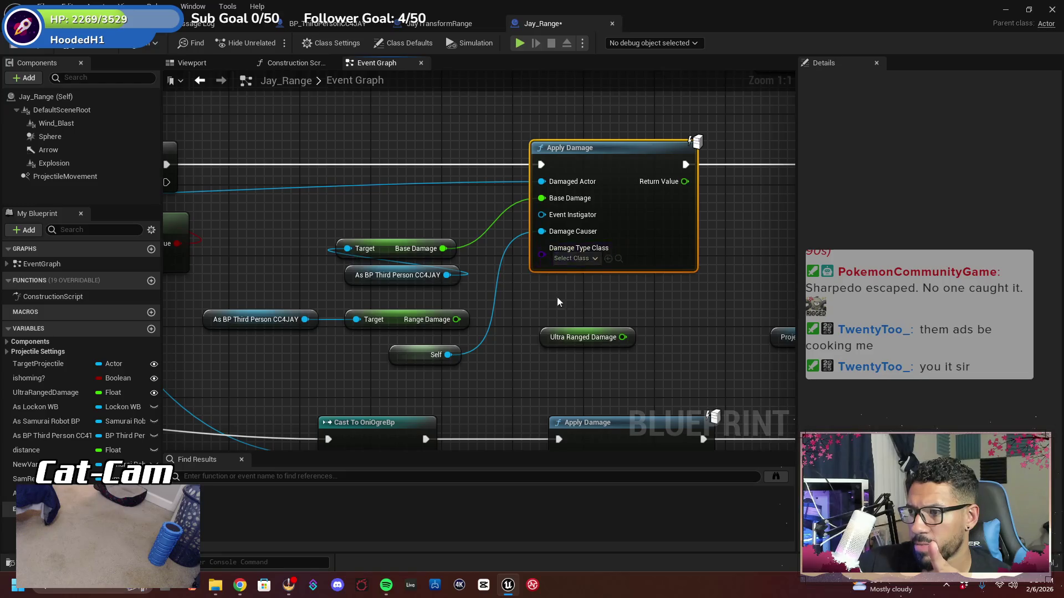
mouse_move(557, 297)
mouse_down()
mouse_move(264, 284)
mouse_move(633, 274)
mouse_move(775, 244)
mouse_move(731, 255)
mouse_move(764, 266)
mouse_move(447, 268)
mouse_move(379, 253)
mouse_up()
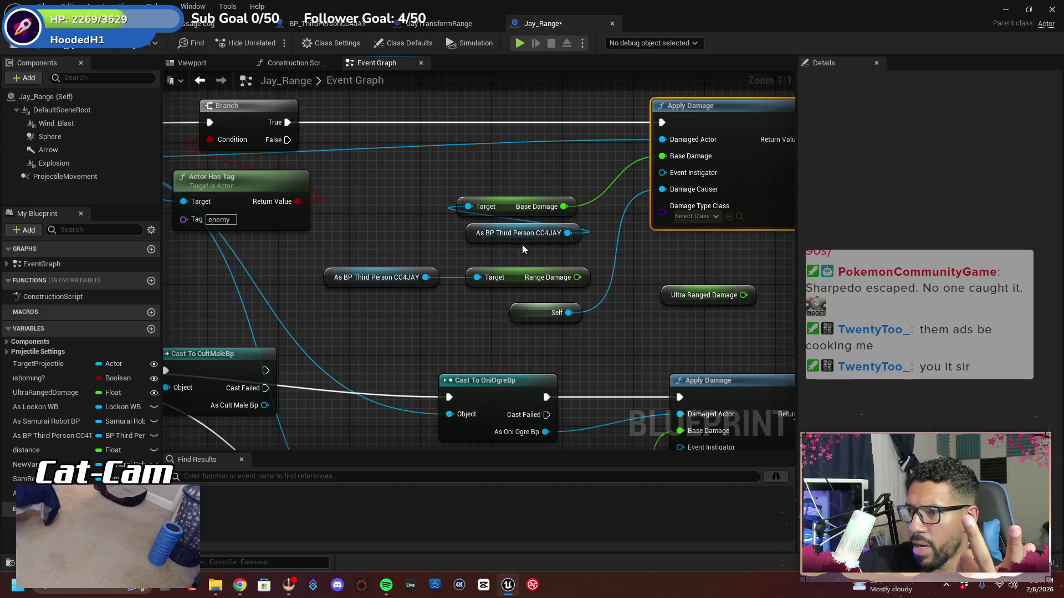
right_click(662, 155)
Break the Base Damage link into Apply Damage and set its value to 10.0
click(670, 192)
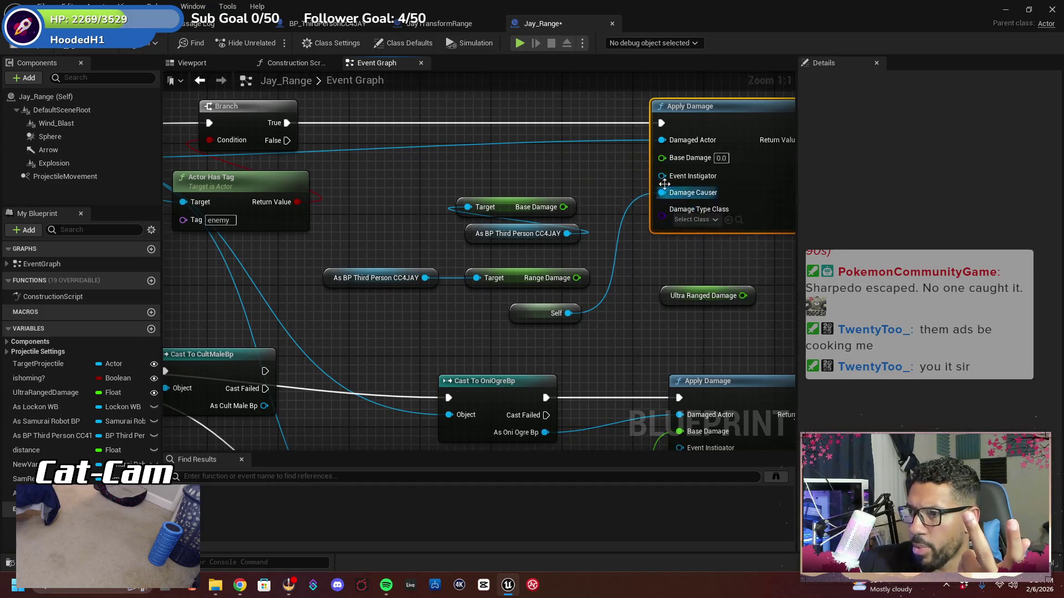
click(721, 158)
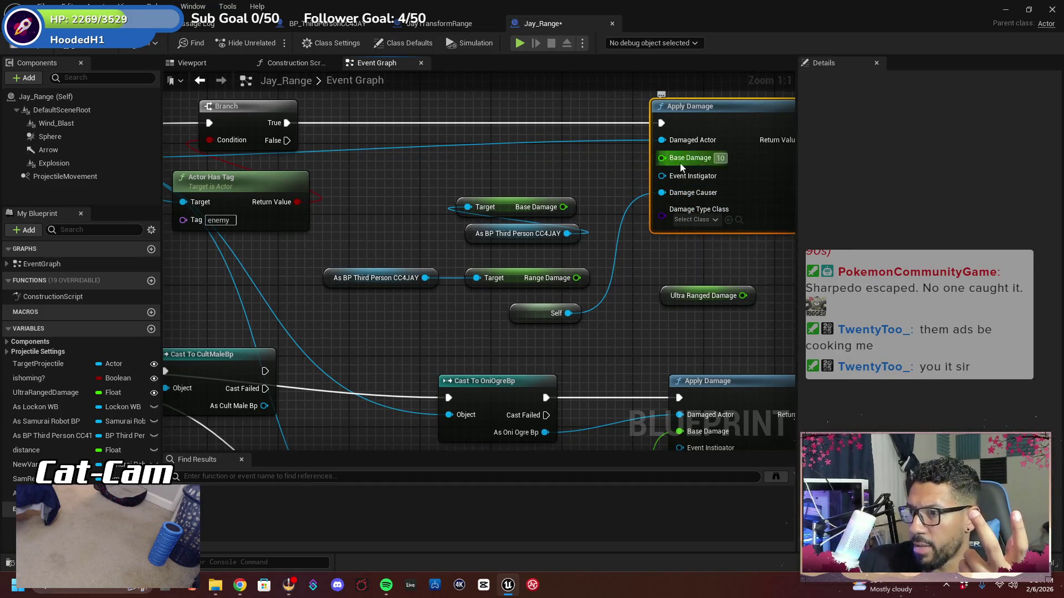
click(676, 255)
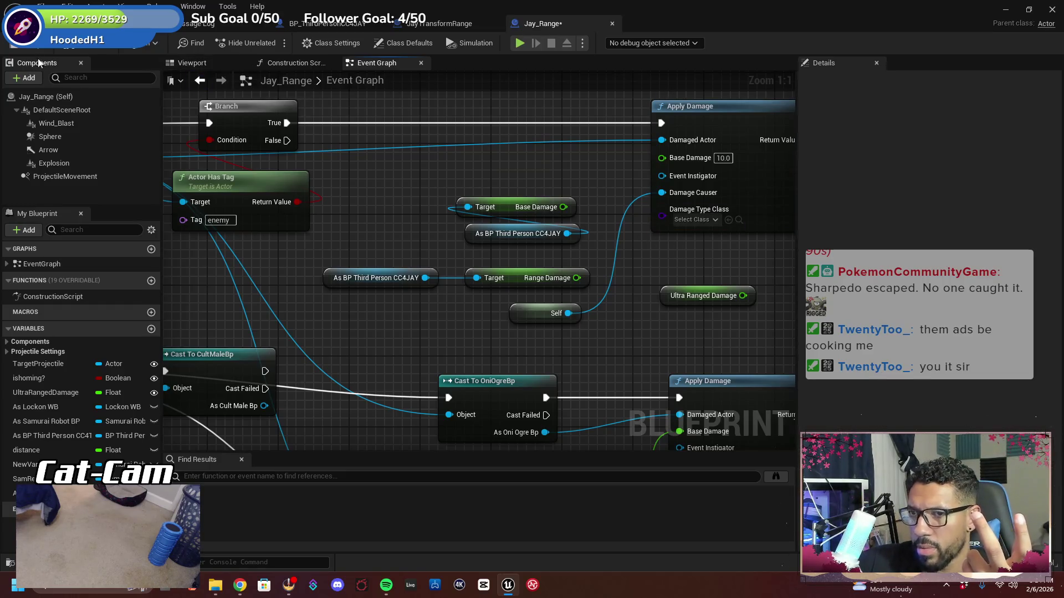
Compile Jay_Range and launch a play test
click(20, 48)
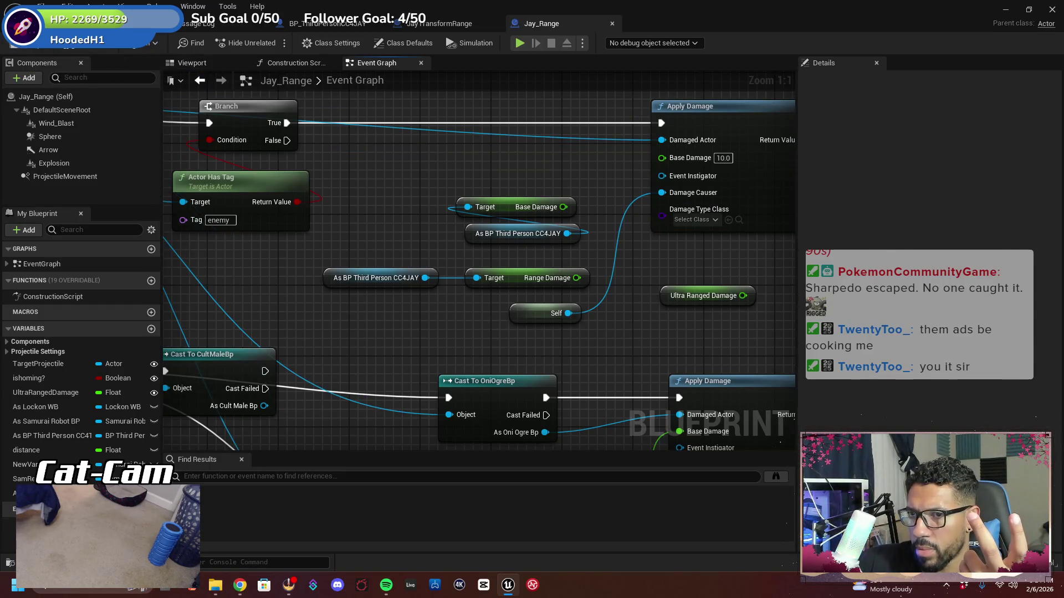
click(111, 23)
click(302, 43)
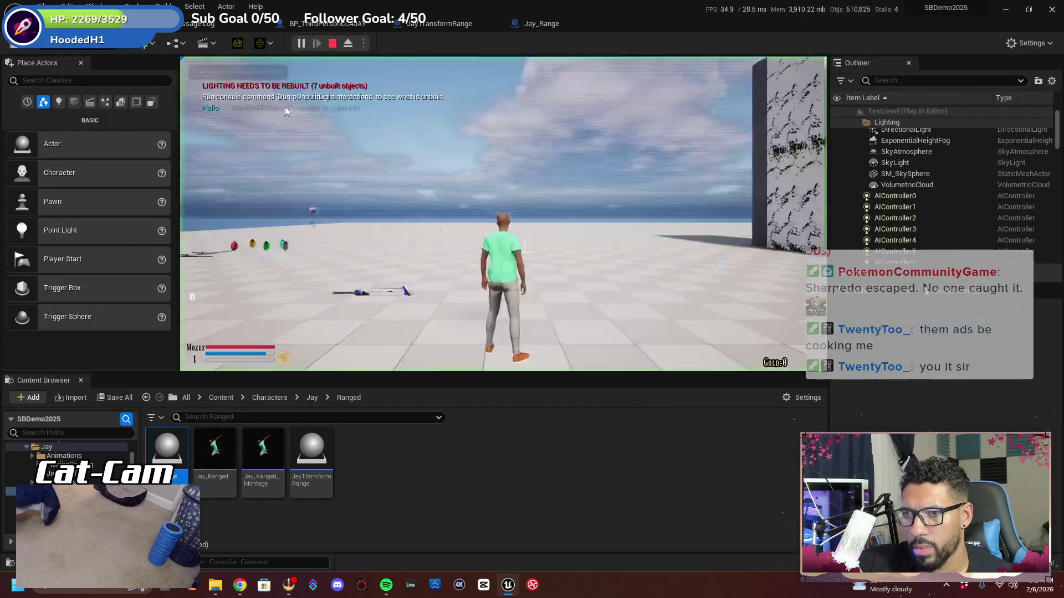
Move forward and attack with T, hitting an Undead Samurai for 10 damage, then stop playing
click(286, 111)
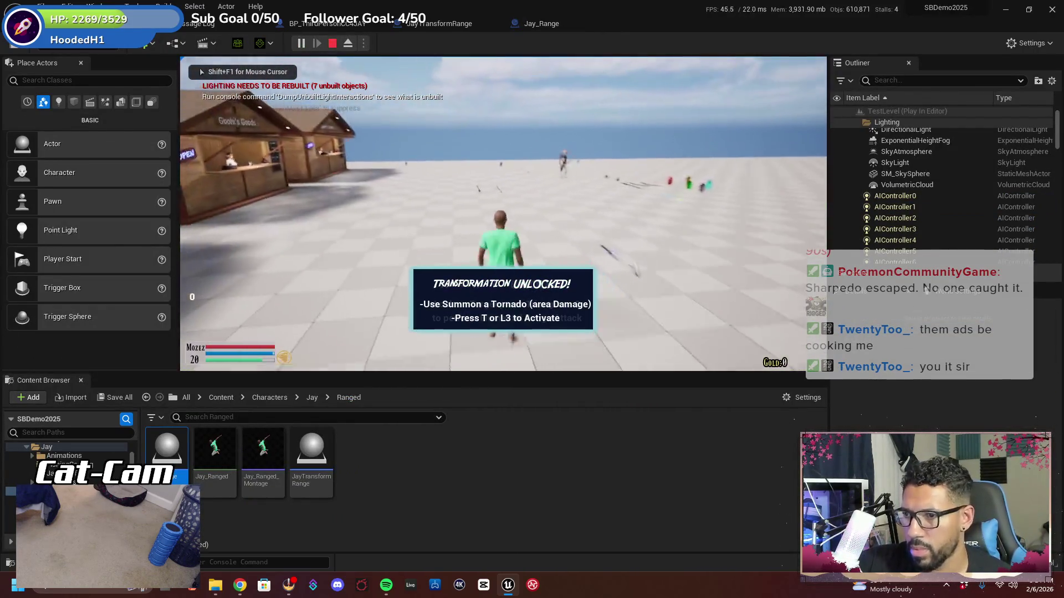
key(w)
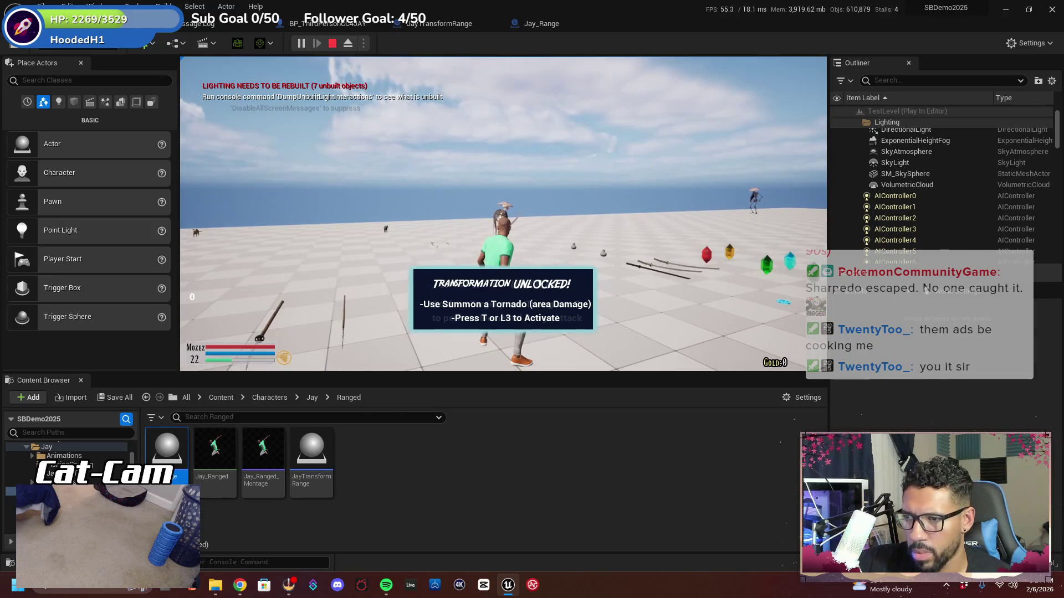
key(t)
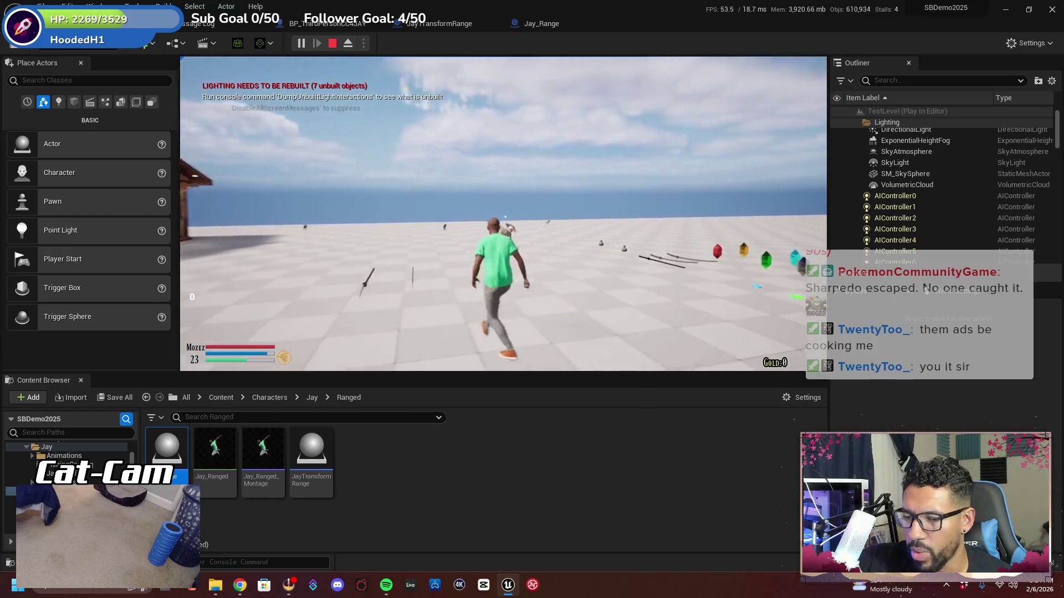
key(t)
key(t)
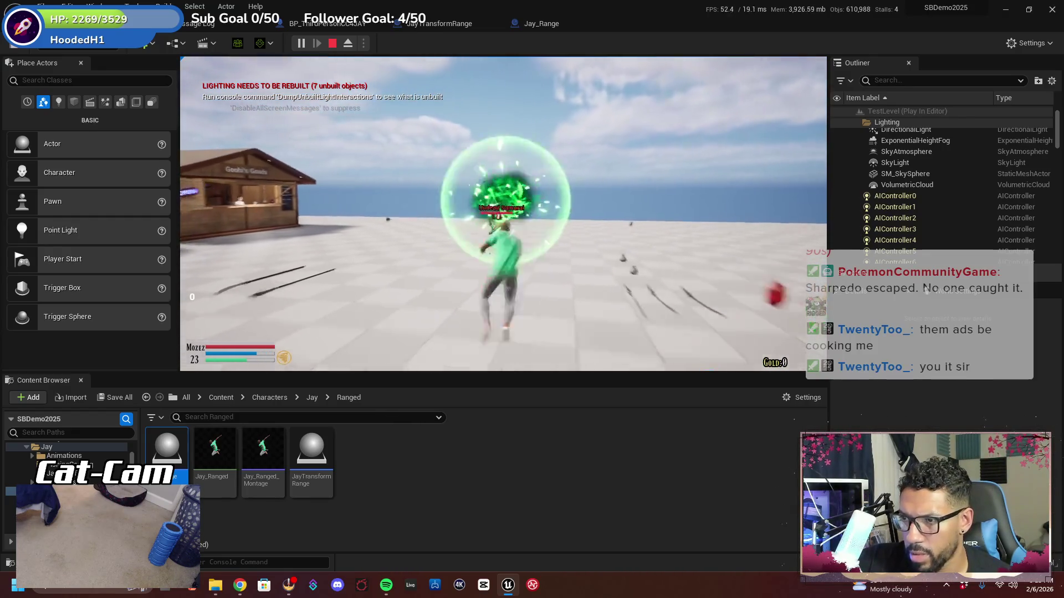
key(t)
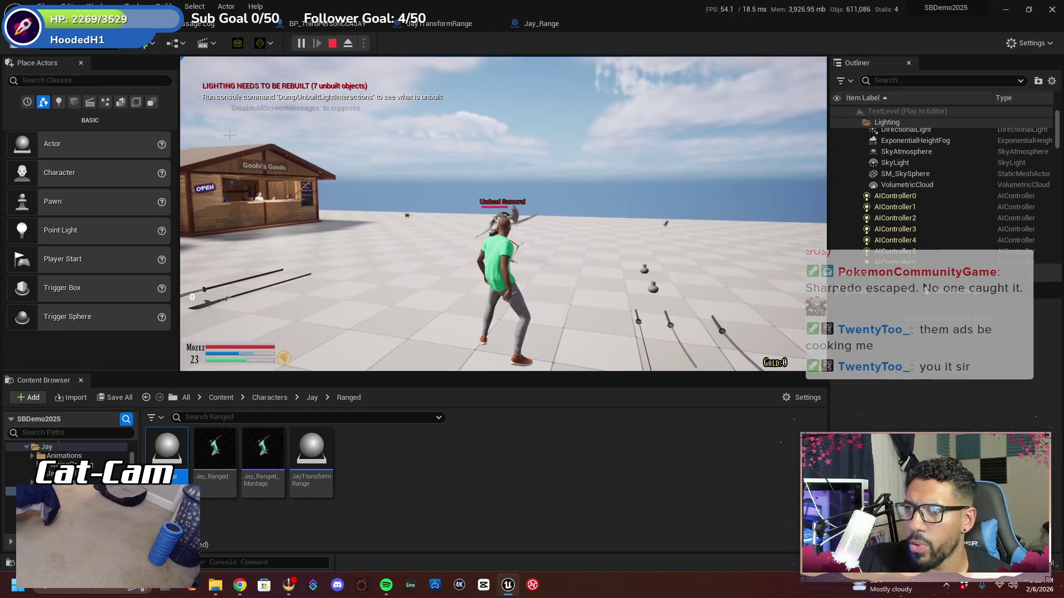
key(Escape)
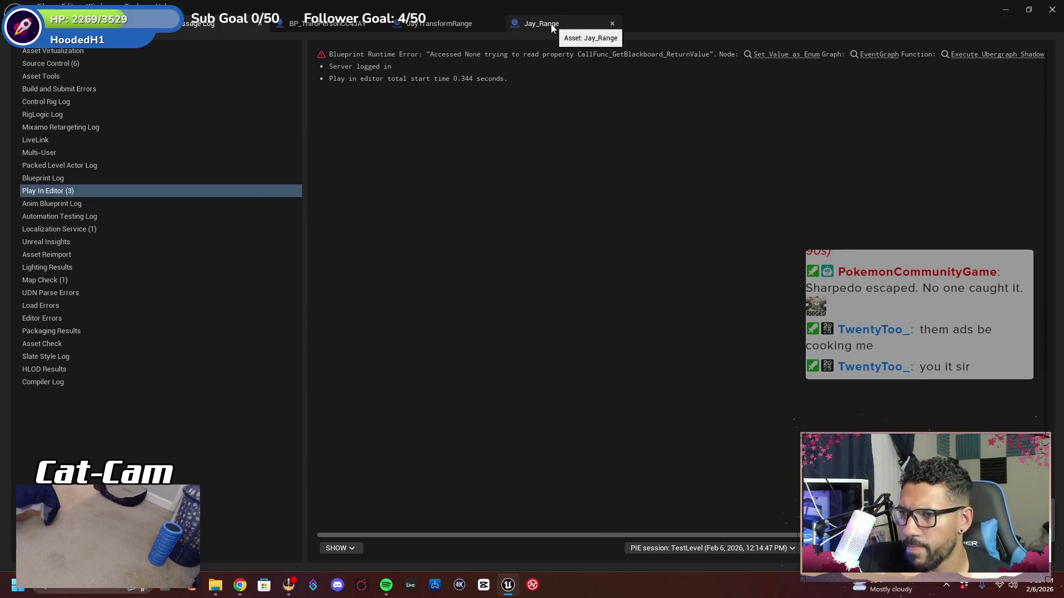
Back in Jay_Range's Event Graph, wire Base Damage into Apply Damage's Base Damage input
click(546, 23)
drag(466, 182, 398, 183)
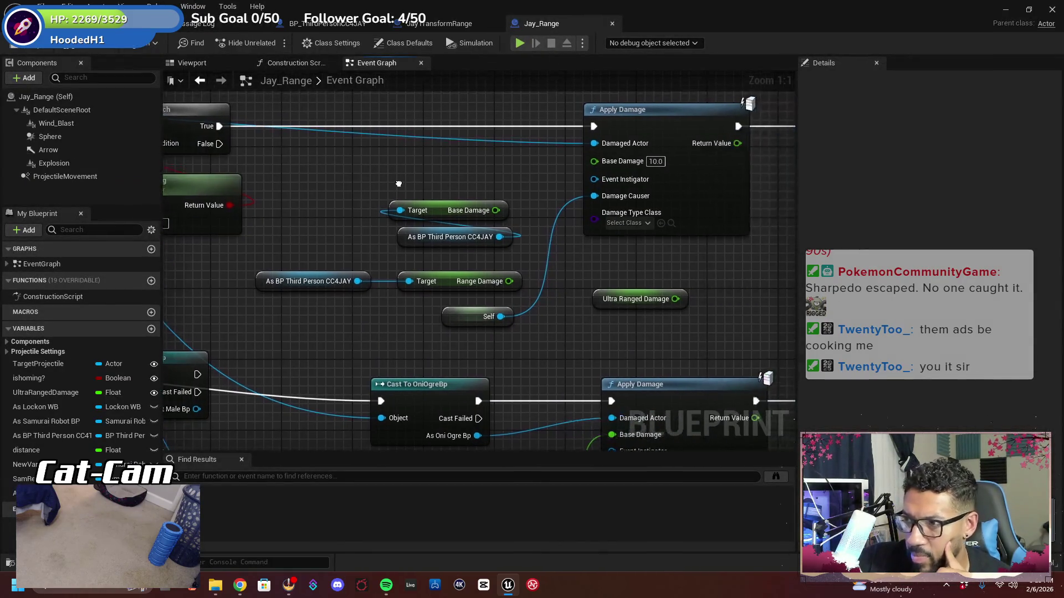
drag(453, 256, 482, 270)
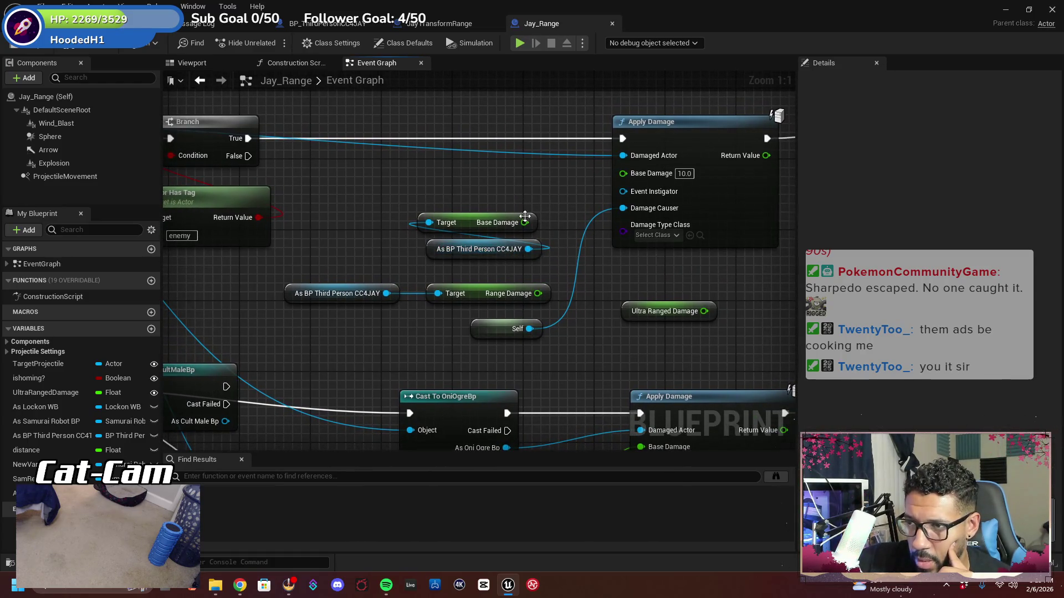
drag(524, 222, 625, 174)
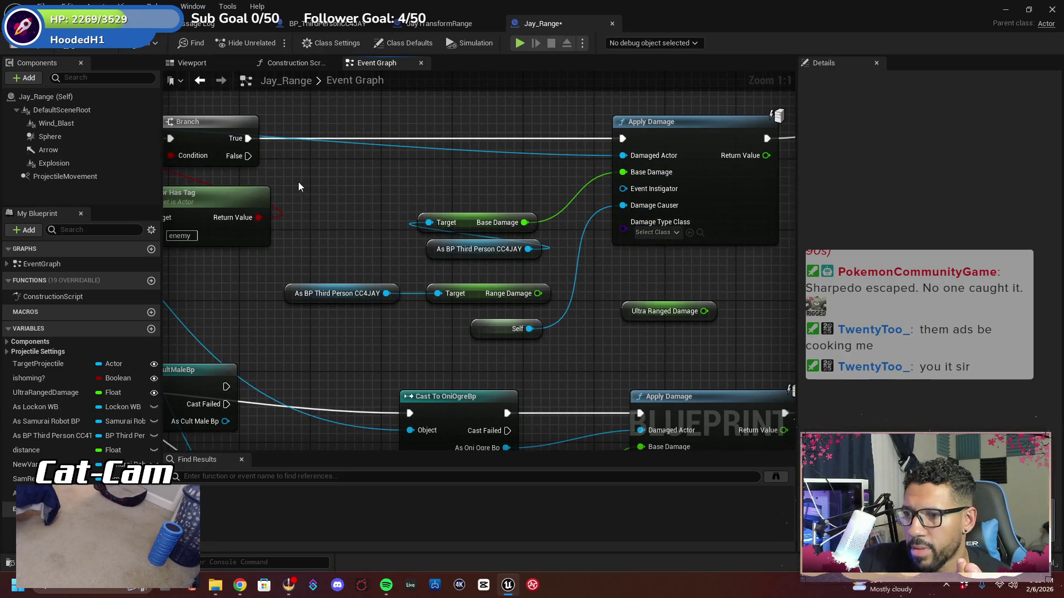
Compile and save Jay_Range, then start a new playtest with Alt+P
click(87, 48)
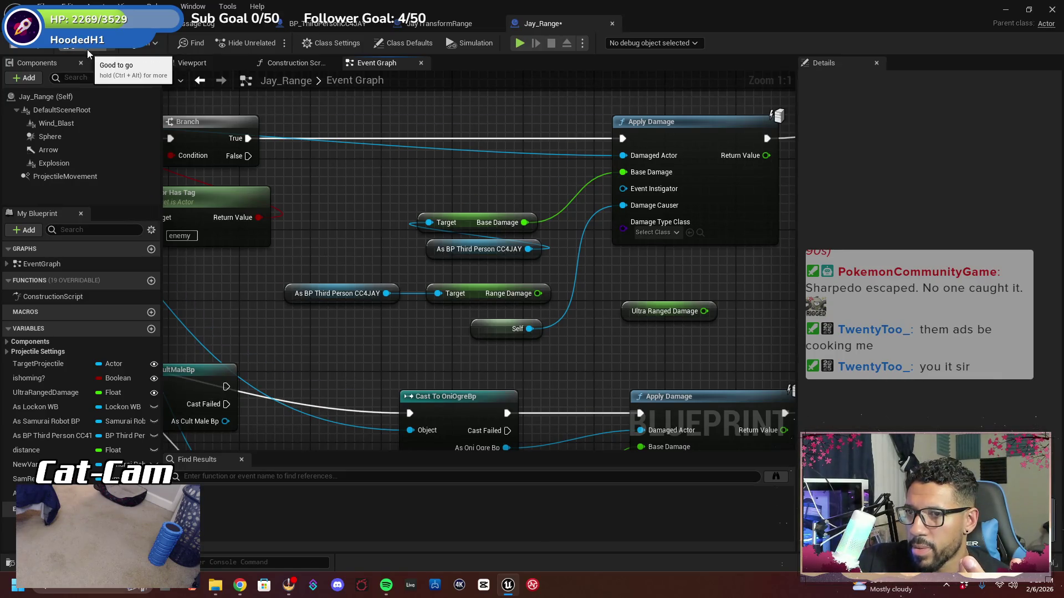
click(16, 47)
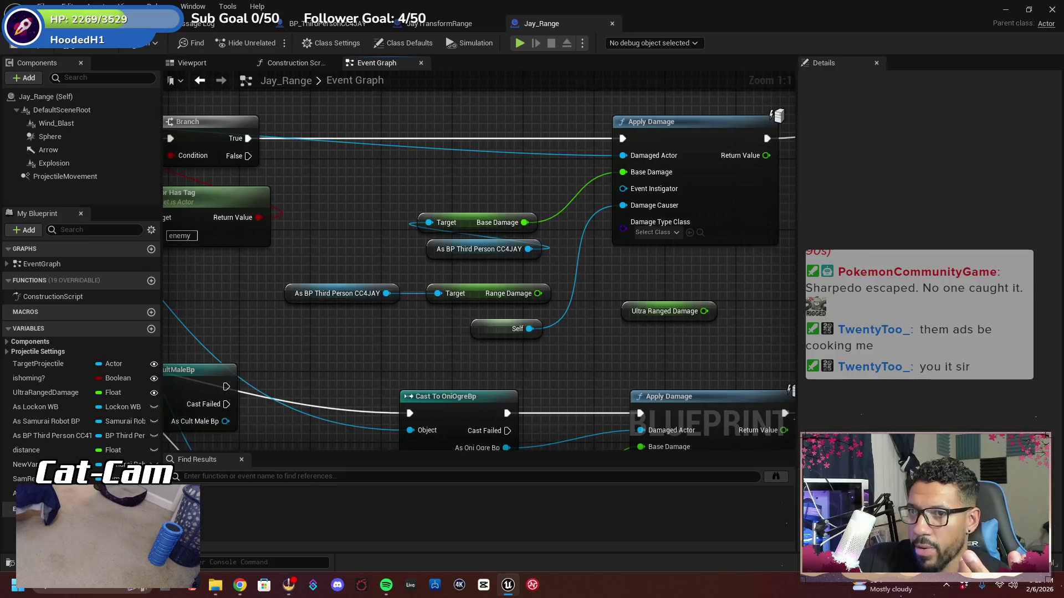
click(111, 23)
key(alt+p)
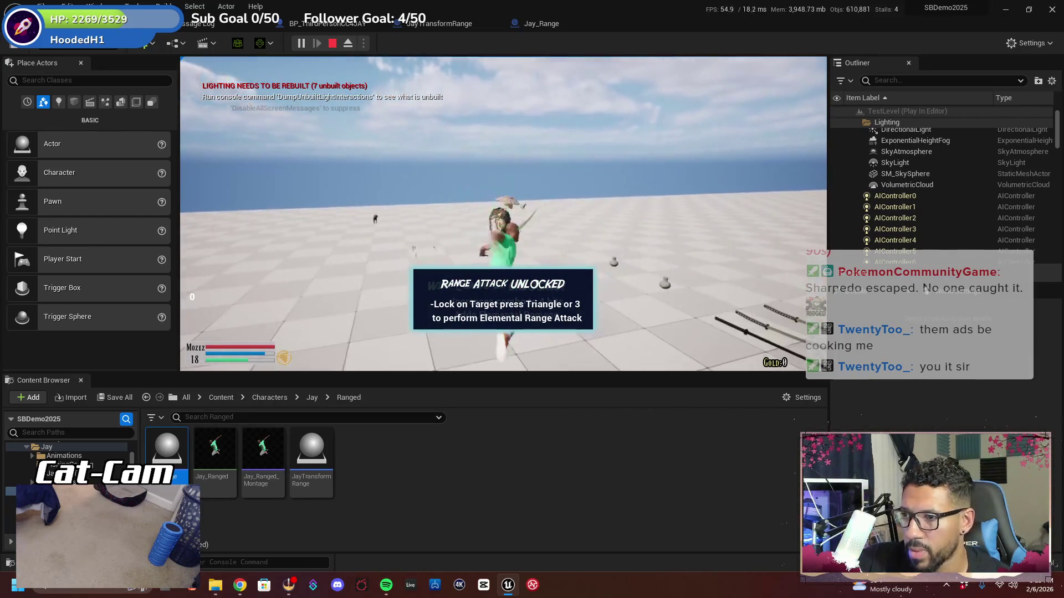
Stop the playtest and jump to the Apply Damage node flagged by the Accessed None error
key(Escape)
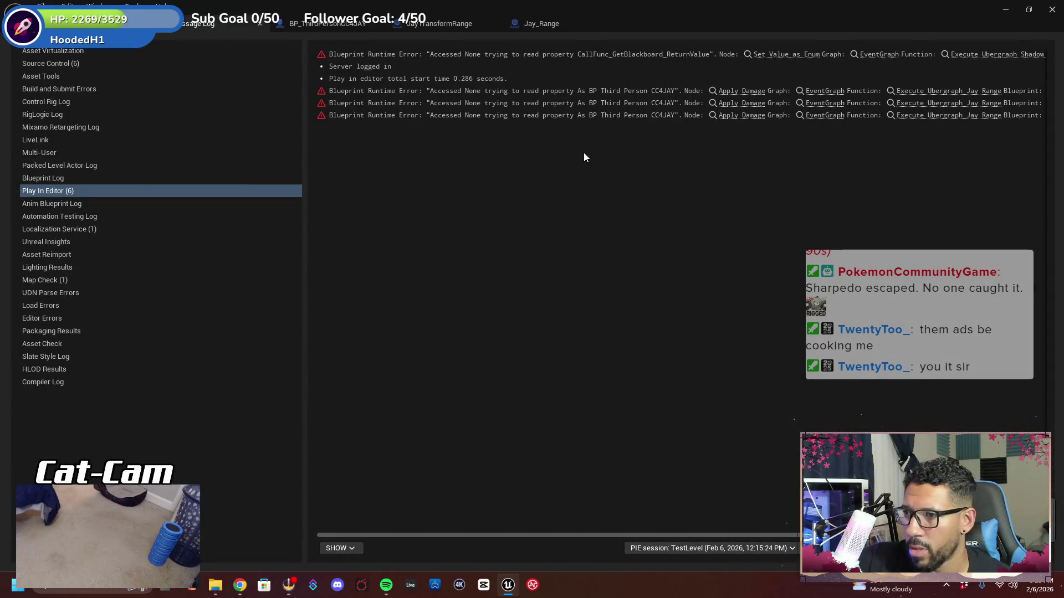
click(736, 103)
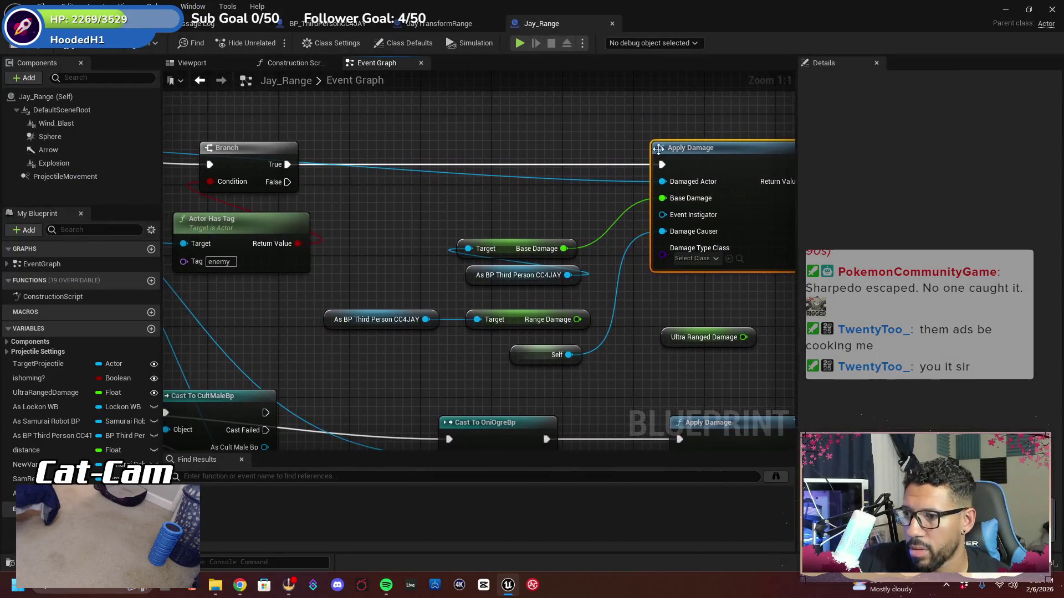
Add a Cast To BP_ThirdPersonCC4JAY off Branch True, before Apply Damage, and compile
drag(602, 125, 612, 145)
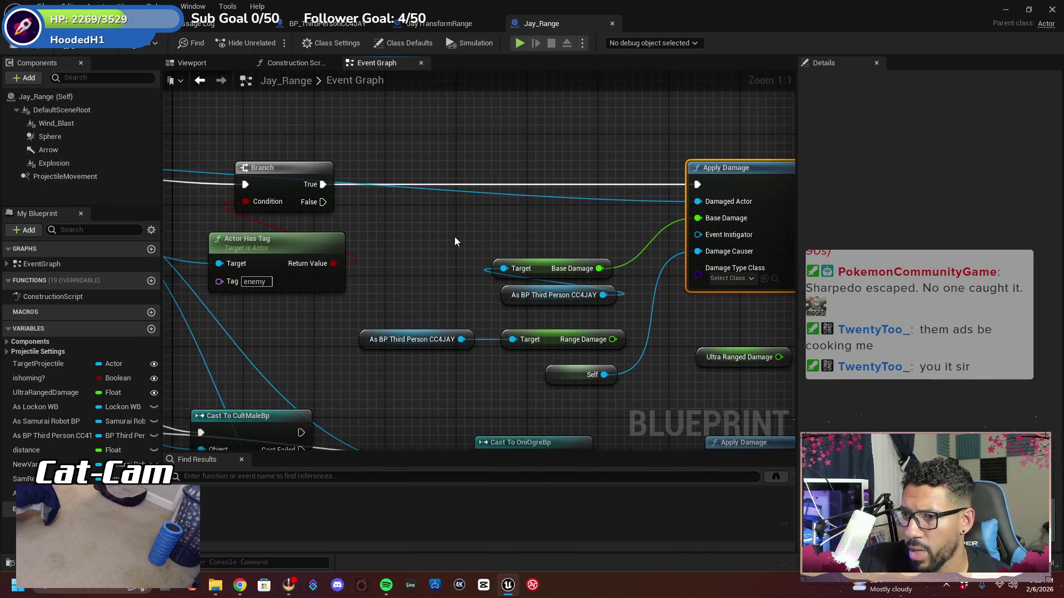
drag(455, 241, 492, 246)
drag(361, 188, 418, 181)
text(c)
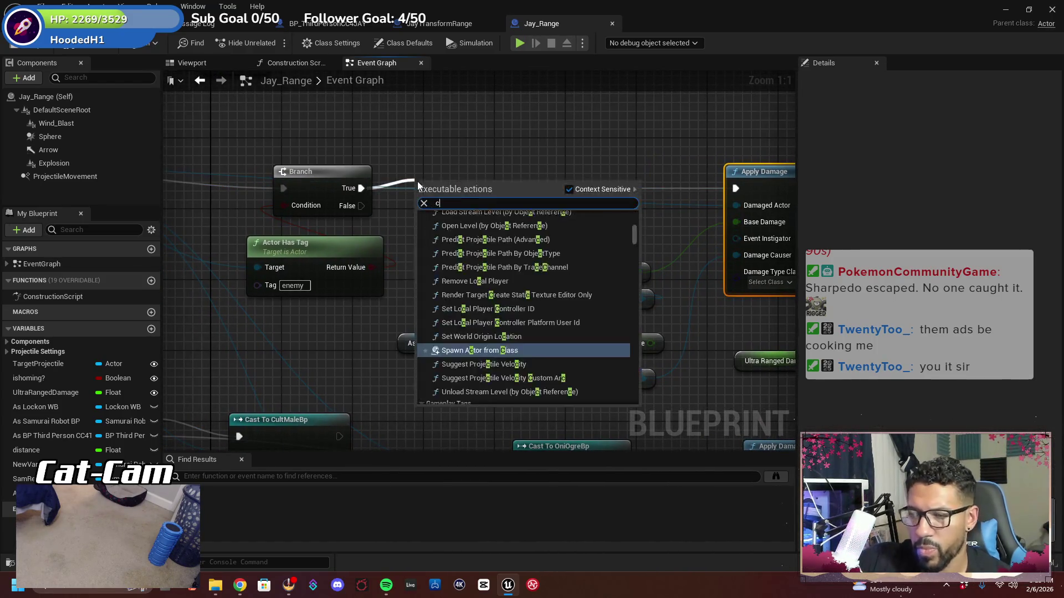
text(ast to third)
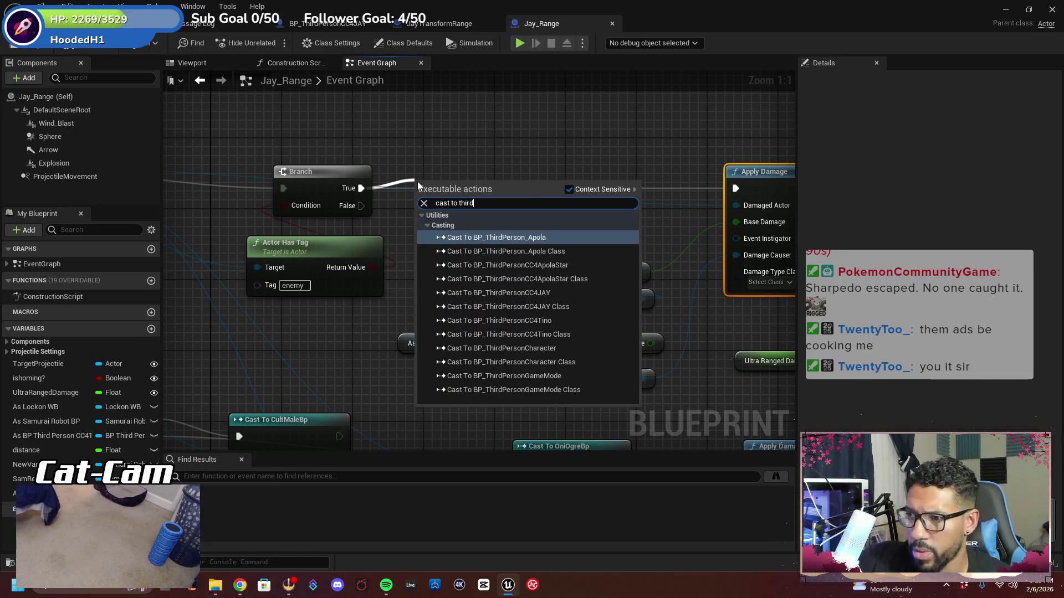
key(Down)
key(Down)
key(Down)
key(Return)
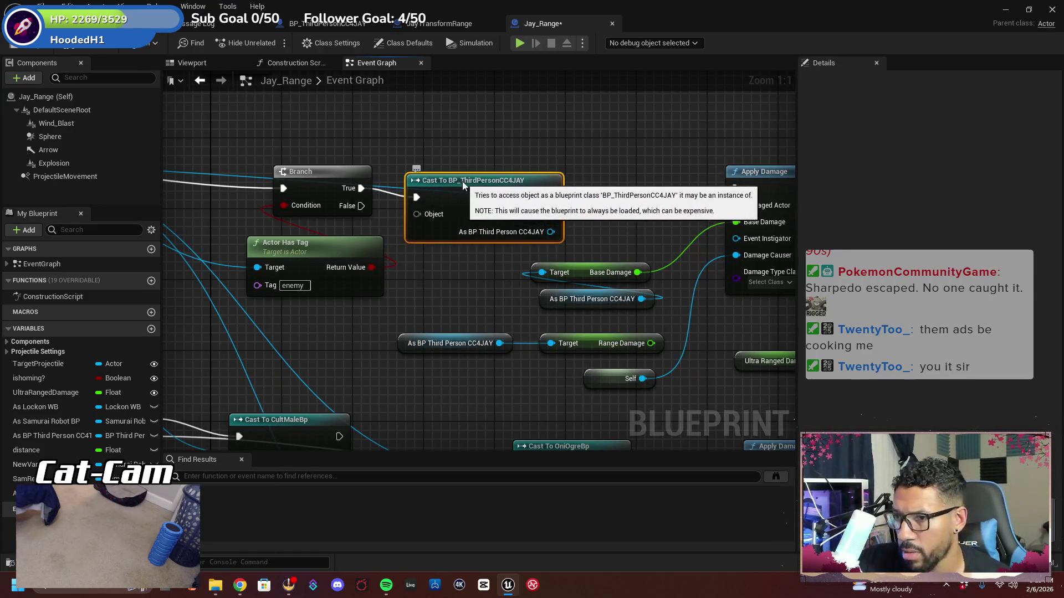
drag(417, 181, 435, 172)
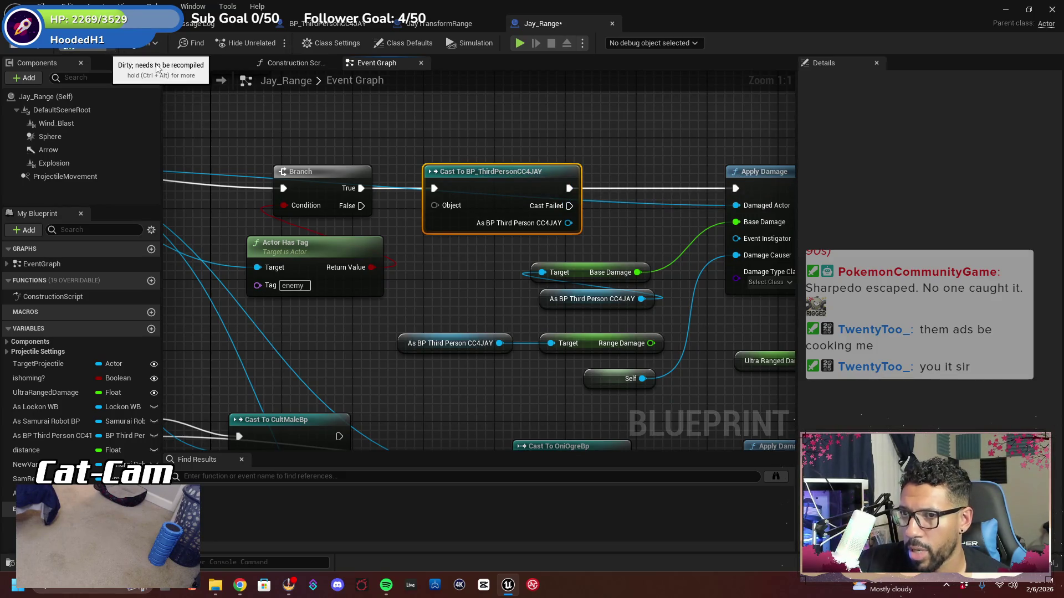
click(156, 66)
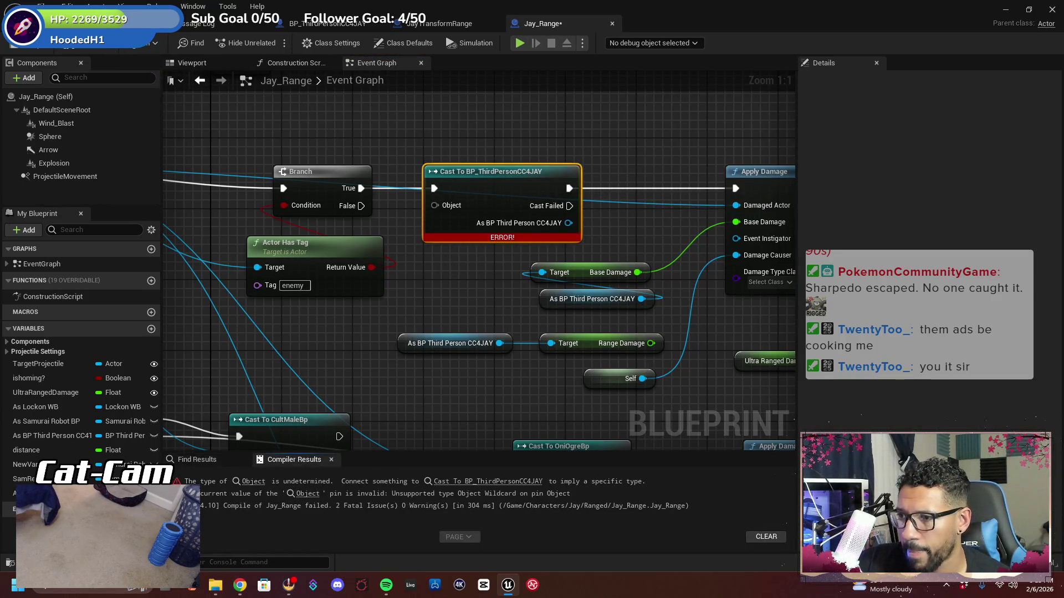
Feed a Self node into the cast's Object pin and recompile with F7
mouse_move(328, 248)
mouse_down()
mouse_move(249, 242)
mouse_move(339, 228)
mouse_move(293, 227)
mouse_up()
right_click(457, 189)
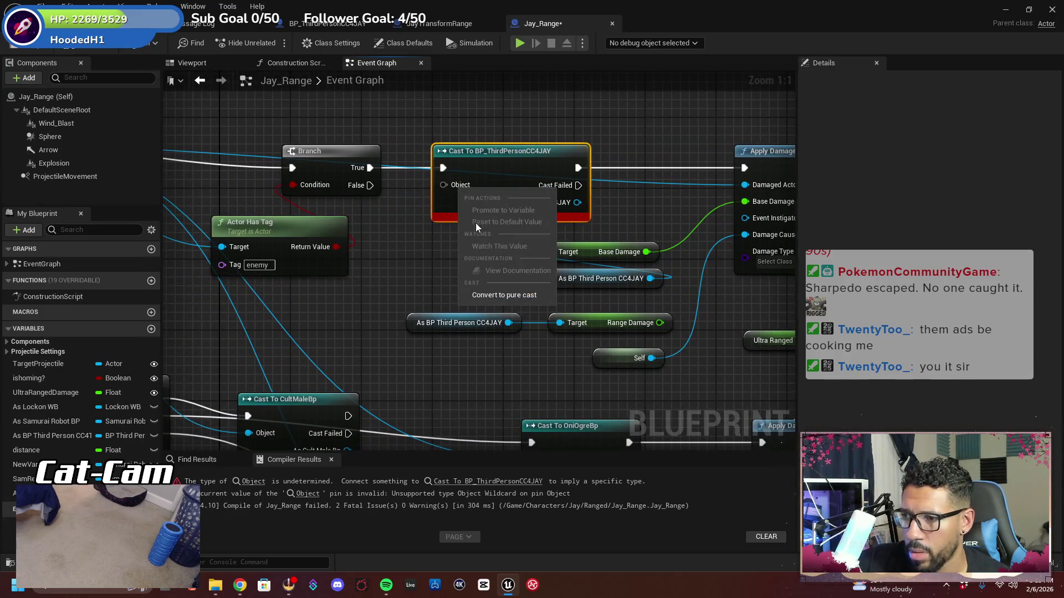
click(411, 237)
right_click(450, 184)
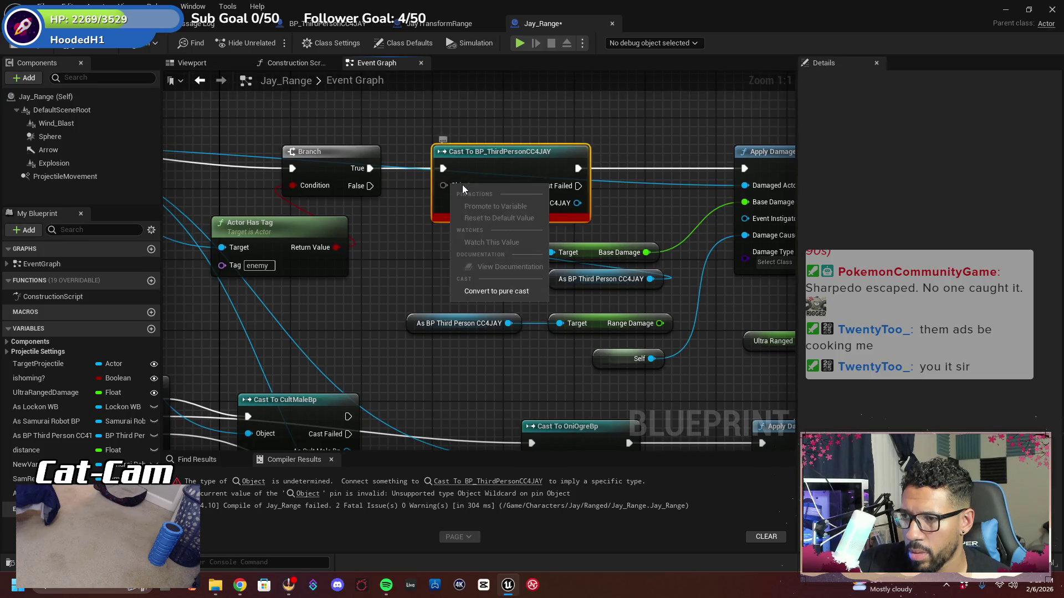
click(423, 211)
drag(443, 185, 400, 234)
click(354, 265)
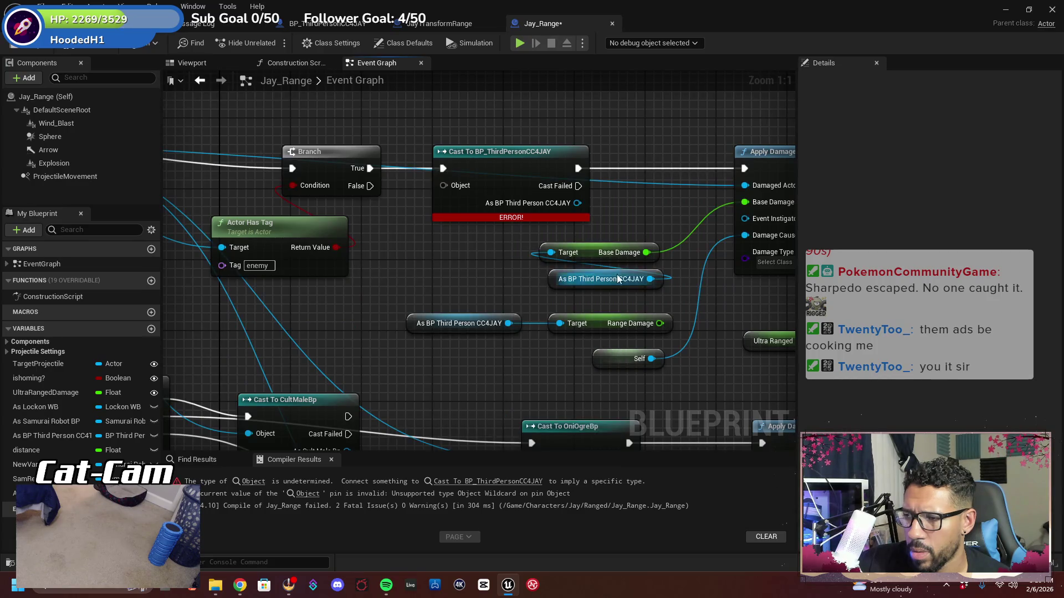
drag(386, 210, 355, 277)
text(self)
key(Return)
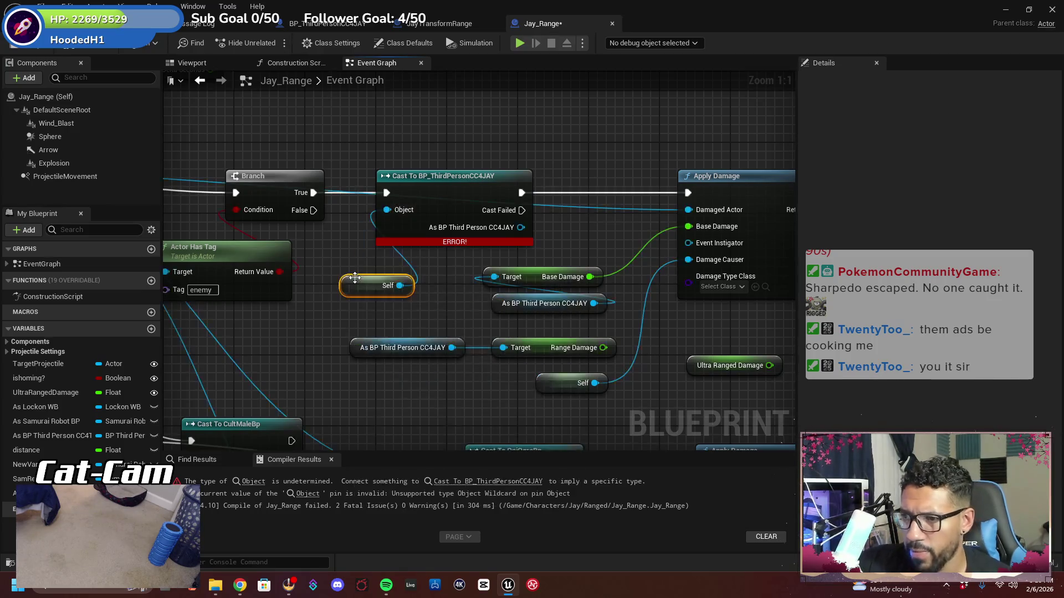
key(F7)
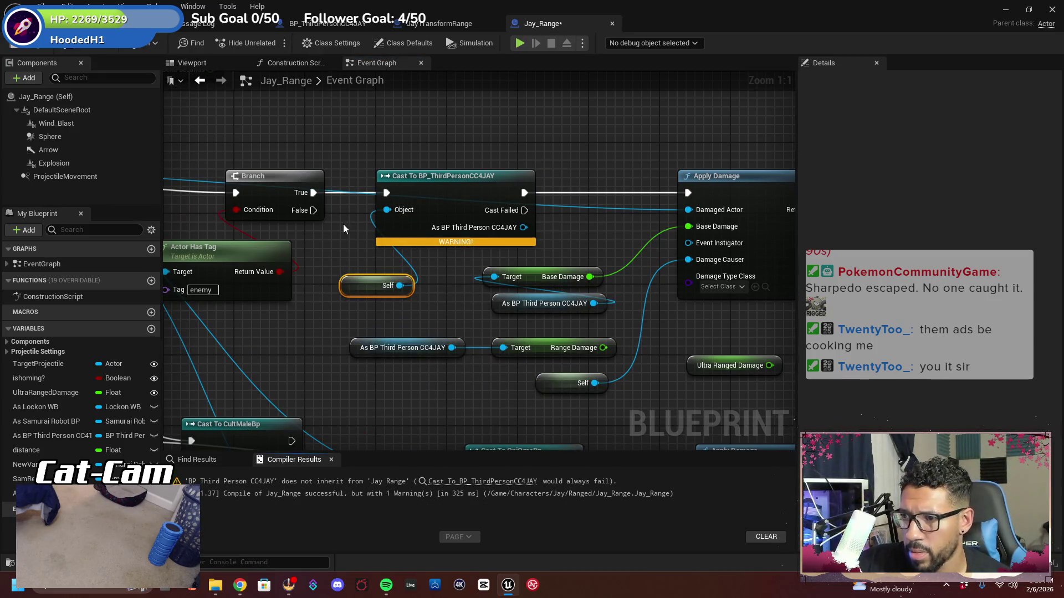
Delete the Self node and shift the cast, Branch and Base Damage nodes into place
right_click(366, 291)
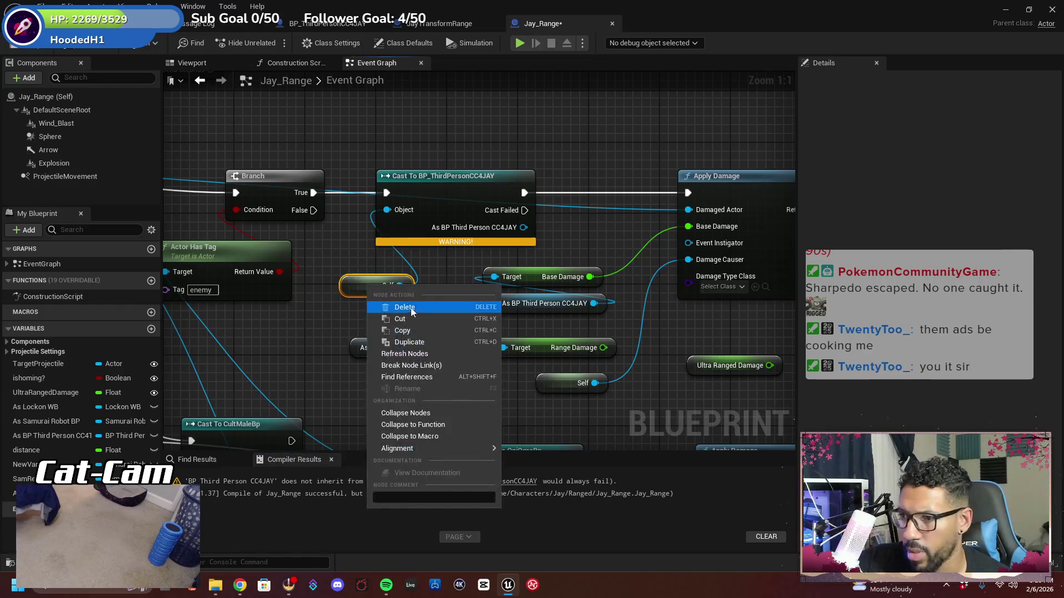
click(377, 311)
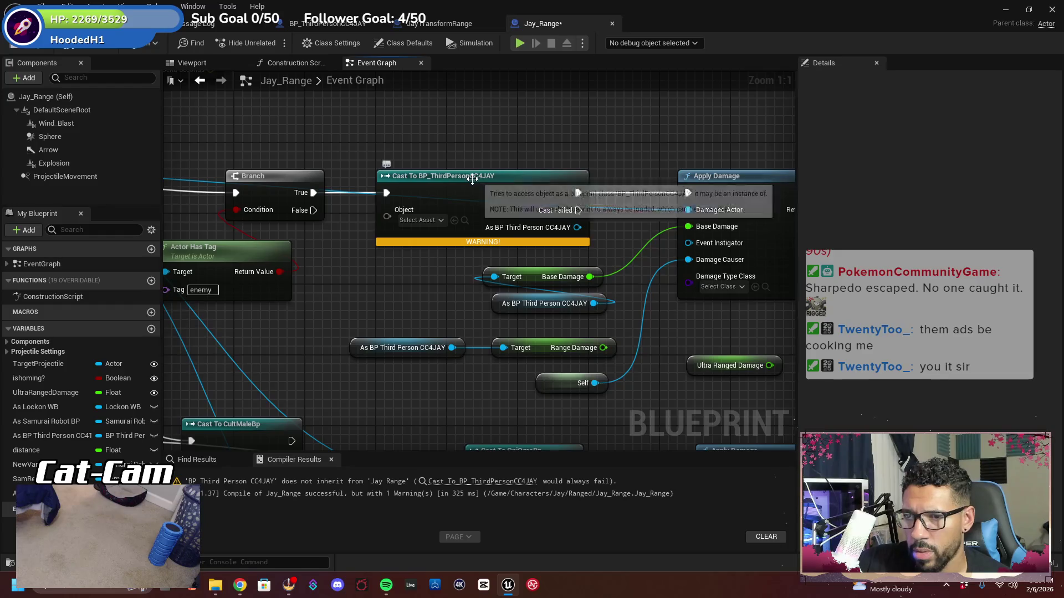
drag(576, 218, 541, 218)
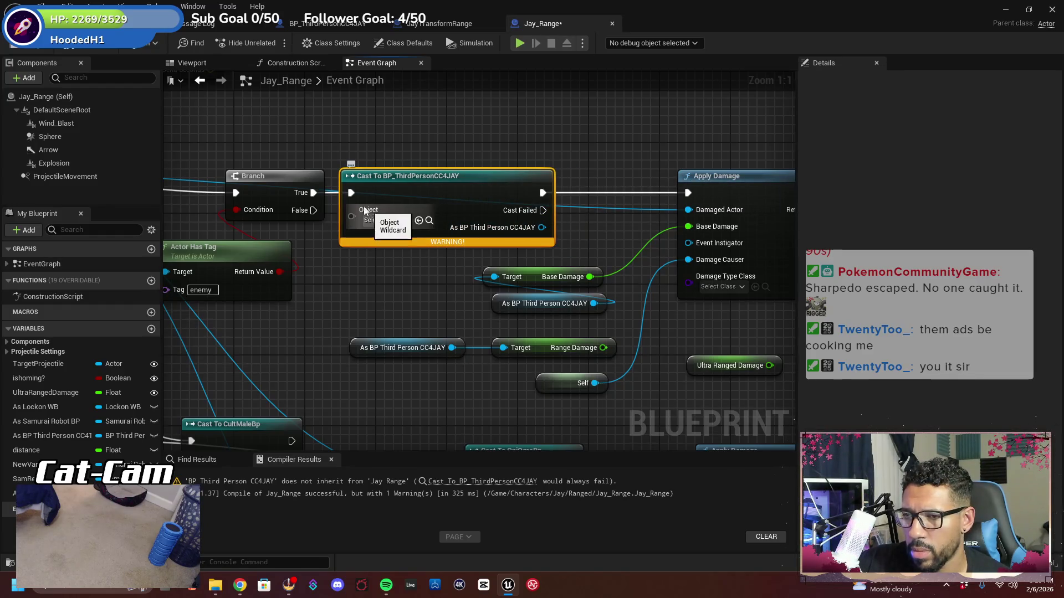
drag(257, 177, 237, 177)
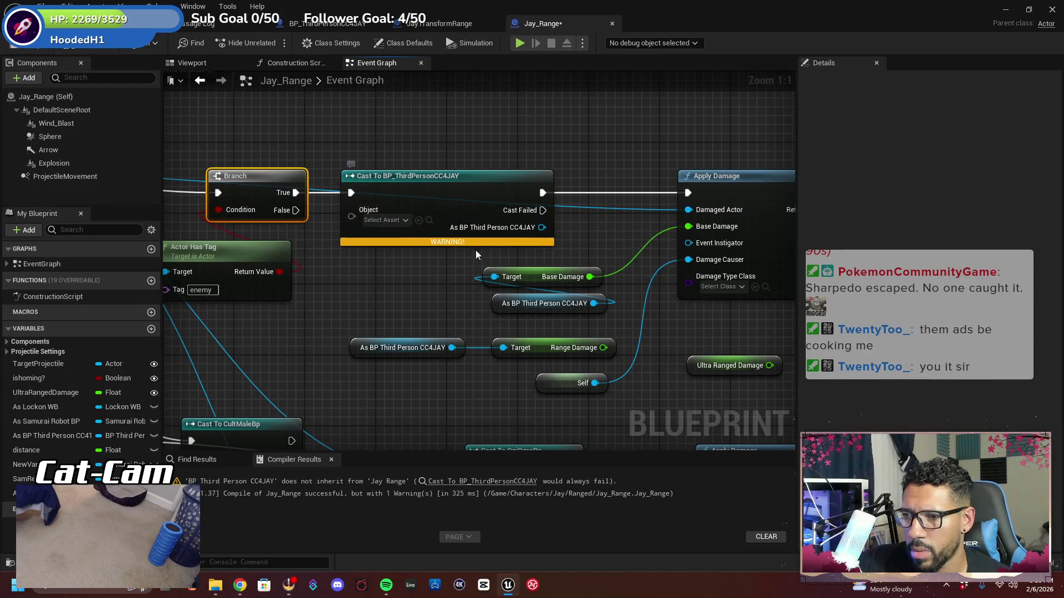
mouse_move(565, 330)
mouse_down()
mouse_move(496, 270)
mouse_move(536, 292)
mouse_up()
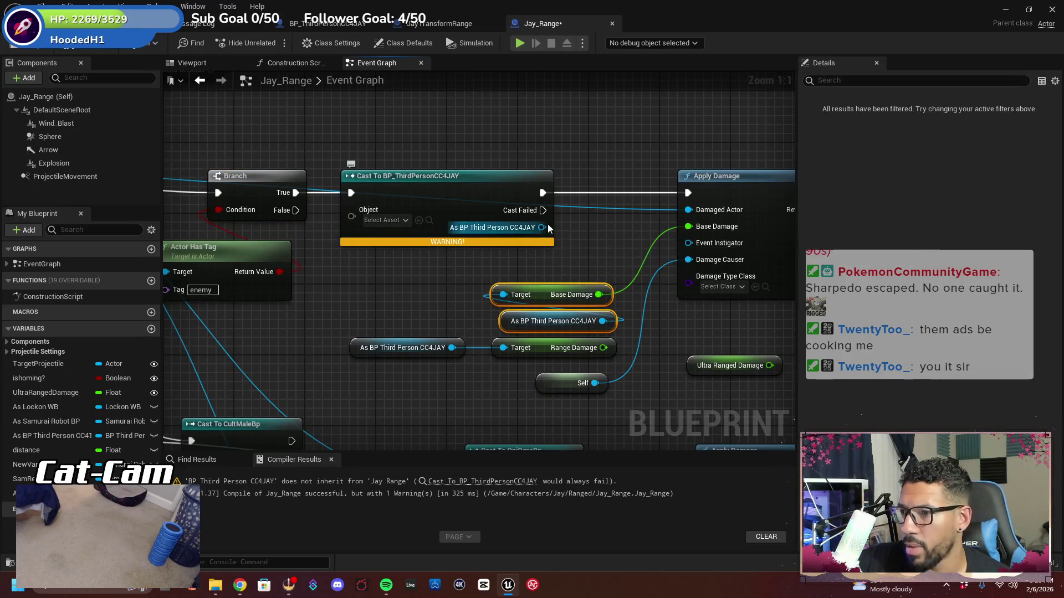
Add a Base Damage getter off the cast's character output and wire it into Apply Damage
drag(540, 227, 567, 235)
text(base dam)
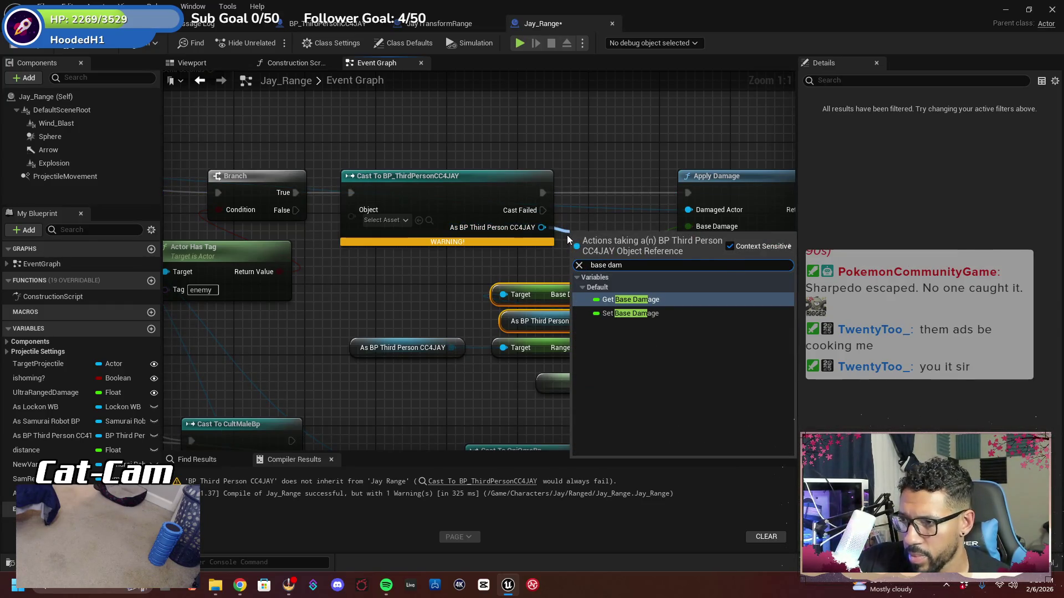
key(Return)
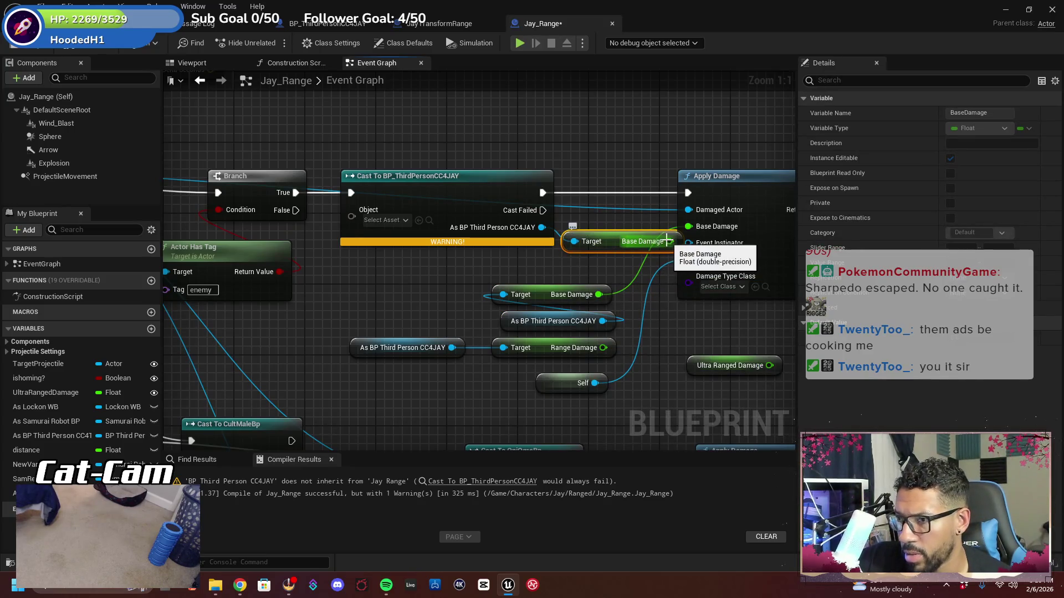
drag(650, 246, 688, 227)
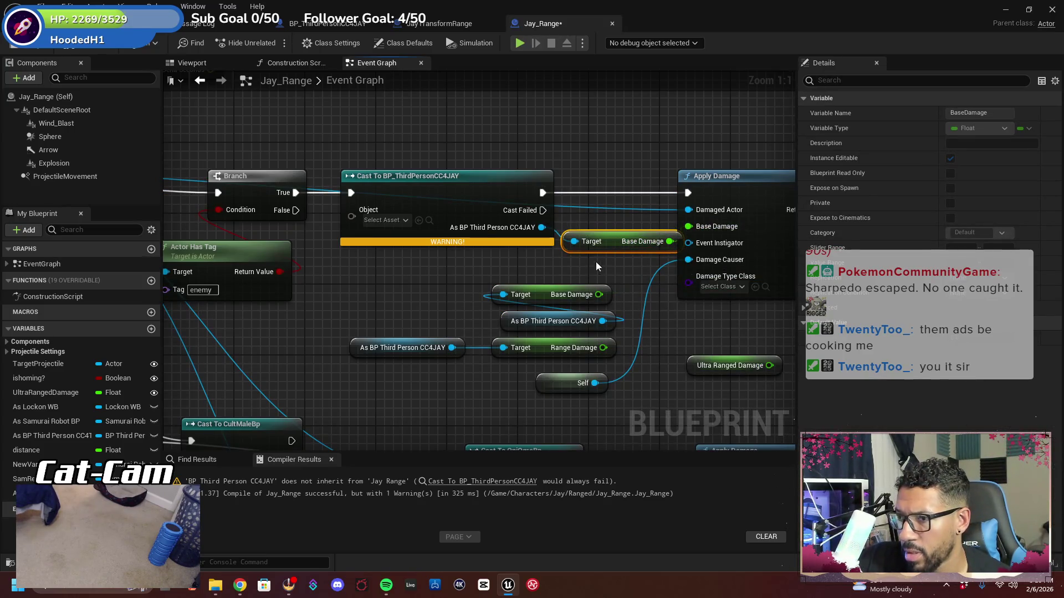
drag(610, 242, 598, 258)
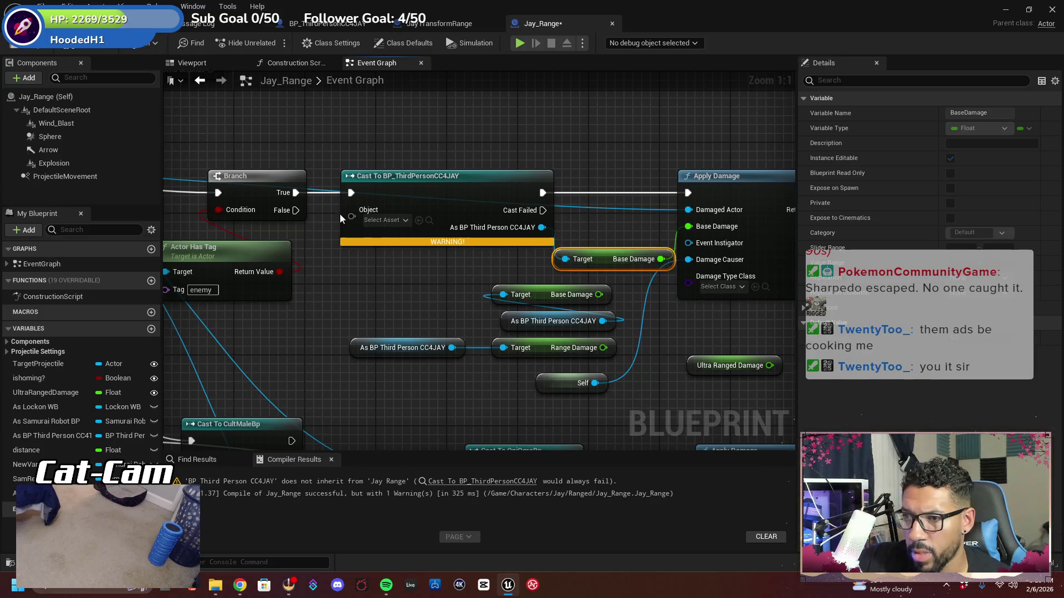
Connect Get Player Character to the cast's Object input, compile, and return to the level editor
drag(349, 216, 347, 283)
text(get pl)
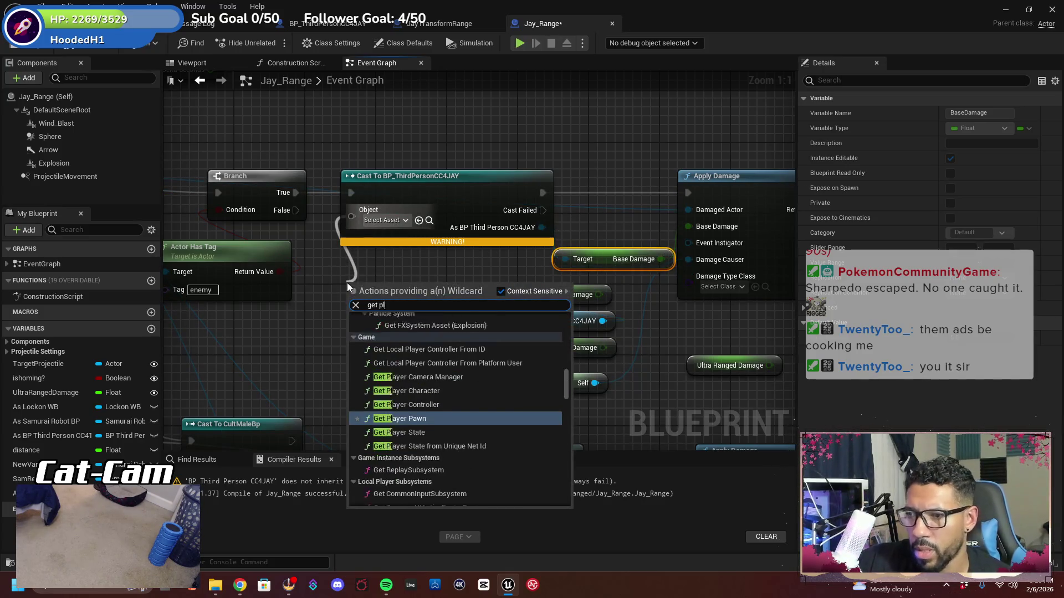
text(ayer char)
key(Return)
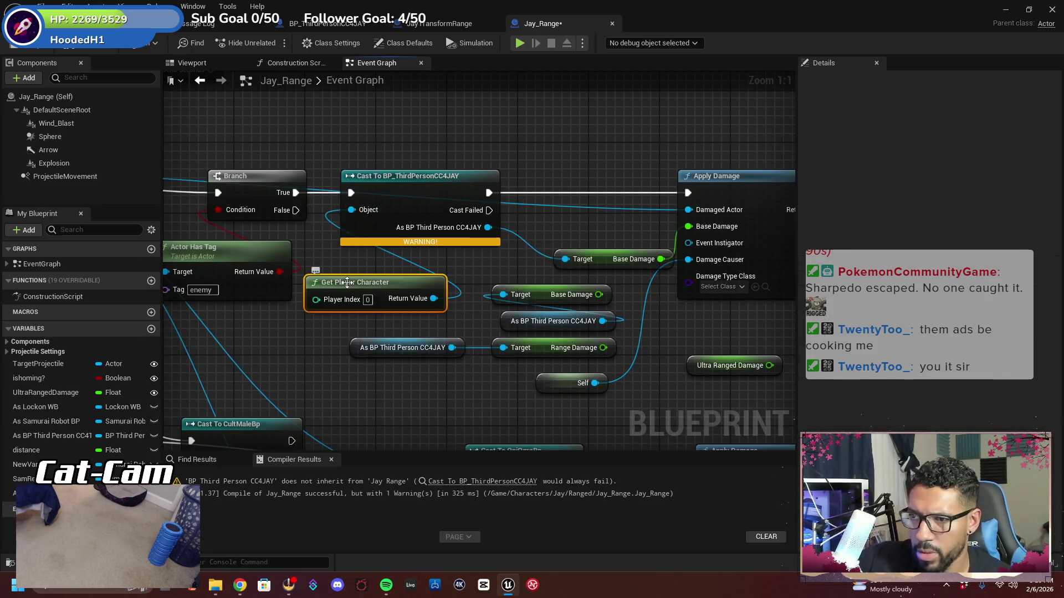
click(28, 43)
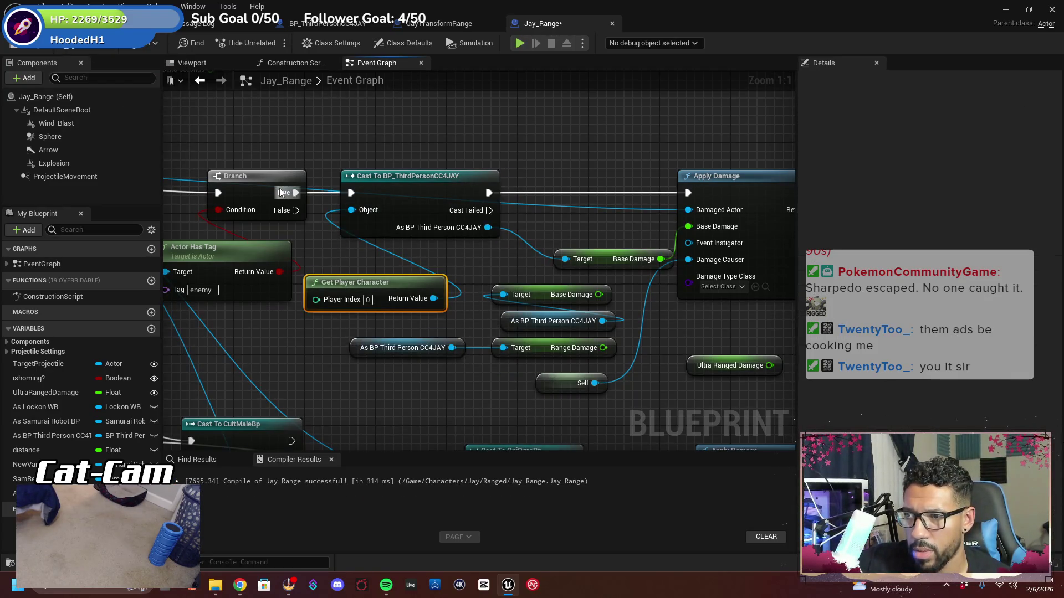
click(83, 23)
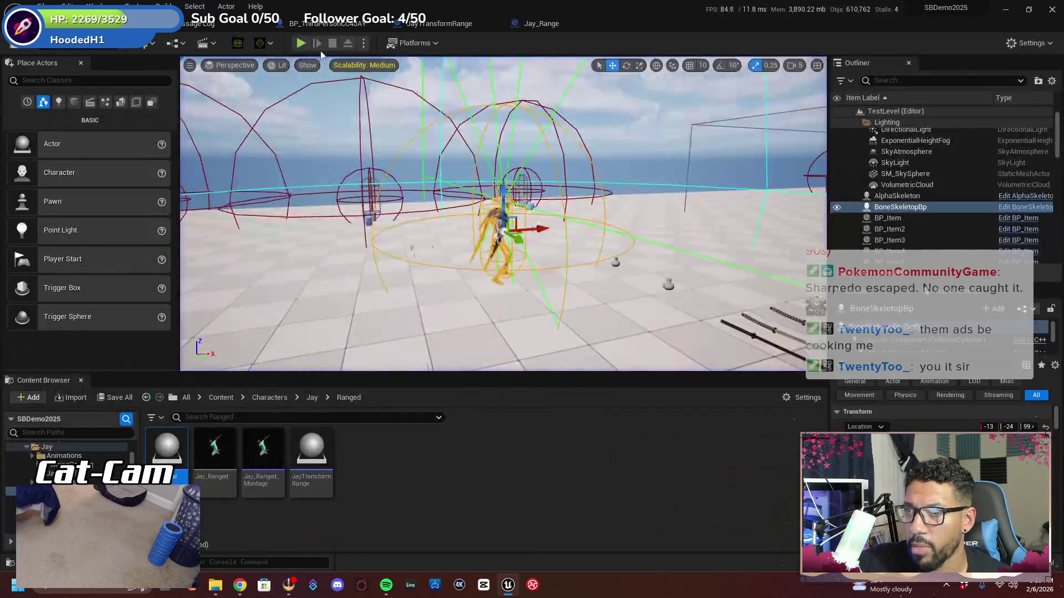
Start Play In Editor from the level toolbar to test the new damage logic
click(299, 44)
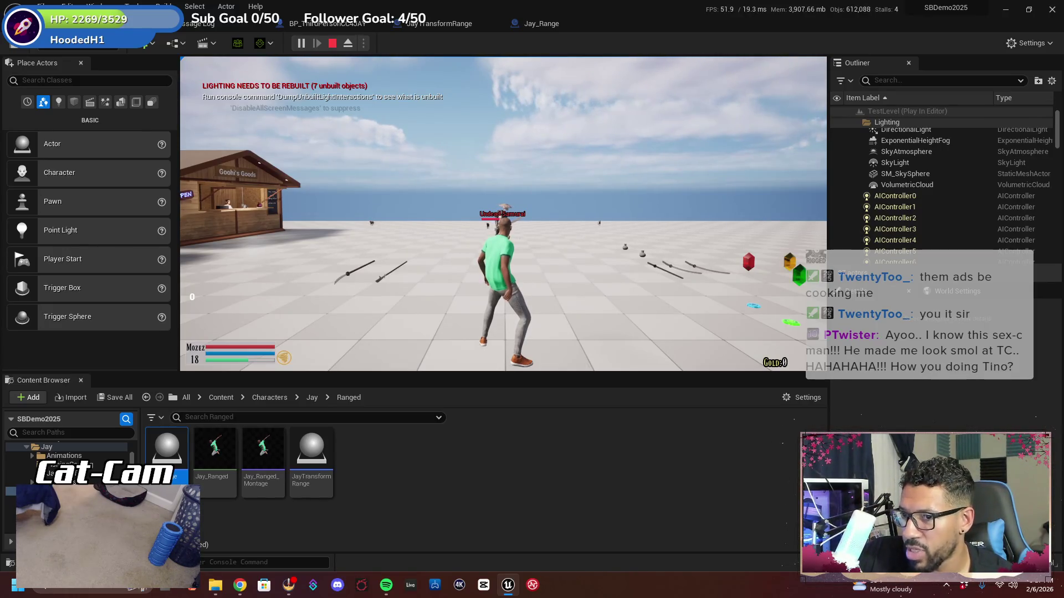
Run the character toward the gems and skeleton enemy, go fullscreen, then stop the session
key(s)
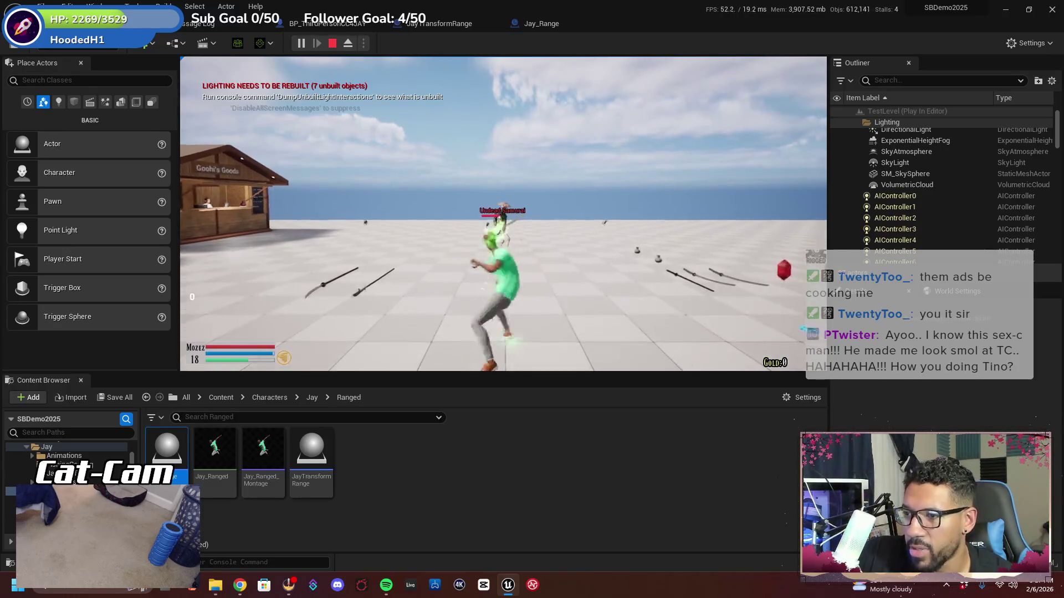
key(w)
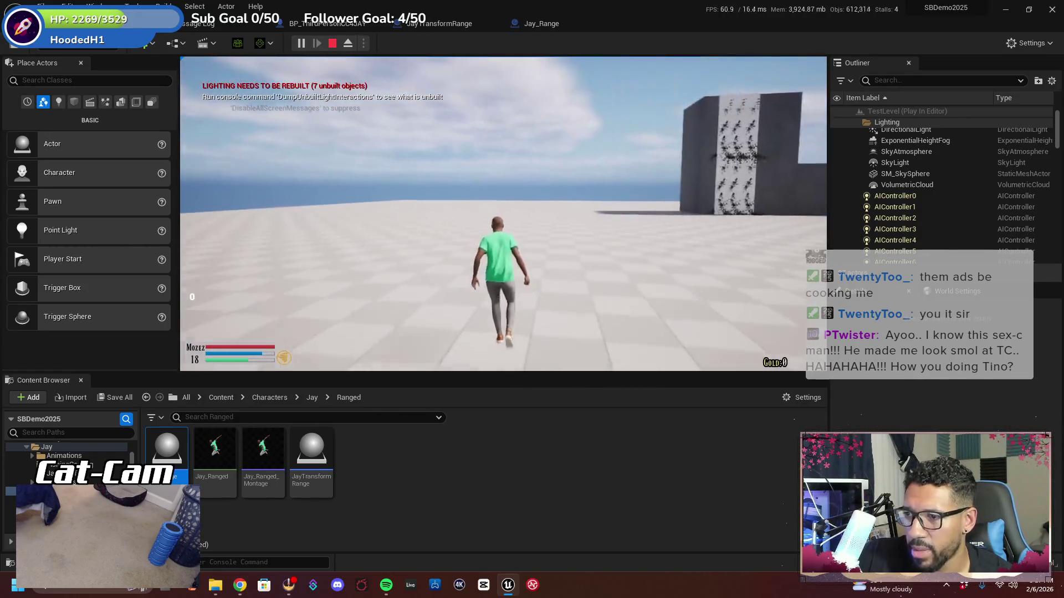
key(w)
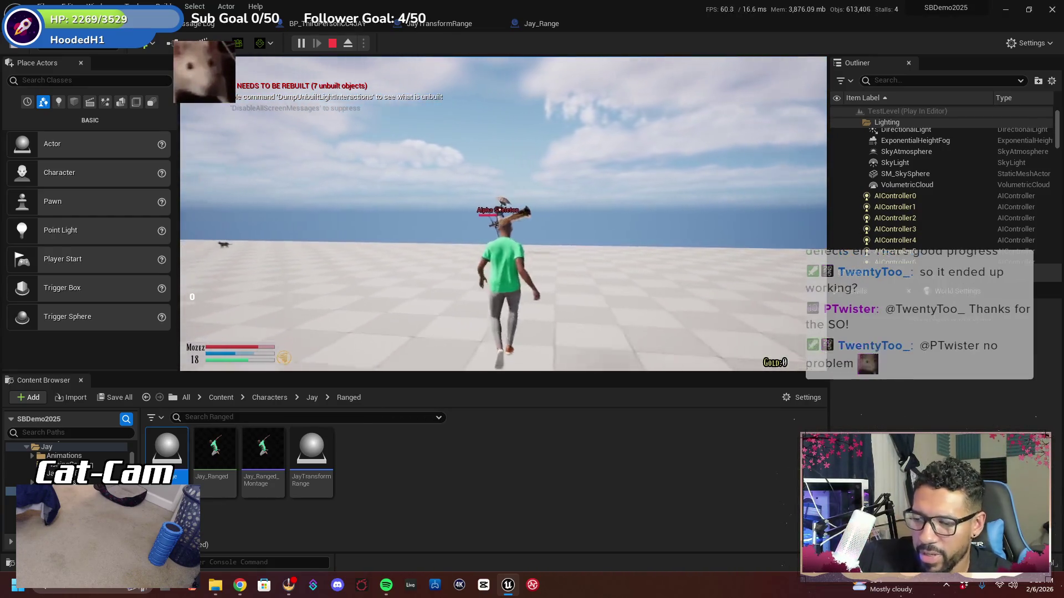
key(F11)
key(F11)
key(Escape)
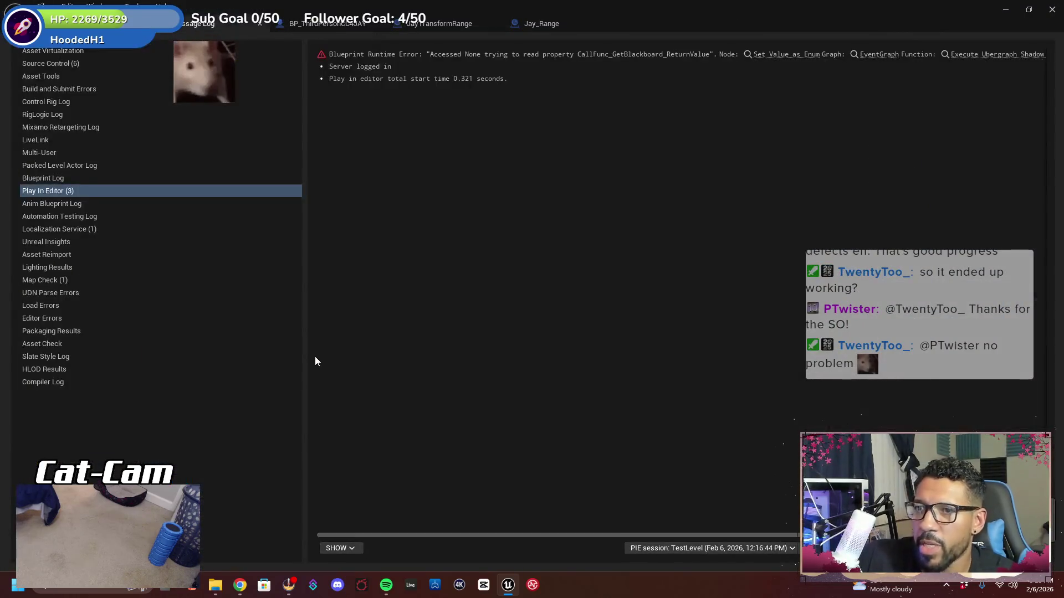
Leave the Message Log, open Jay_Range's Event Graph and zoom out
click(111, 23)
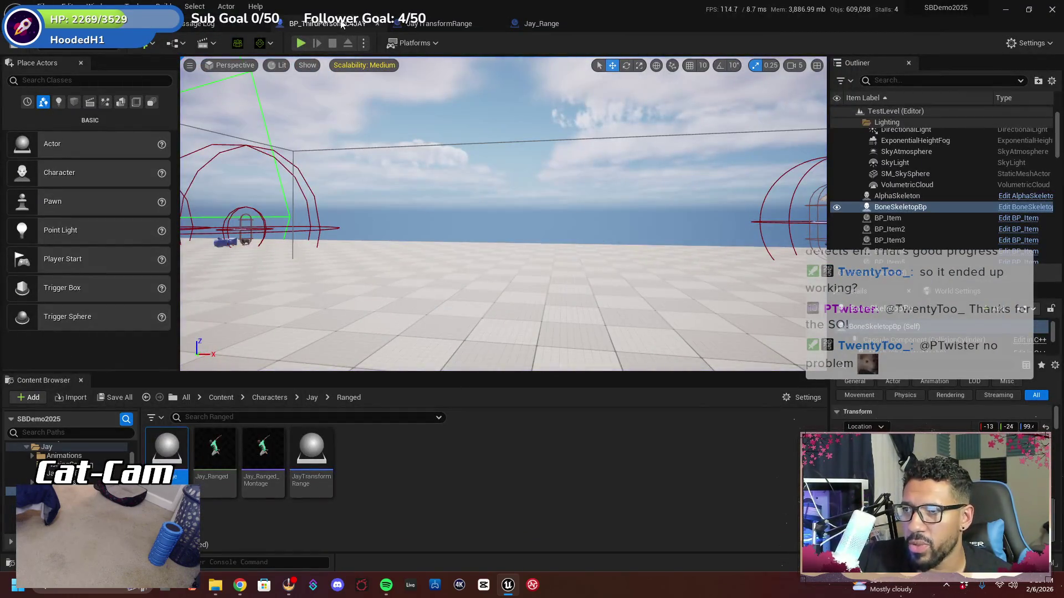
click(548, 24)
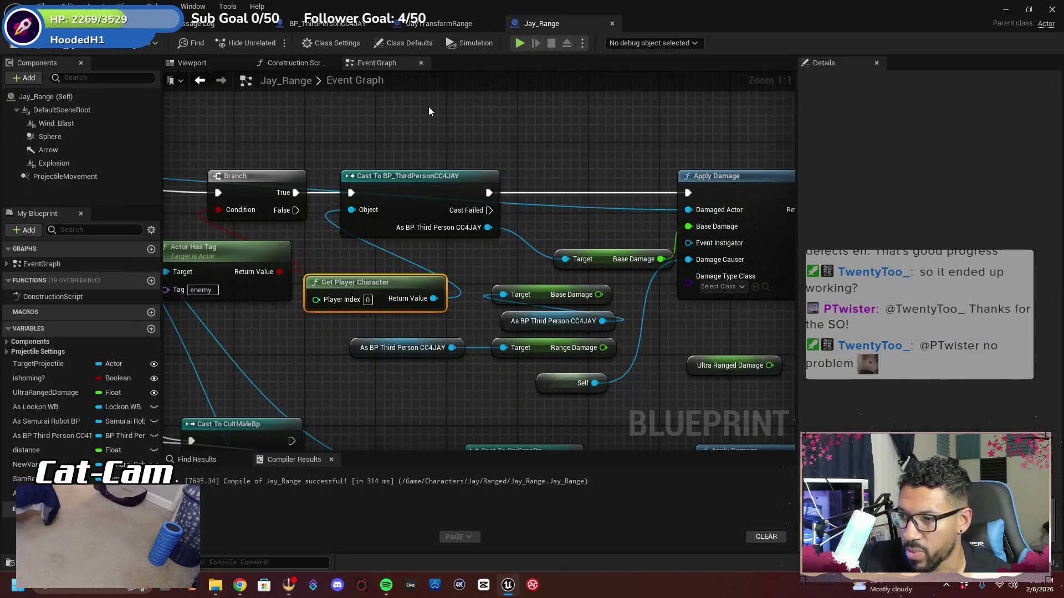
scroll(428, 107, down, 1)
scroll(562, 282, down, 1)
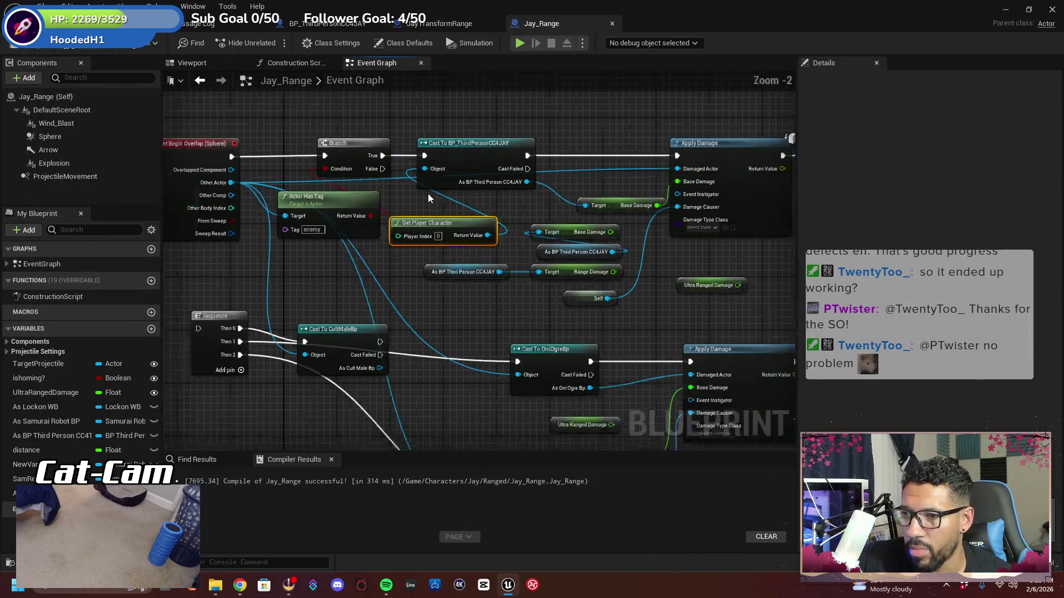
scroll(562, 281, down, 1)
scroll(421, 255, down, 3)
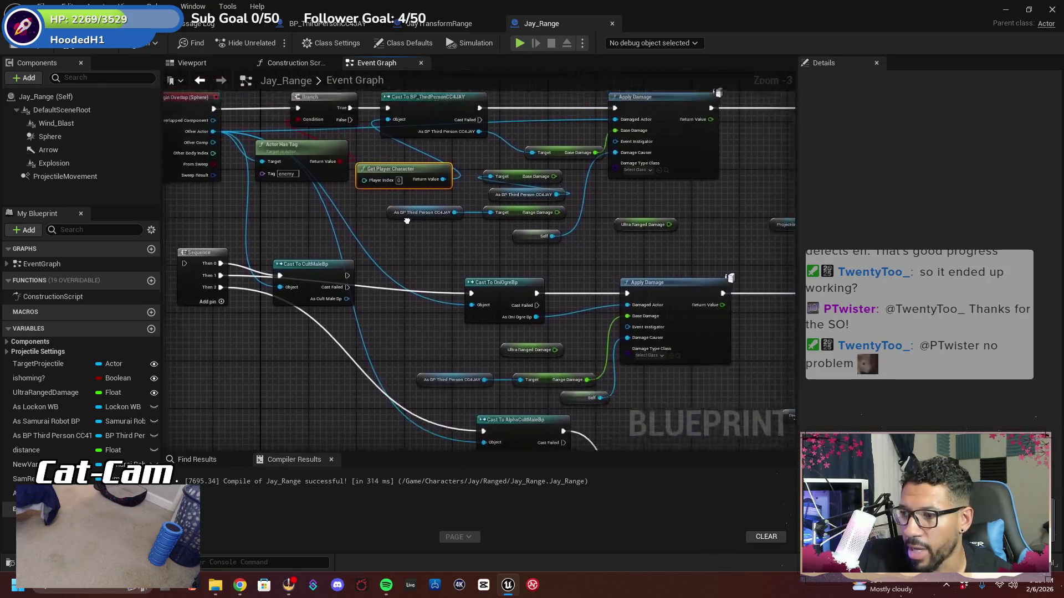
scroll(421, 255, up, 3)
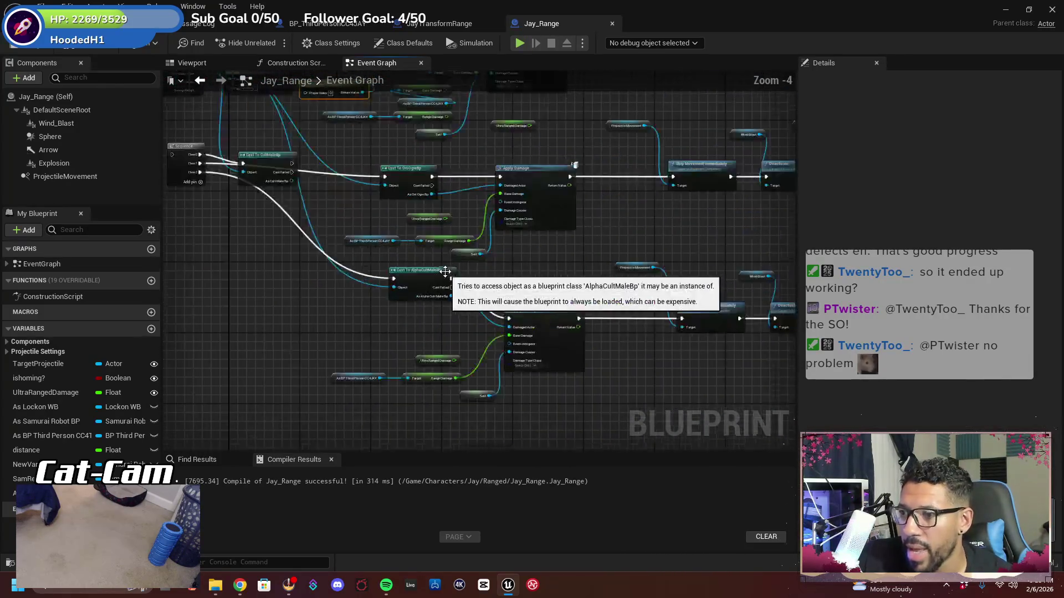
Survey the enemy cast chains and box-select the CultMale and OniOgre cast nodes
mouse_move(420, 255)
mouse_down()
mouse_move(346, 259)
mouse_move(388, 294)
mouse_move(288, 260)
mouse_up()
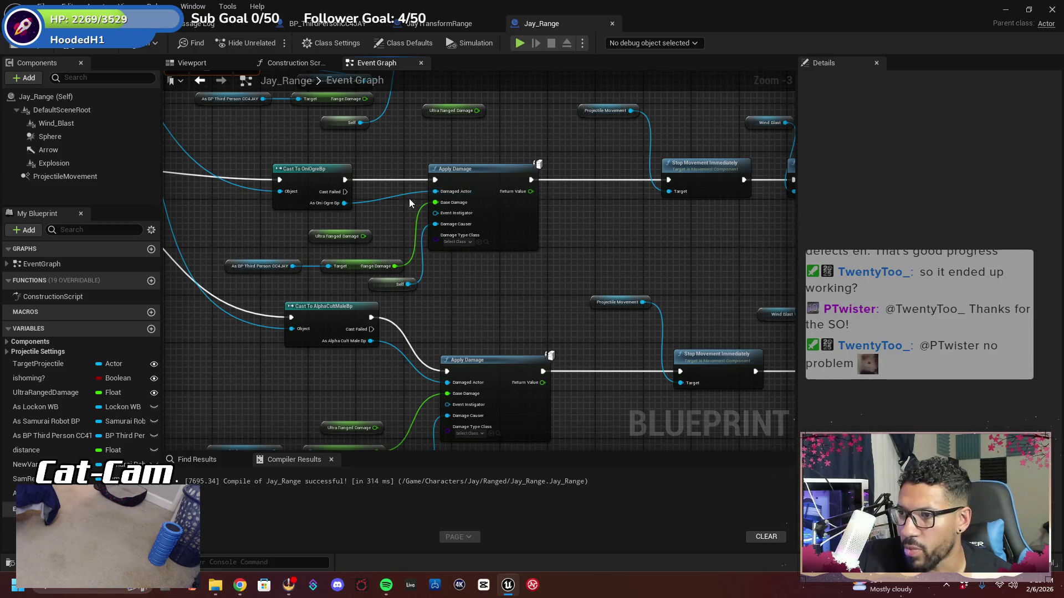
drag(593, 188, 388, 199)
mouse_move(641, 174)
mouse_down()
mouse_move(372, 214)
mouse_move(767, 375)
mouse_move(540, 238)
mouse_move(743, 226)
mouse_up()
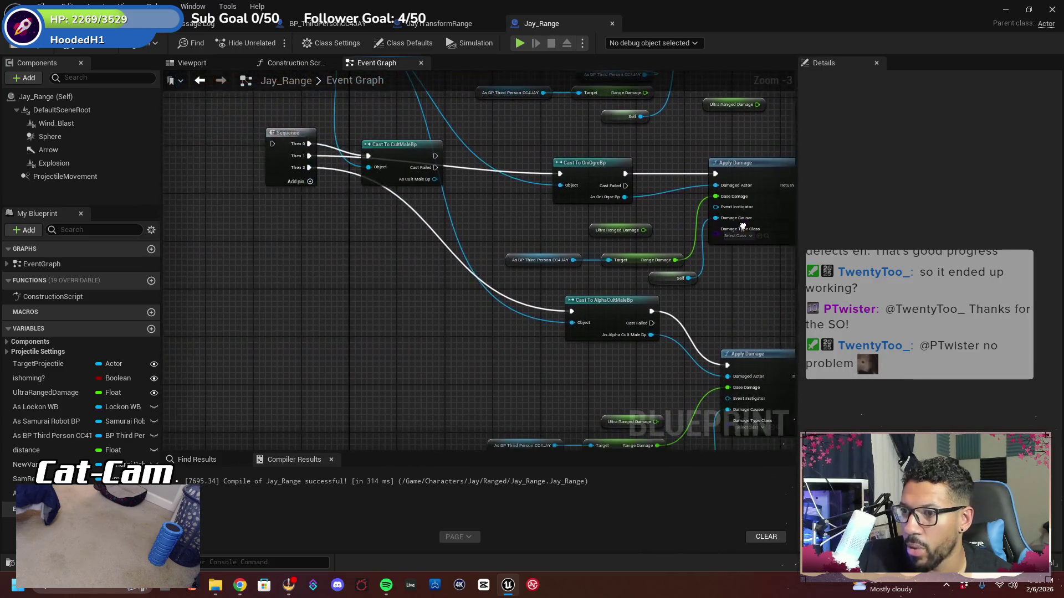
mouse_move(520, 237)
mouse_down()
mouse_move(473, 235)
mouse_move(387, 259)
mouse_up()
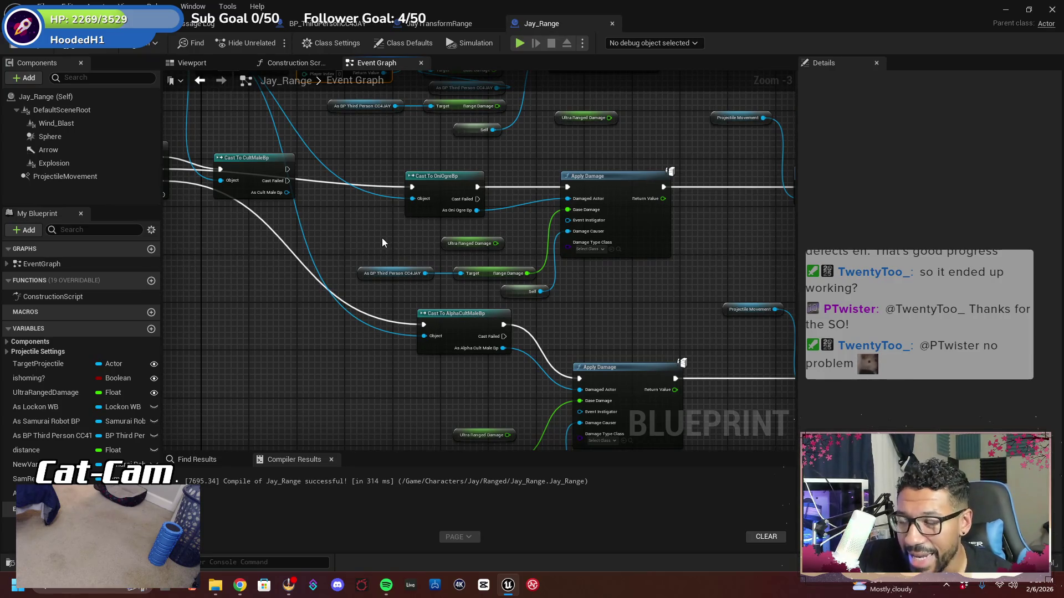
mouse_move(380, 239)
mouse_down()
mouse_move(350, 386)
mouse_move(316, 344)
mouse_move(451, 302)
mouse_up()
scroll(452, 302, down, 1)
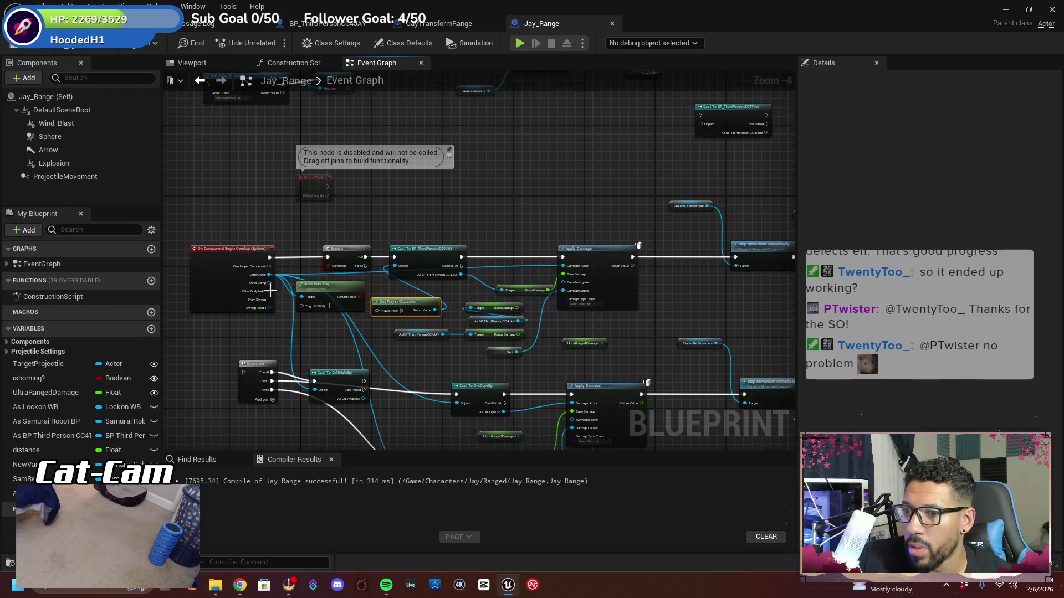
mouse_move(294, 333)
mouse_down()
mouse_move(282, 291)
mouse_move(317, 349)
mouse_up()
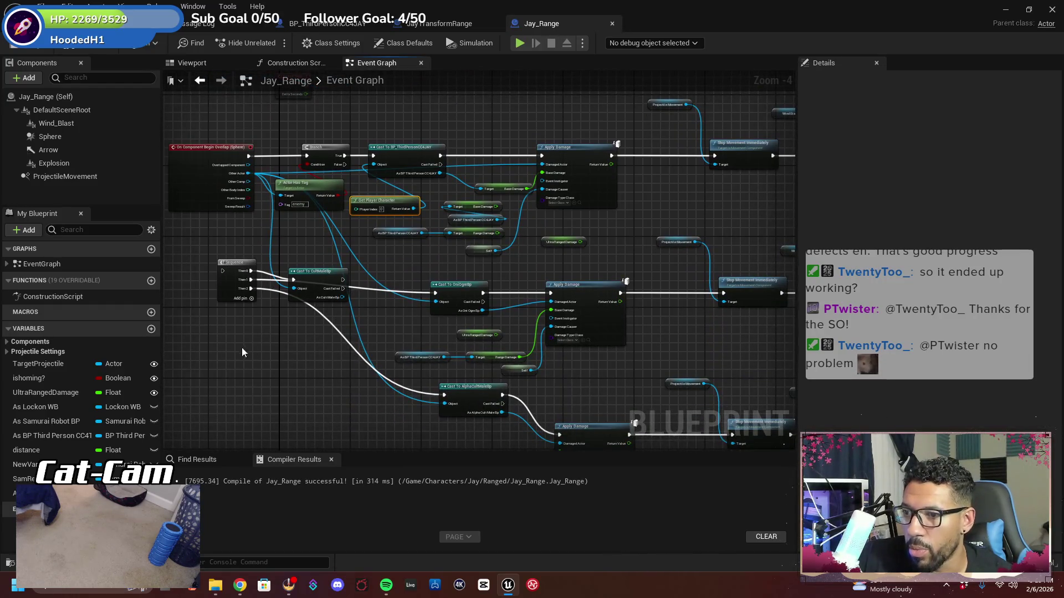
mouse_move(190, 317)
mouse_down()
mouse_move(290, 275)
mouse_move(523, 327)
mouse_move(191, 287)
mouse_move(601, 350)
mouse_move(435, 330)
mouse_up()
Delete the extra enemy cast nodes and the middle row of follow-up nodes
key(Delete)
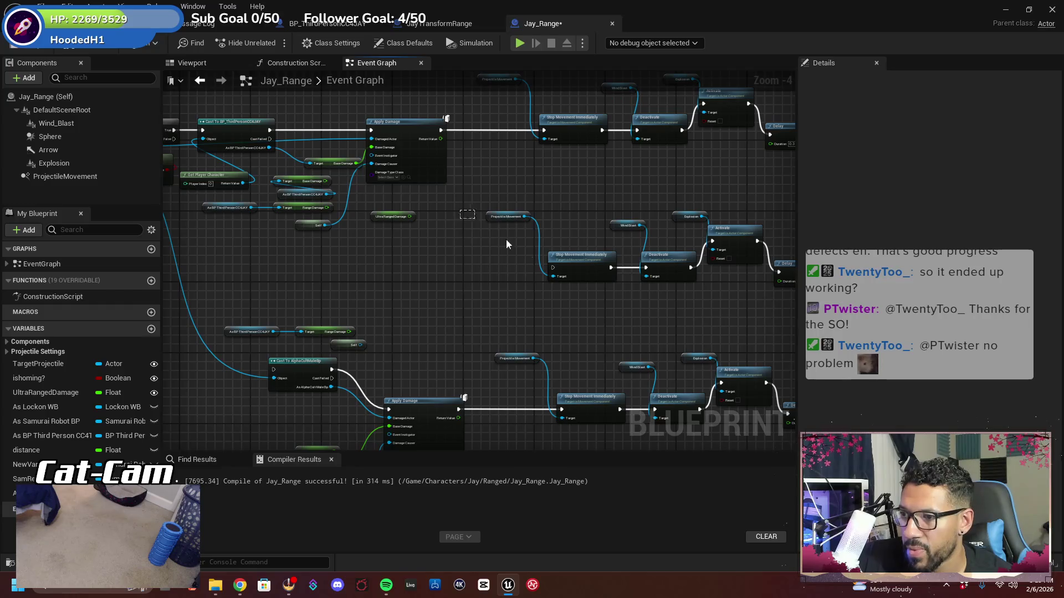
mouse_move(507, 244)
mouse_down()
mouse_move(724, 287)
mouse_move(403, 213)
mouse_up()
key(Delete)
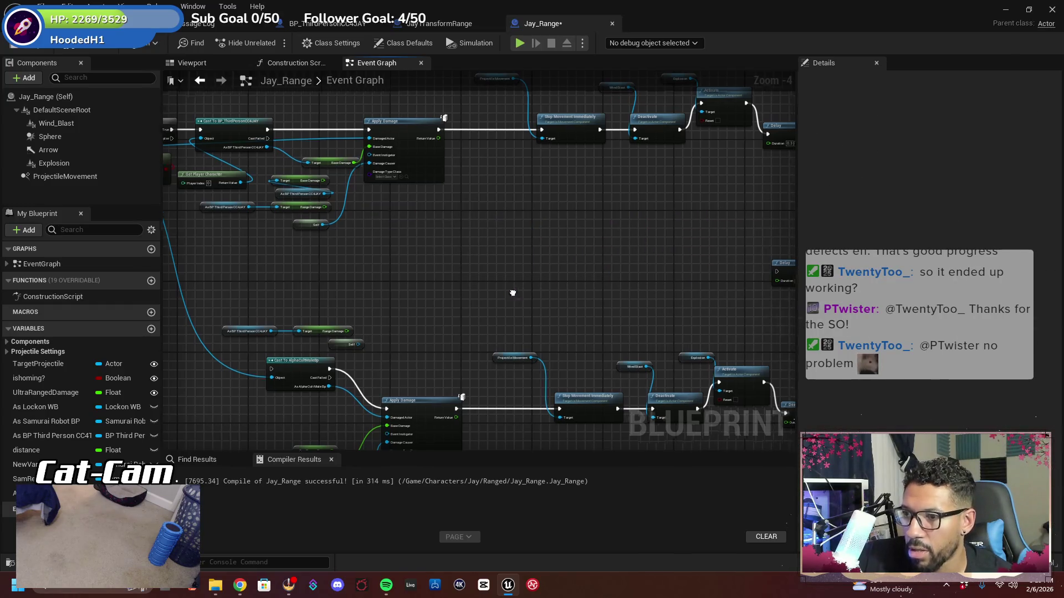
scroll(513, 293, down, 2)
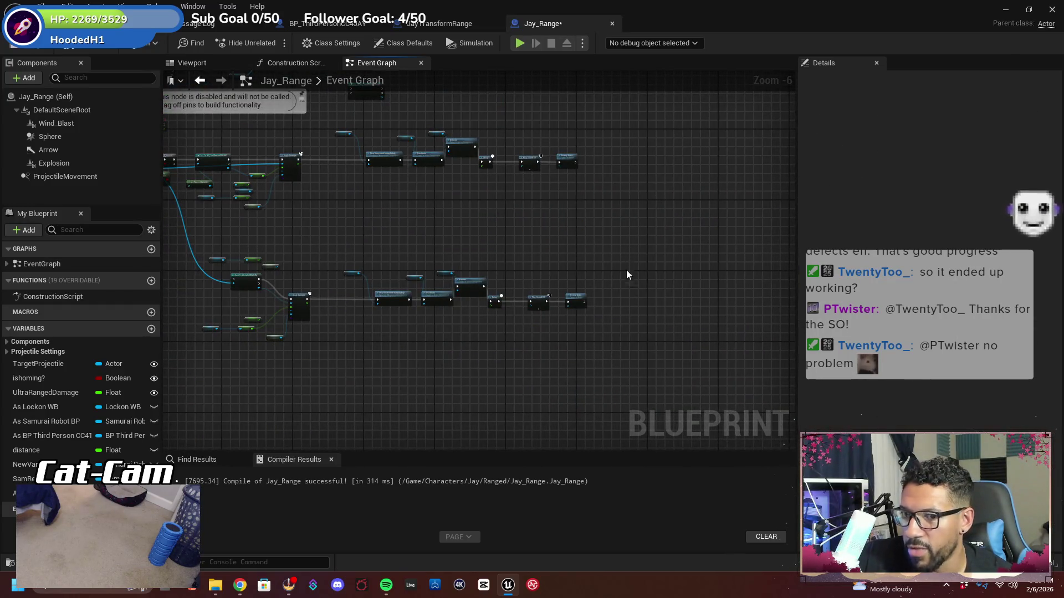
drag(626, 274, 741, 260)
drag(710, 351, 307, 236)
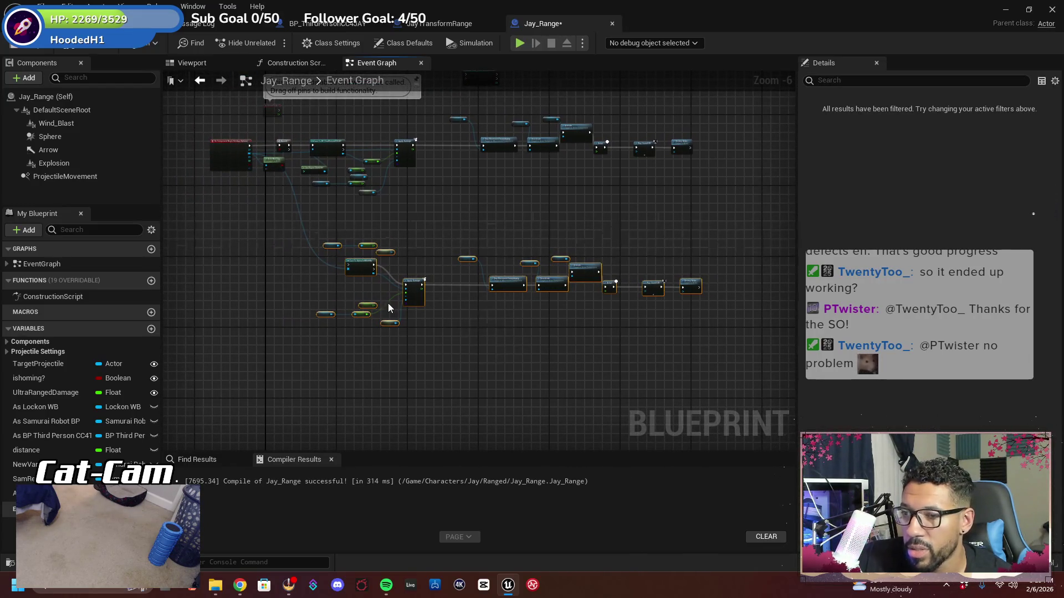
click(374, 278)
Raise the Delay, Play Sound 2D and Destroy Actor nodes into line, then compile
scroll(327, 288, up, 3)
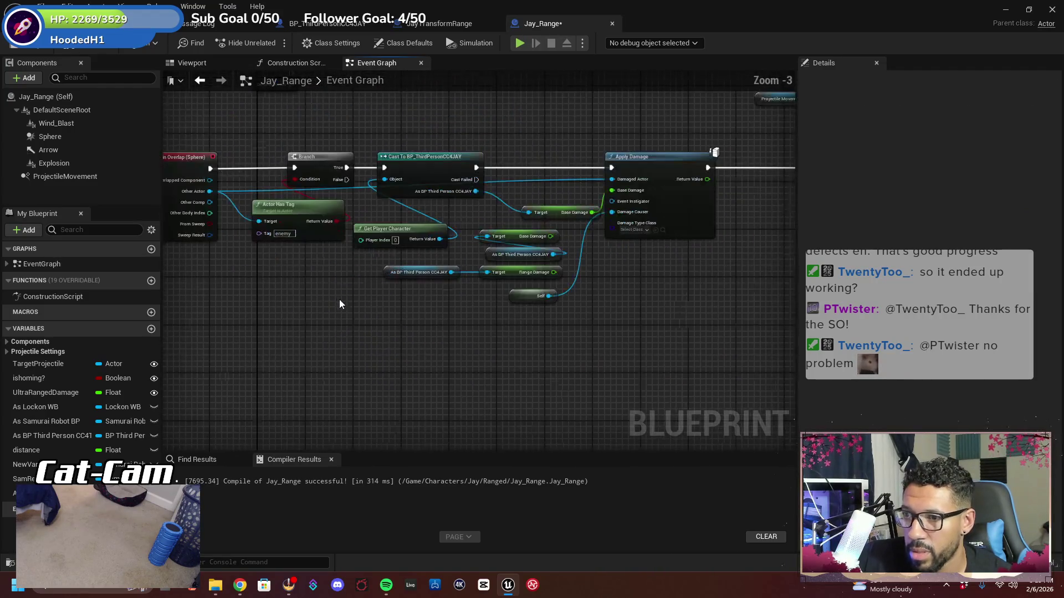
key(Home)
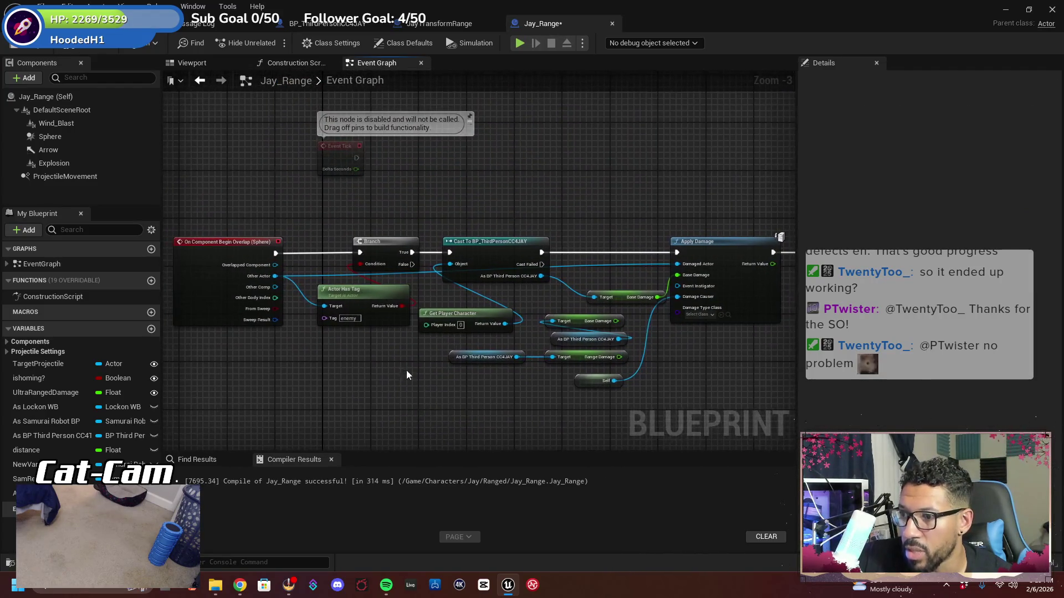
scroll(269, 340, down, 1)
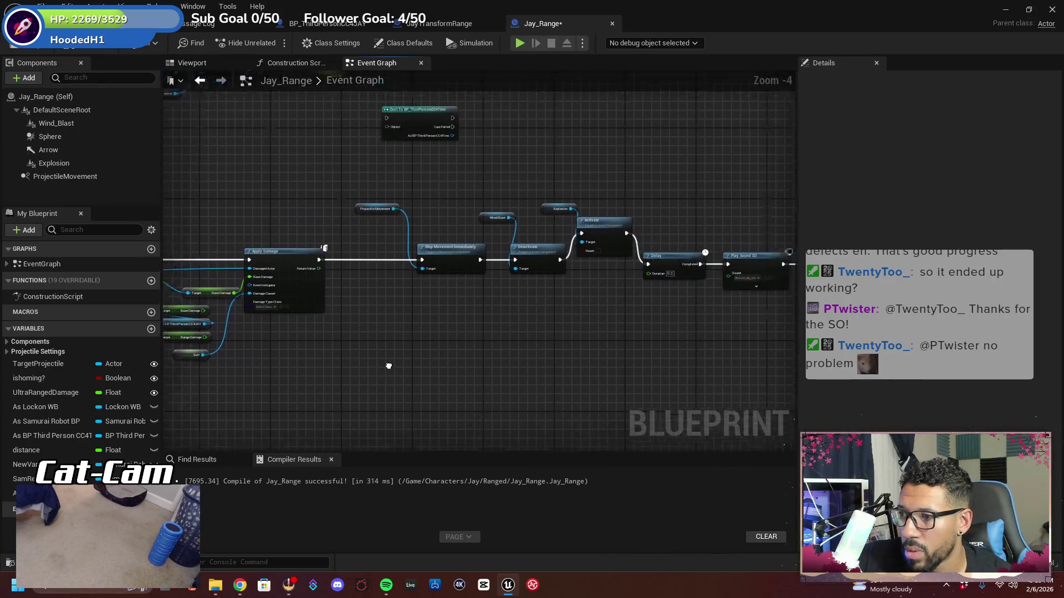
mouse_move(387, 364)
mouse_down()
mouse_move(263, 376)
mouse_move(245, 366)
mouse_up()
mouse_move(739, 307)
mouse_down()
mouse_move(437, 191)
mouse_move(492, 251)
mouse_up()
click(651, 366)
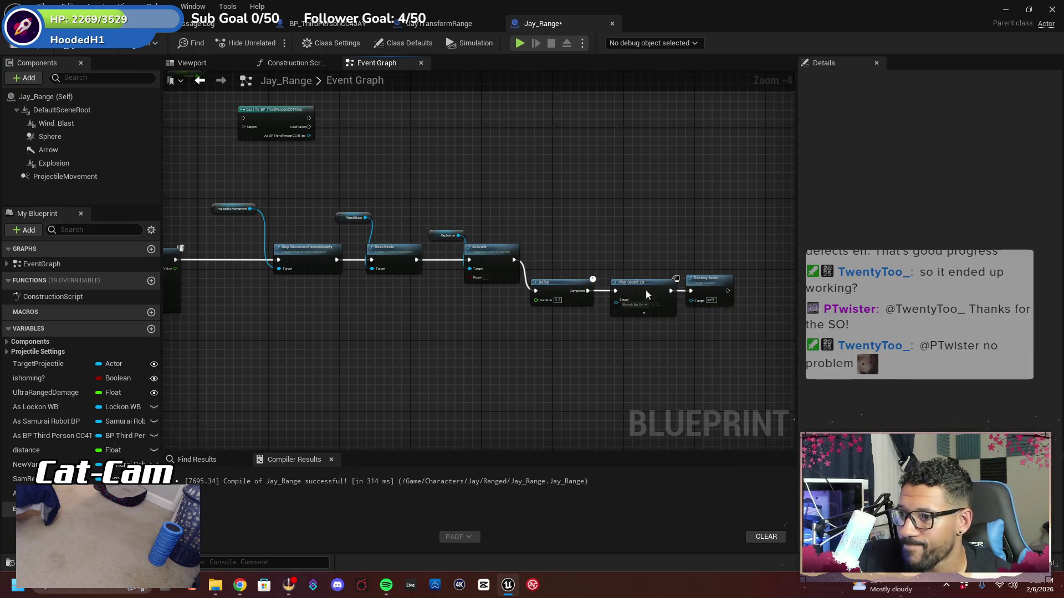
mouse_move(740, 368)
mouse_down()
mouse_move(692, 322)
mouse_move(582, 285)
mouse_move(573, 270)
mouse_move(748, 310)
mouse_move(569, 348)
mouse_up()
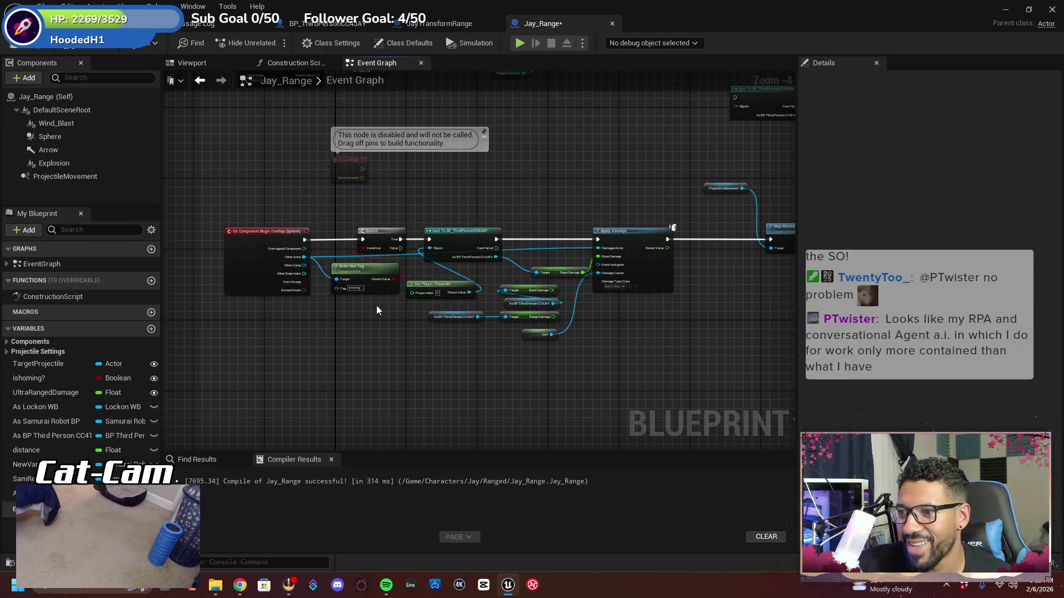
click(85, 46)
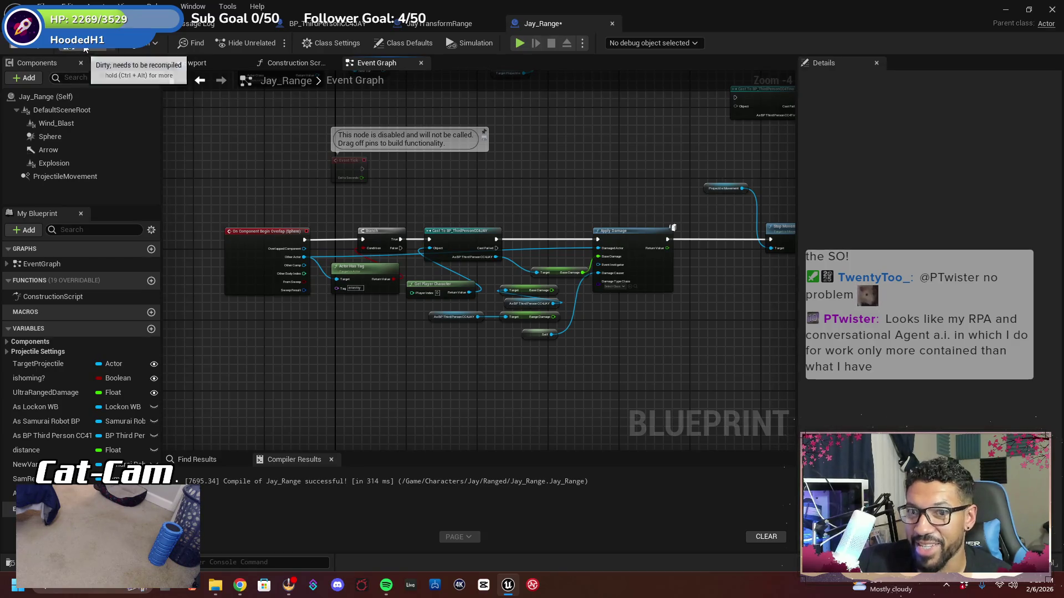
Save, then tidy the layout by shifting the BeginPlay group and disabled Event Tick node left
click(14, 44)
drag(290, 174, 198, 155)
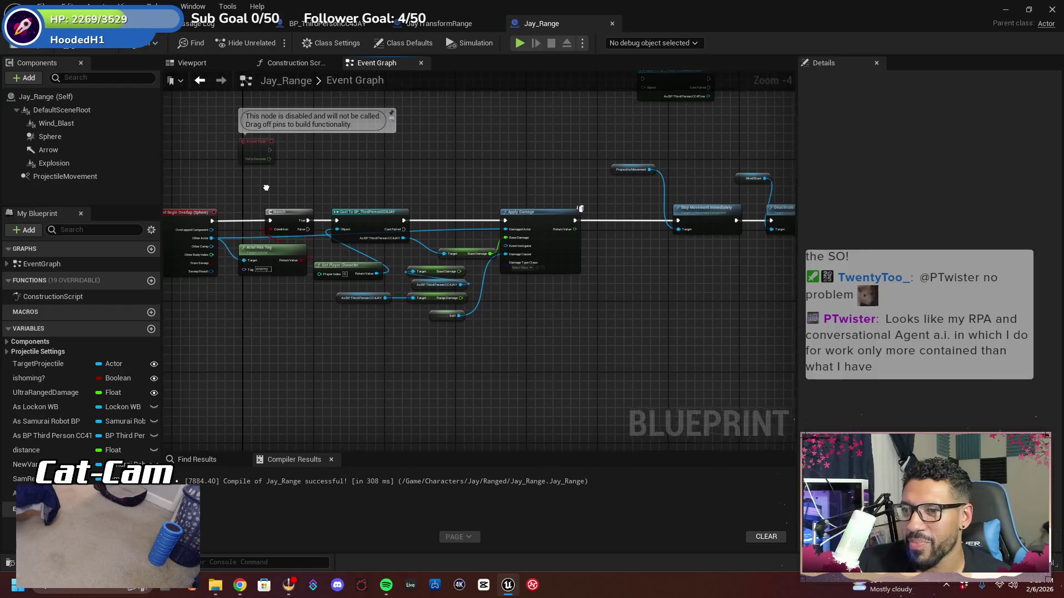
mouse_move(265, 194)
mouse_down()
mouse_move(408, 206)
mouse_move(283, 262)
mouse_move(415, 261)
mouse_move(350, 307)
mouse_move(471, 388)
mouse_move(390, 348)
mouse_up()
drag(423, 293, 422, 338)
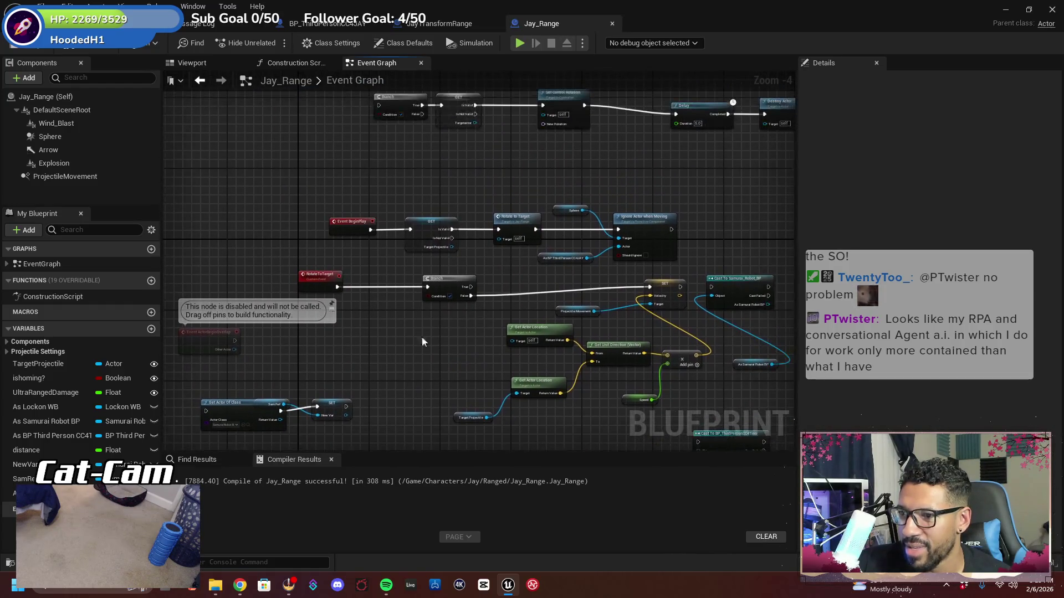
mouse_move(644, 268)
mouse_down()
mouse_move(449, 213)
mouse_move(369, 206)
mouse_up()
drag(437, 230, 409, 226)
click(397, 272)
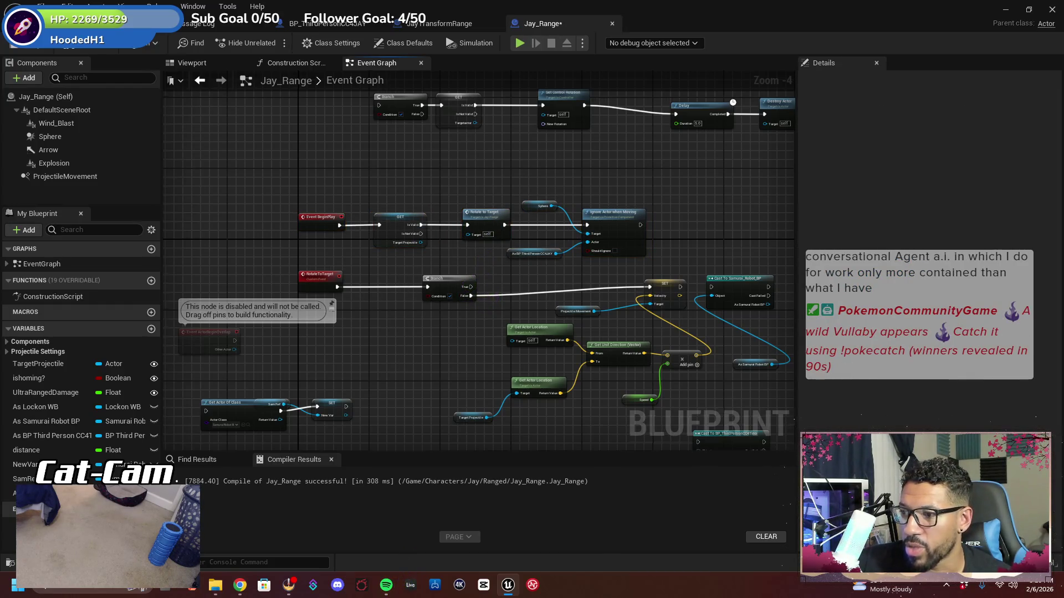
mouse_move(398, 339)
mouse_down()
mouse_move(299, 211)
mouse_move(375, 254)
mouse_move(463, 240)
mouse_move(437, 241)
mouse_move(443, 252)
mouse_move(430, 178)
mouse_up()
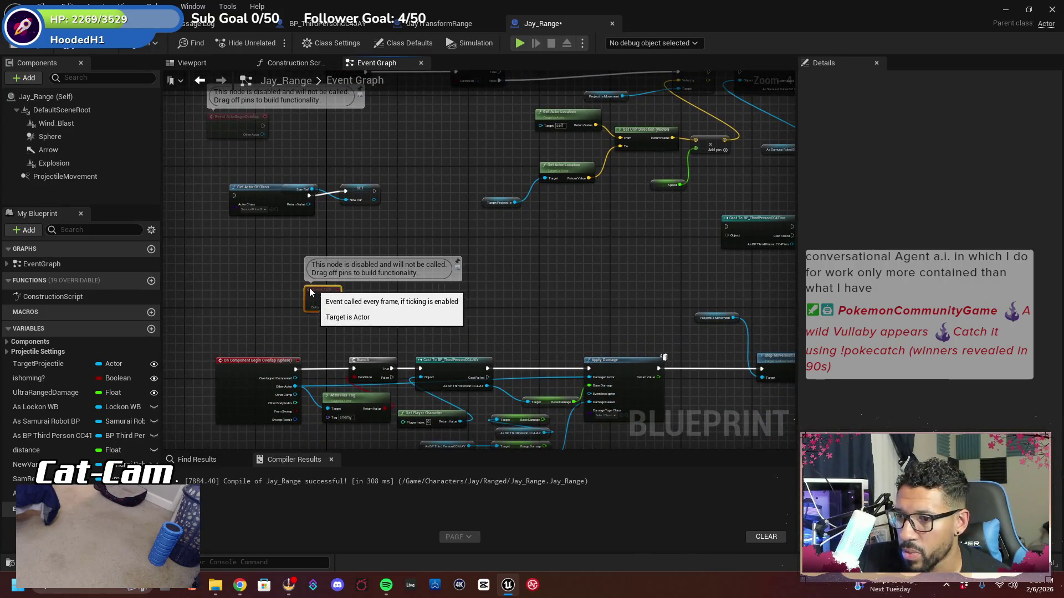
drag(335, 295, 229, 295)
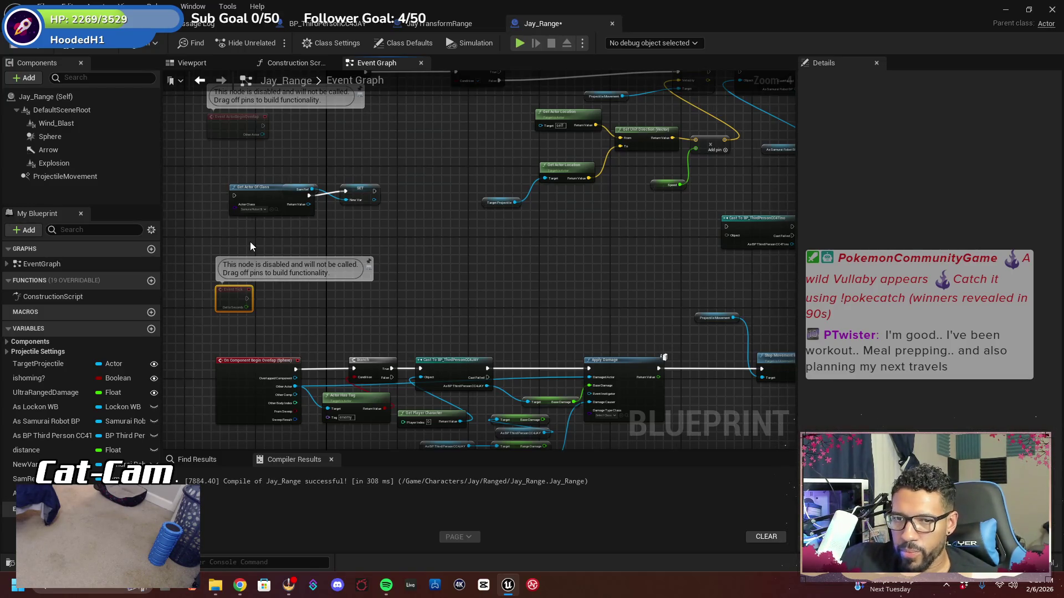
Delete the unconnected Cast To BP_ThirdPersonCC4Tino node, save, and return to the level editor
drag(517, 311, 434, 297)
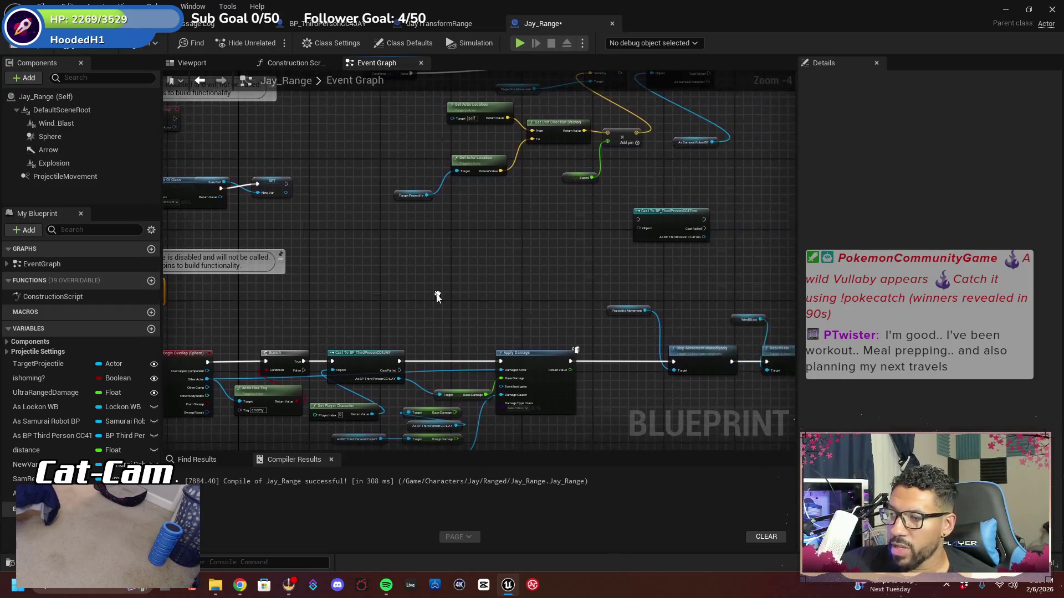
drag(495, 280, 420, 270)
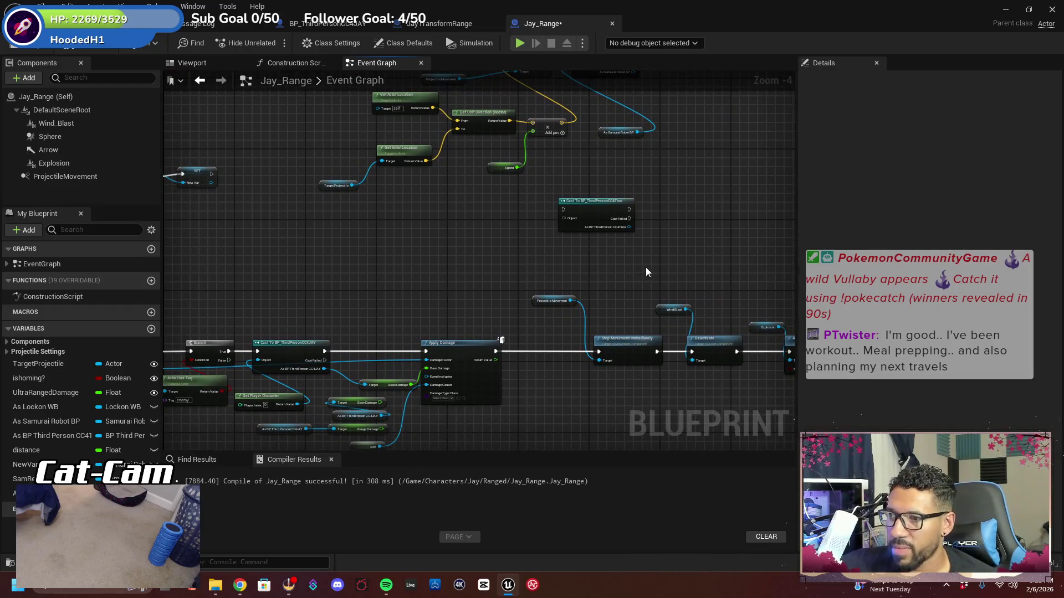
click(593, 213)
key(Delete)
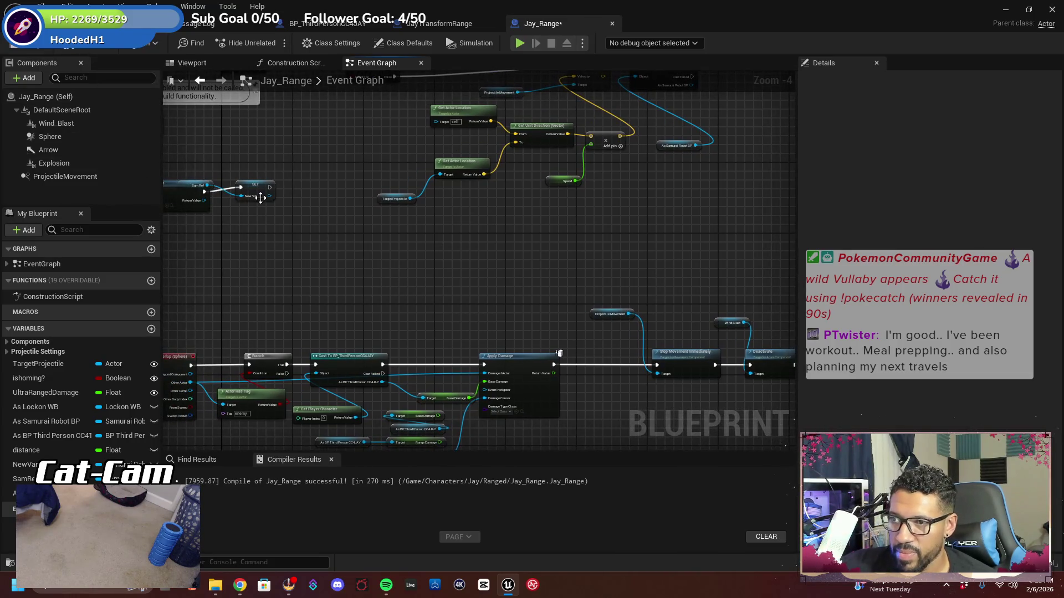
click(15, 47)
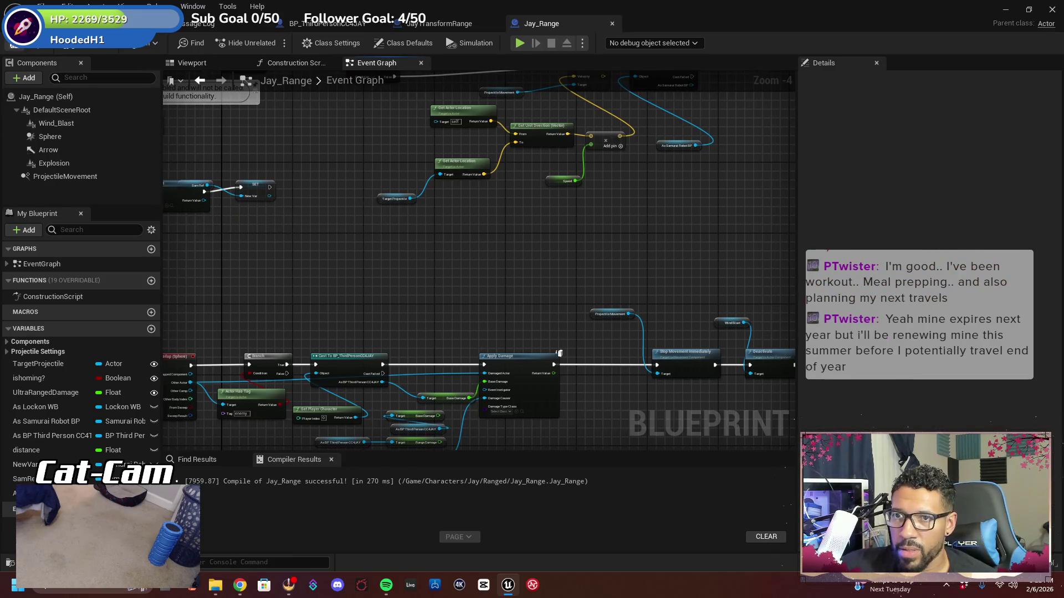
click(61, 23)
drag(318, 164, 183, 332)
Fly the viewport camera around the selected actor
key(w)
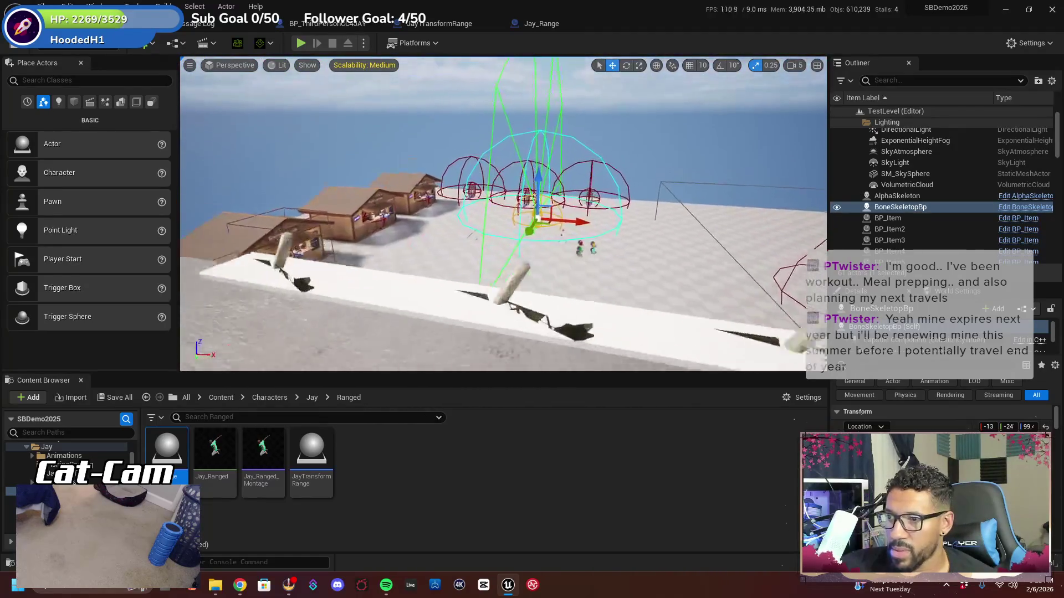
key(s)
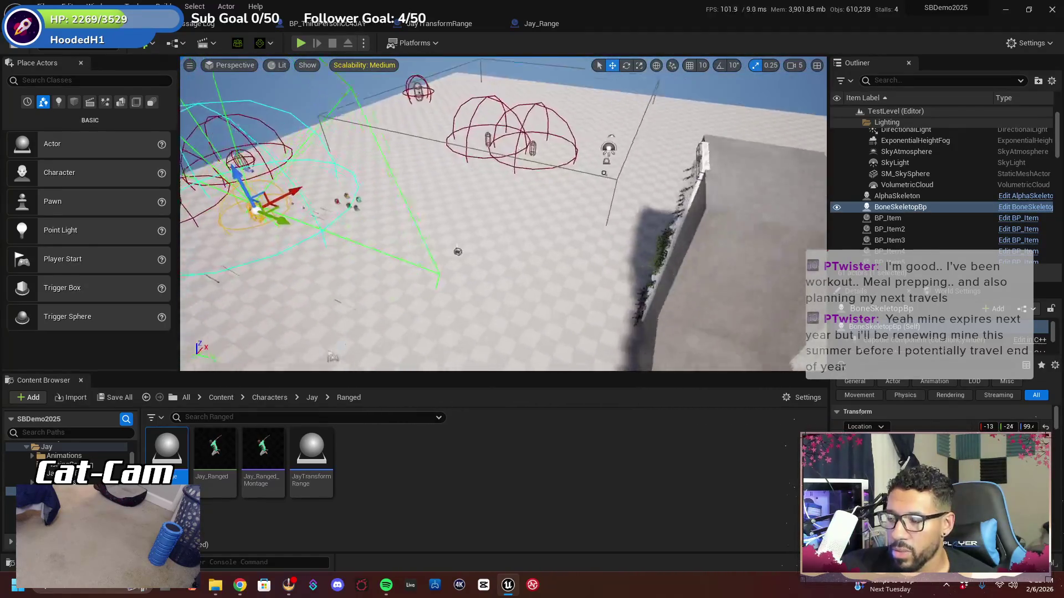
key(d)
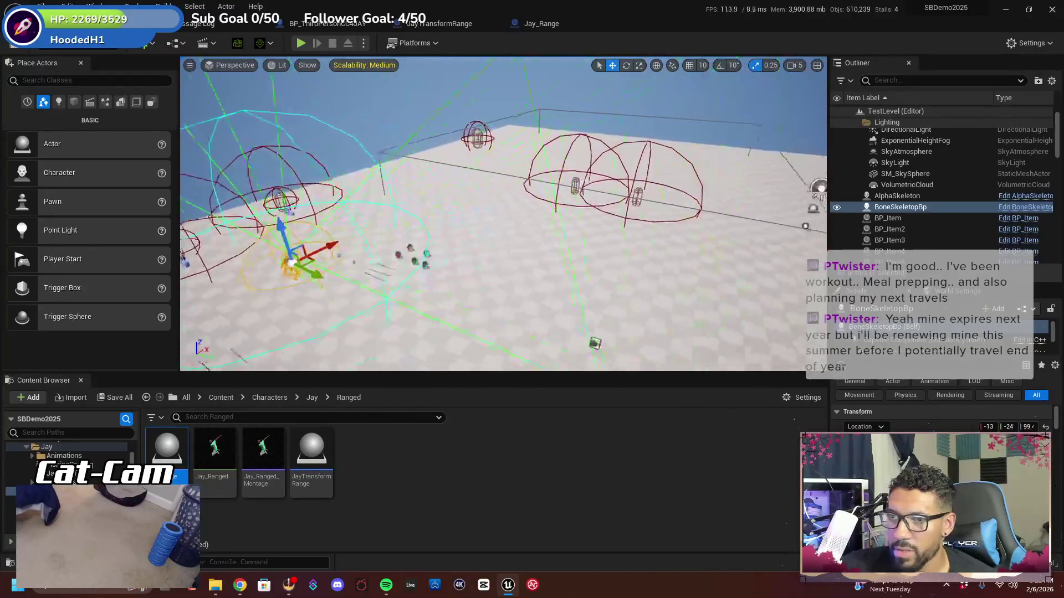
Save all modified packages with Ctrl+S and bring up File > Open Level
key(ctrl+s)
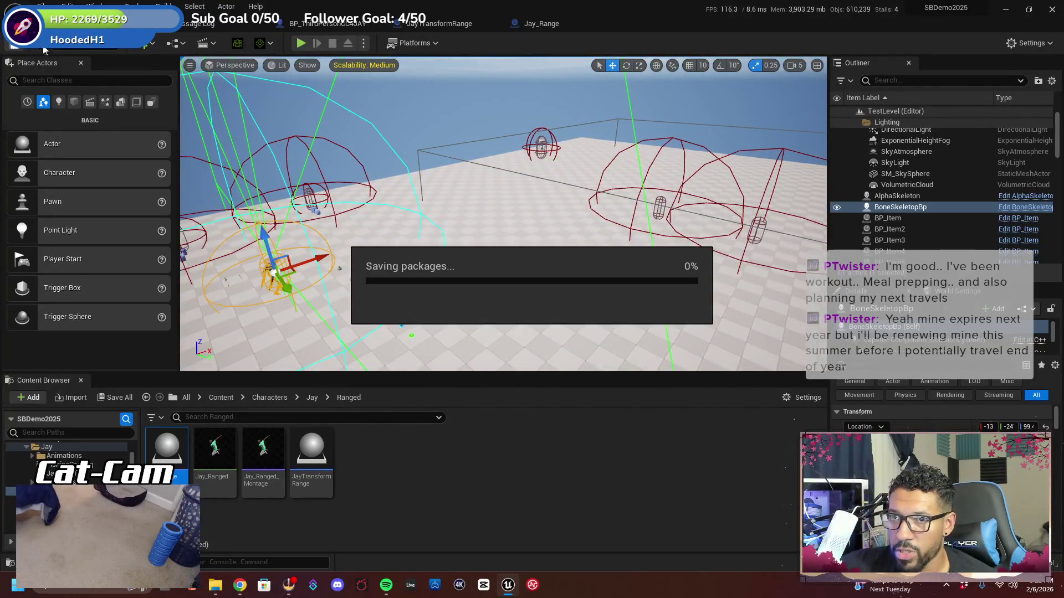
click(42, 6)
click(85, 50)
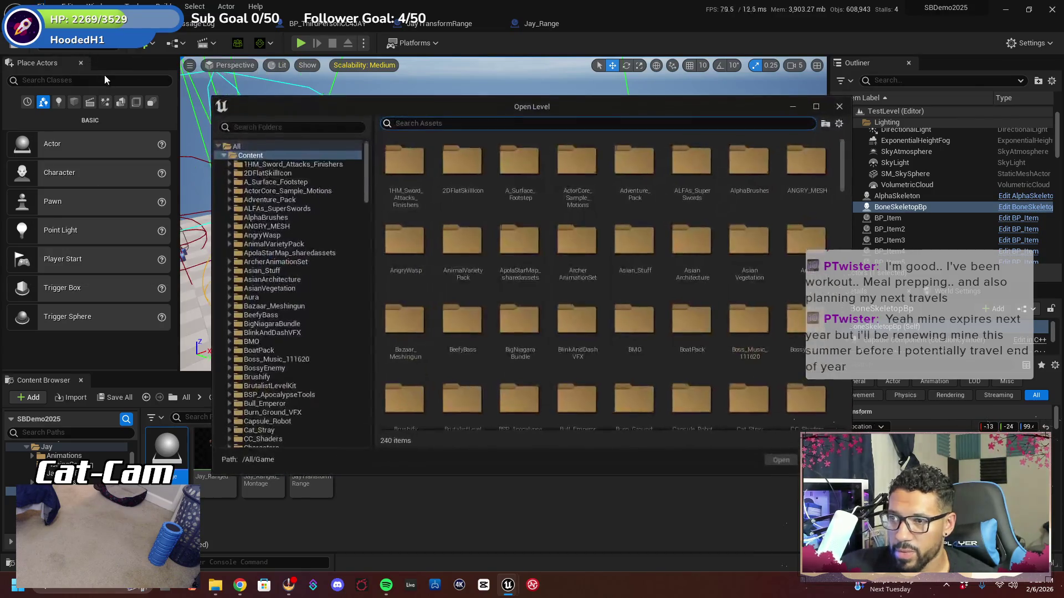
Attempt to open JayMap, cancel the unsaved-assets Save Content prompt, and dismiss Open Level
drag(847, 159, 876, 430)
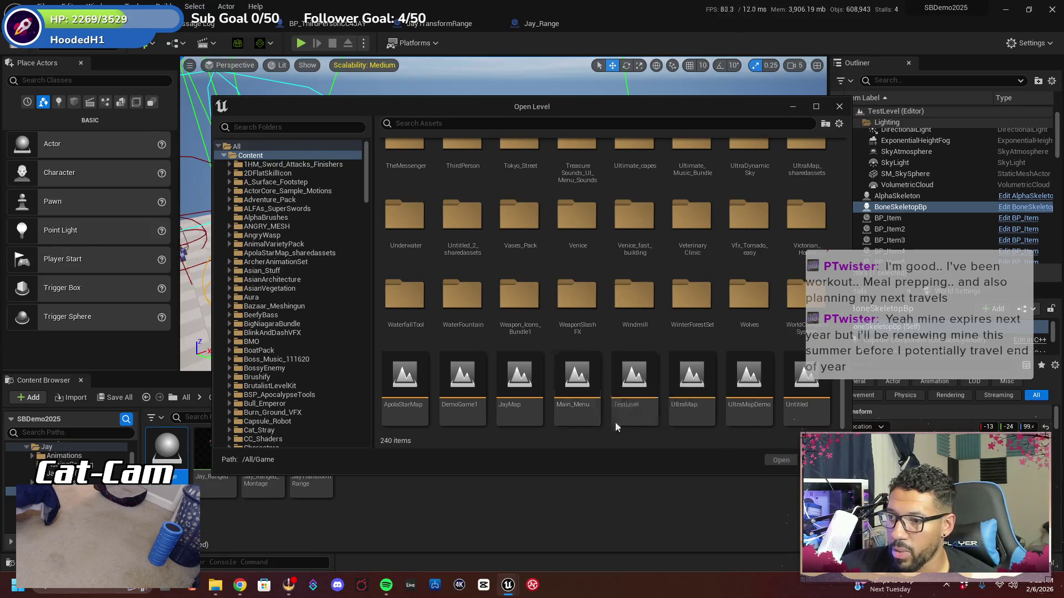
click(519, 388)
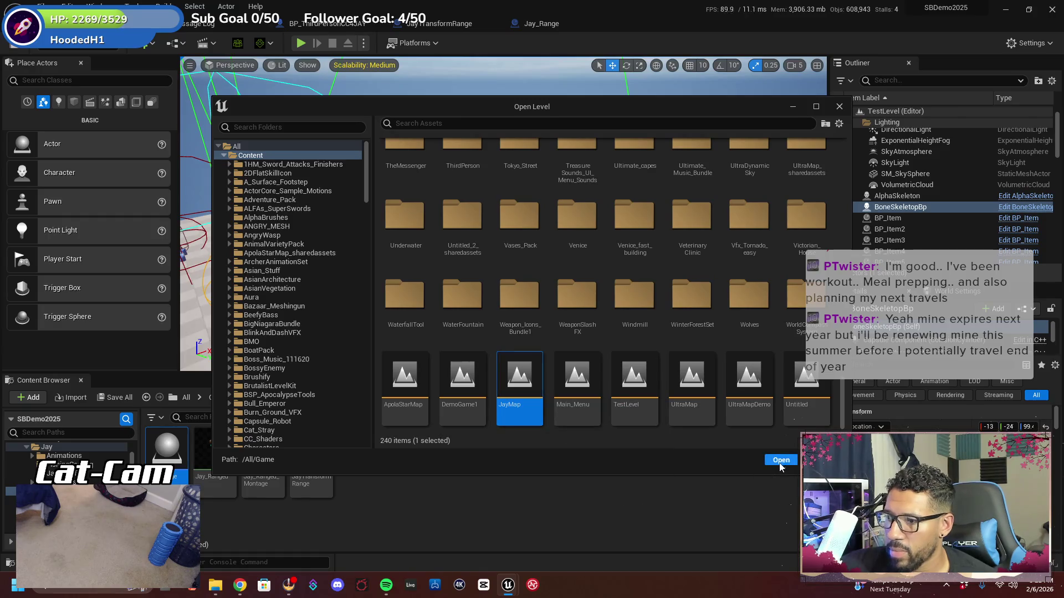
click(779, 460)
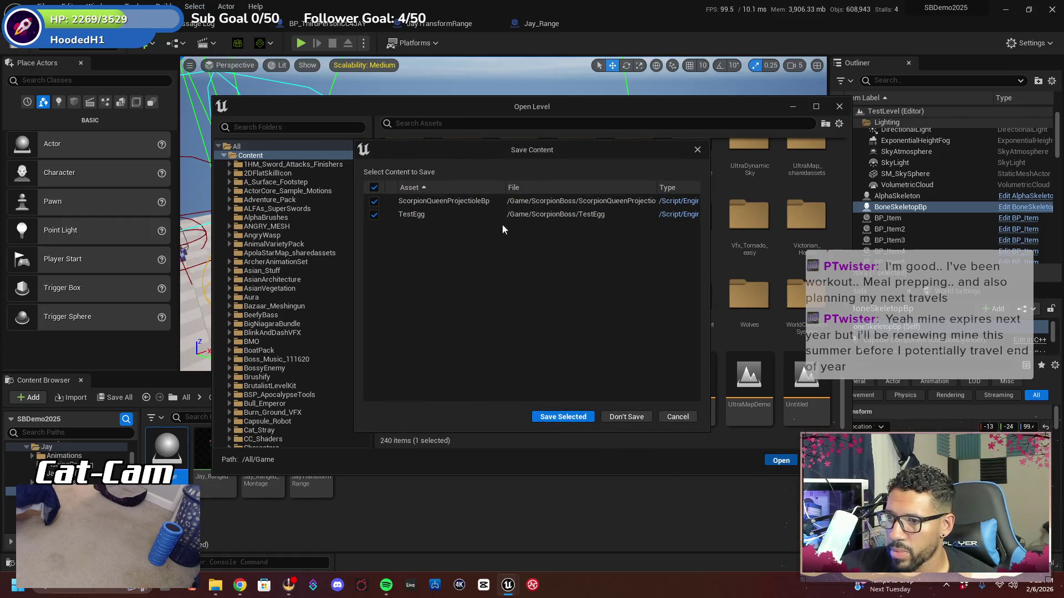
click(577, 417)
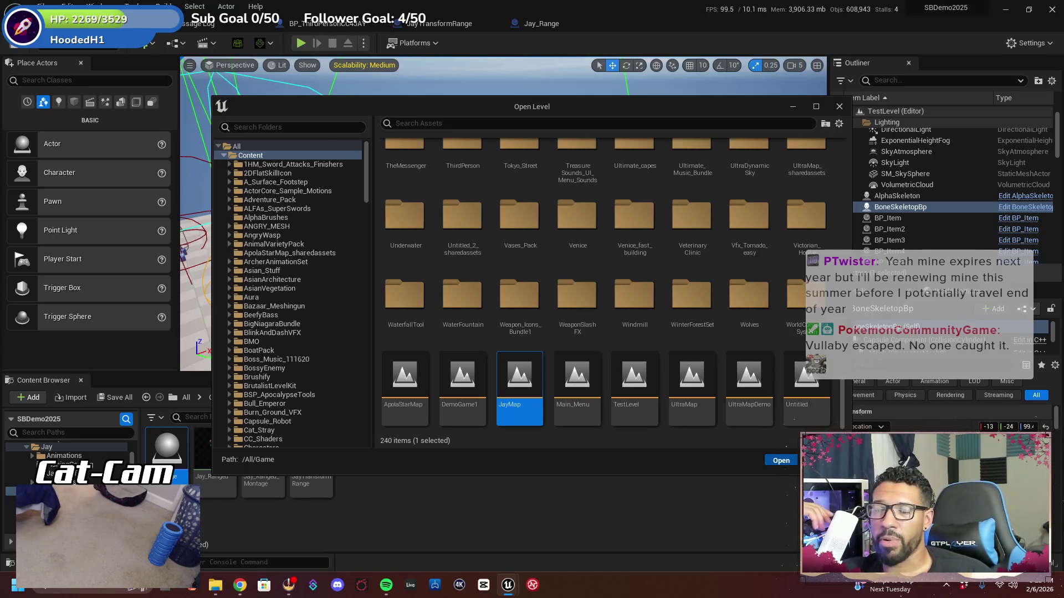
key(Escape)
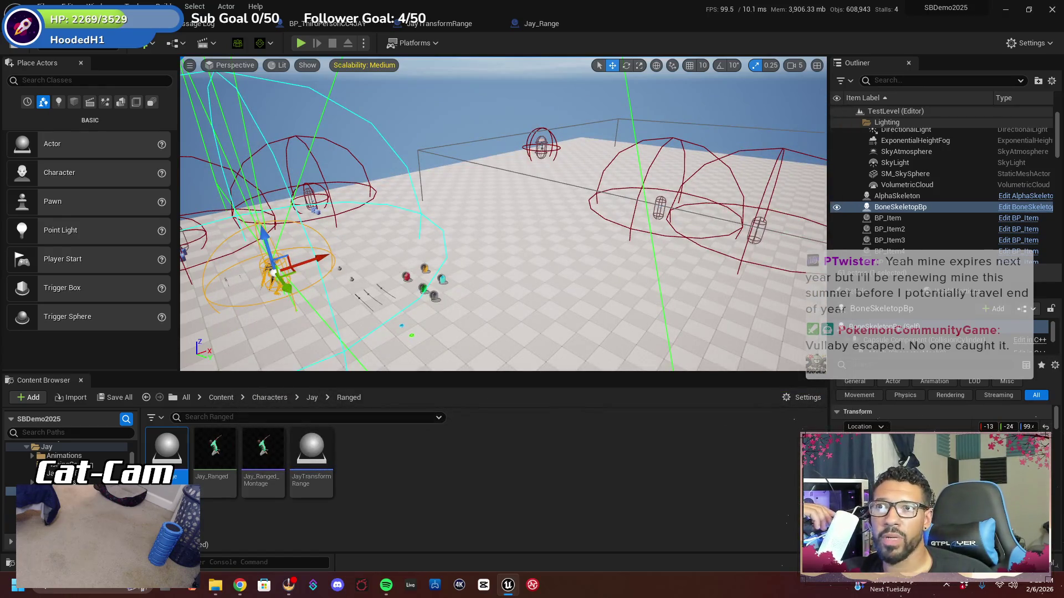
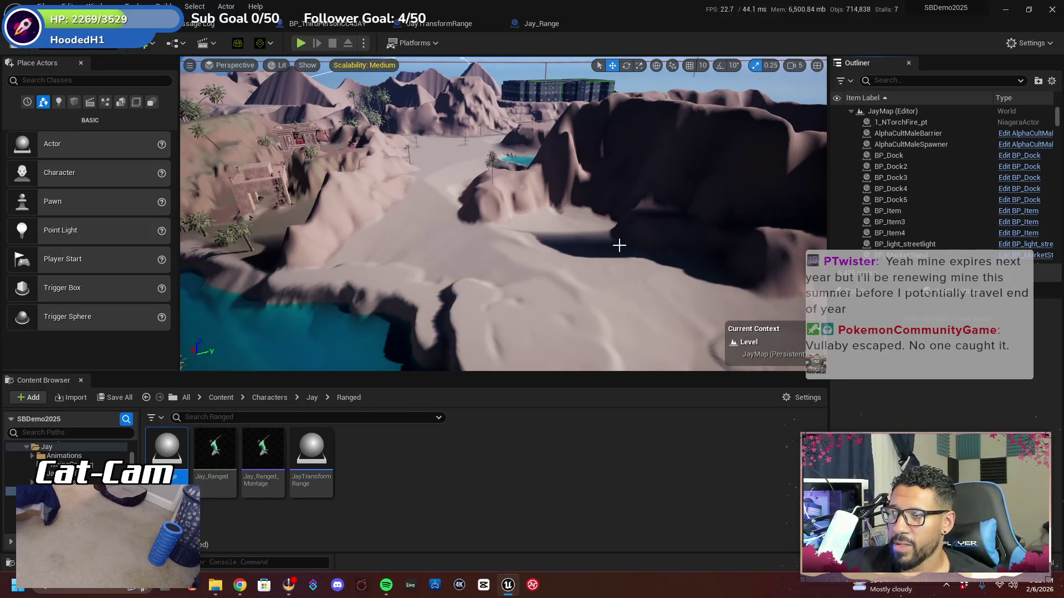
Filter the Outliner to 'start', frame PlayerStart2 beside the towers, and launch Play-In-Editor
mouse_move(619, 245)
mouse_down()
mouse_move(615, 288)
mouse_move(610, 222)
mouse_move(619, 245)
mouse_up()
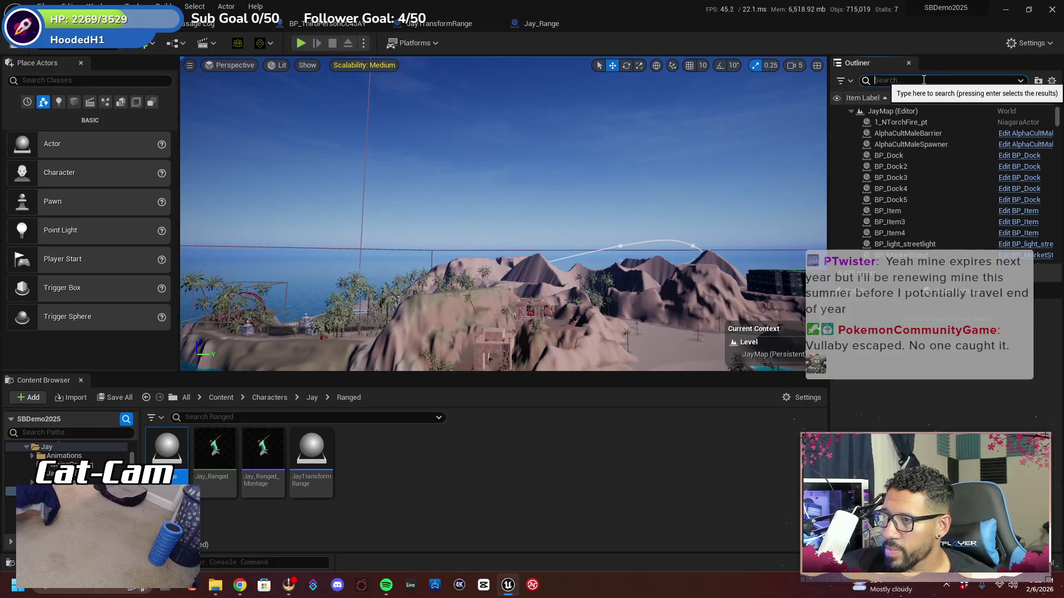
text(start)
double_click(919, 123)
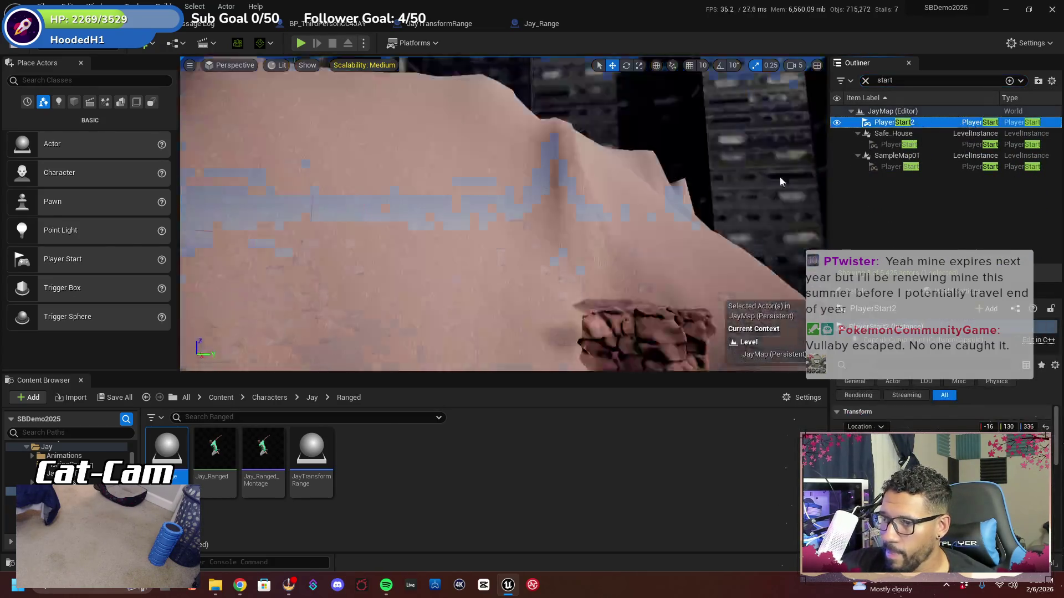
mouse_move(503, 214)
mouse_down()
mouse_move(531, 210)
mouse_move(499, 244)
mouse_move(515, 221)
mouse_move(794, 264)
mouse_up()
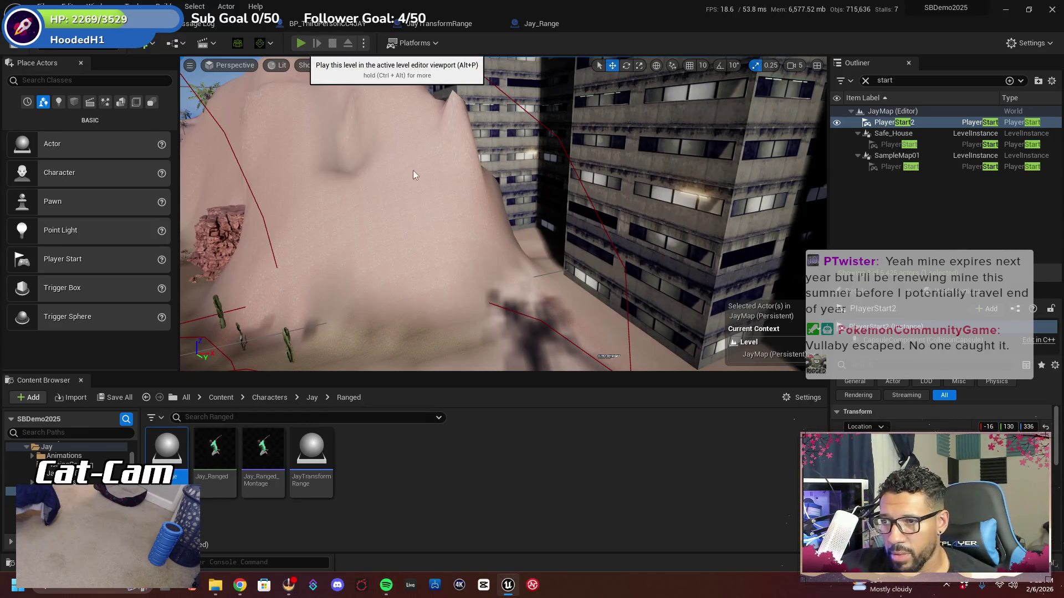
key(alt+p)
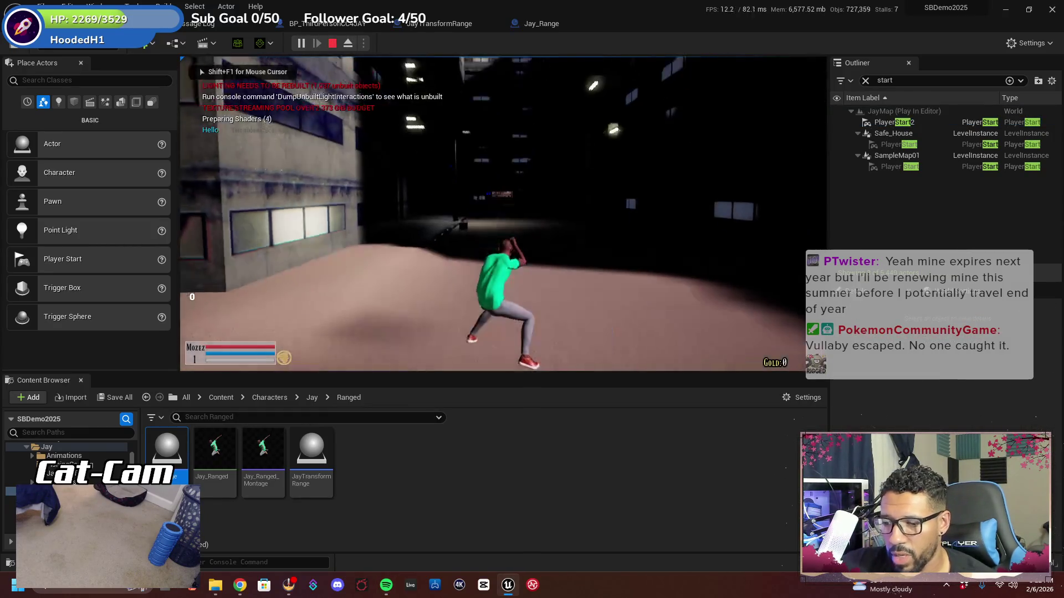
In fullscreen play, walk to the quest giver and accept the My First Weapon quest
key(F11)
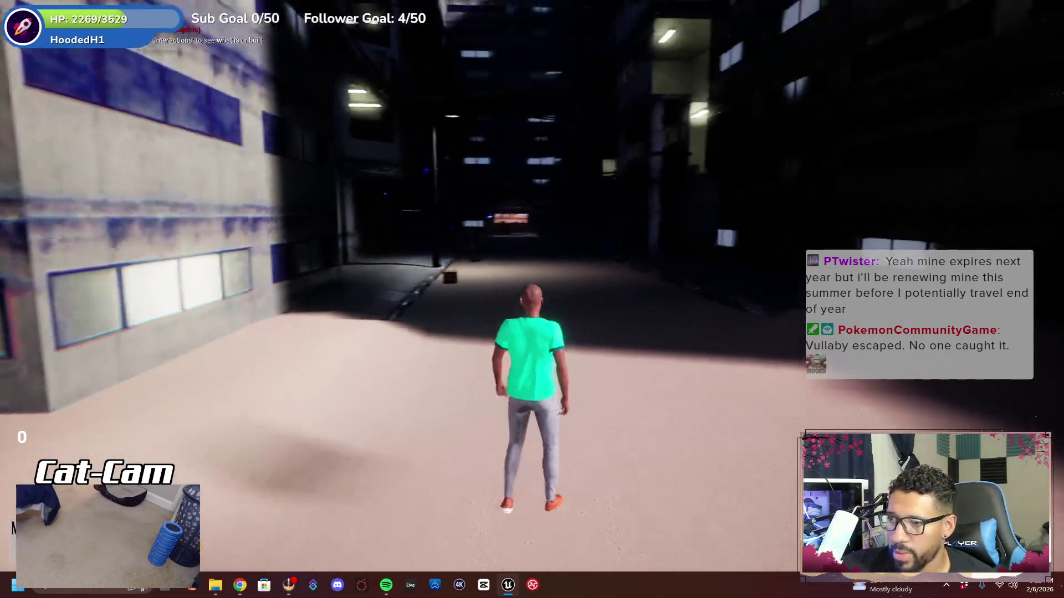
key(w)
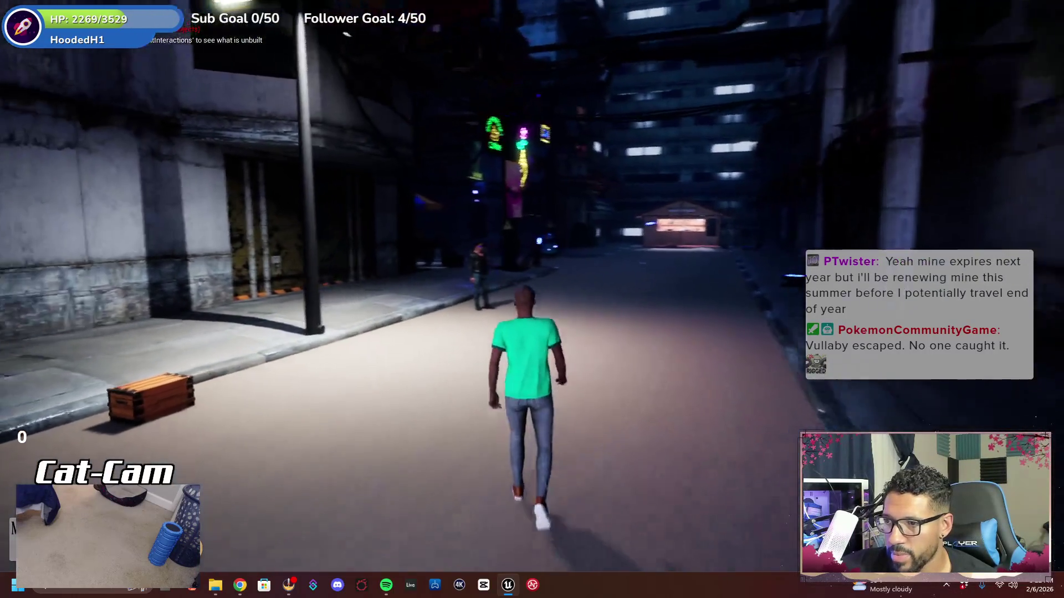
key(w)
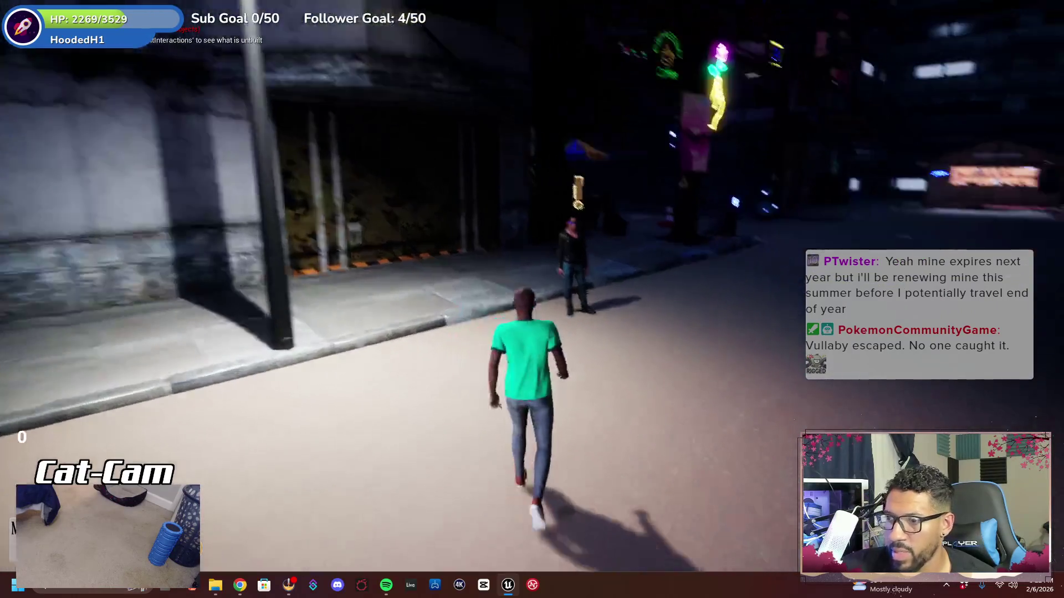
key(e)
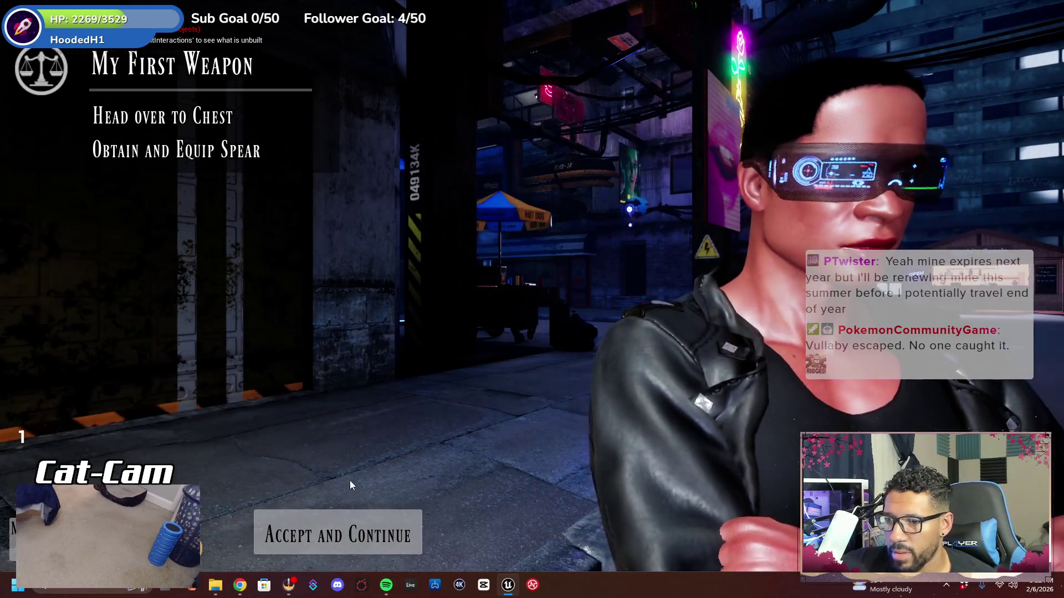
click(350, 524)
Take the spear from the wooden chest and equip it from the inventory
key(w)
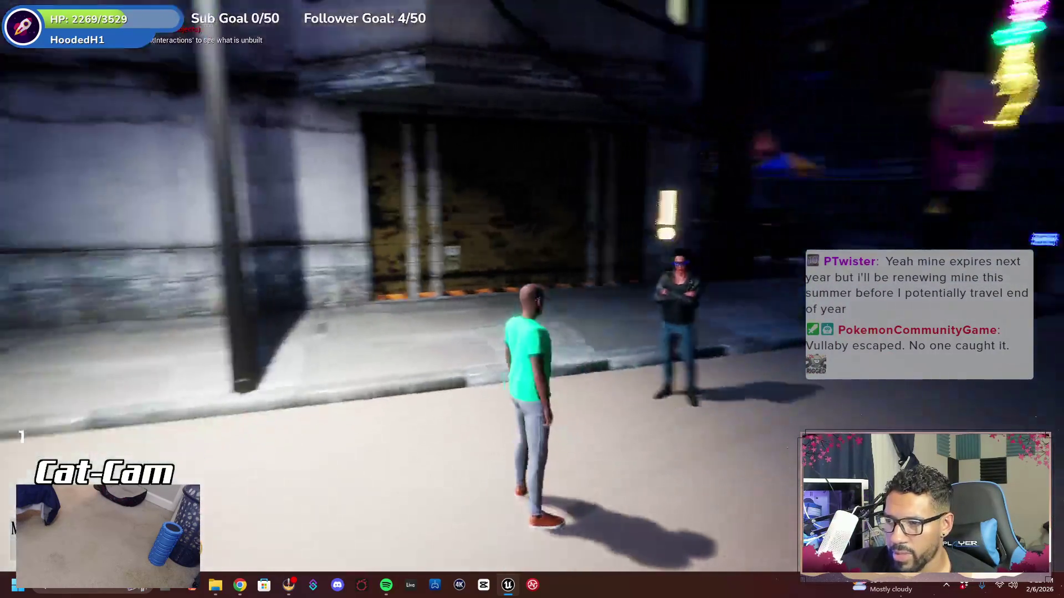
key(w)
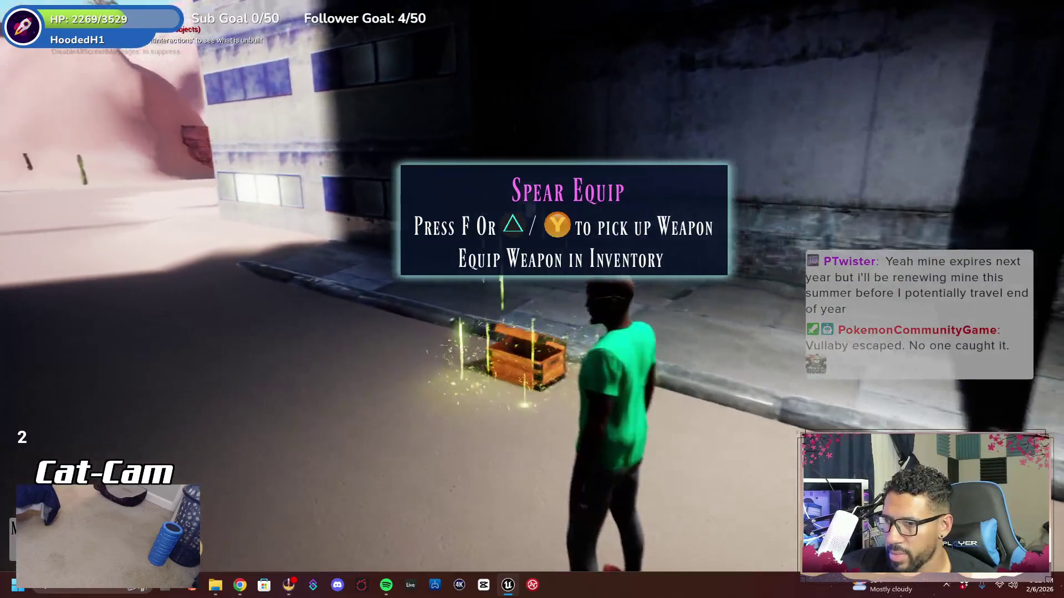
key(w)
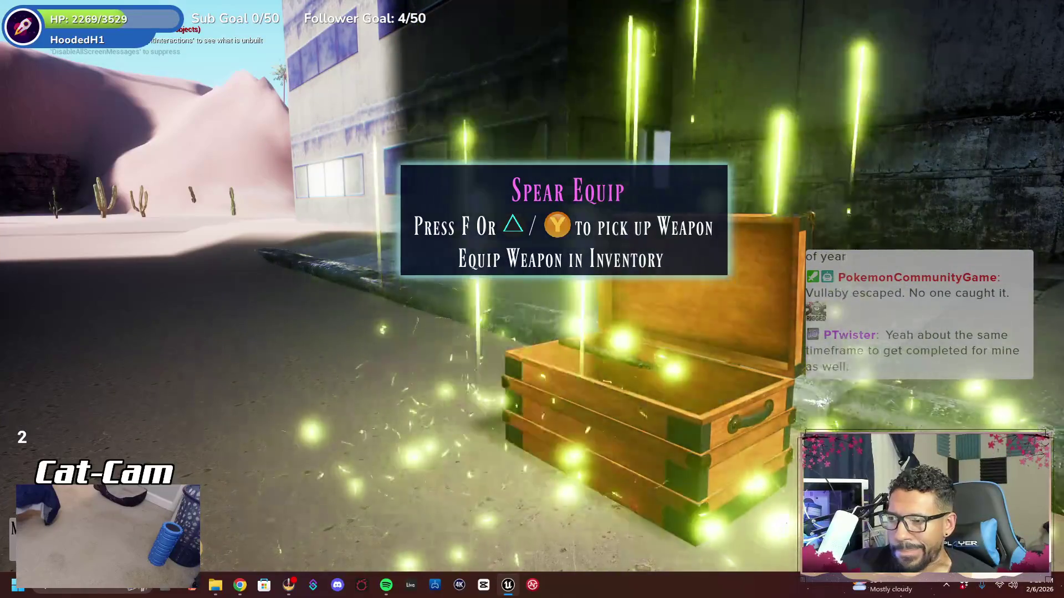
key(f)
key(s)
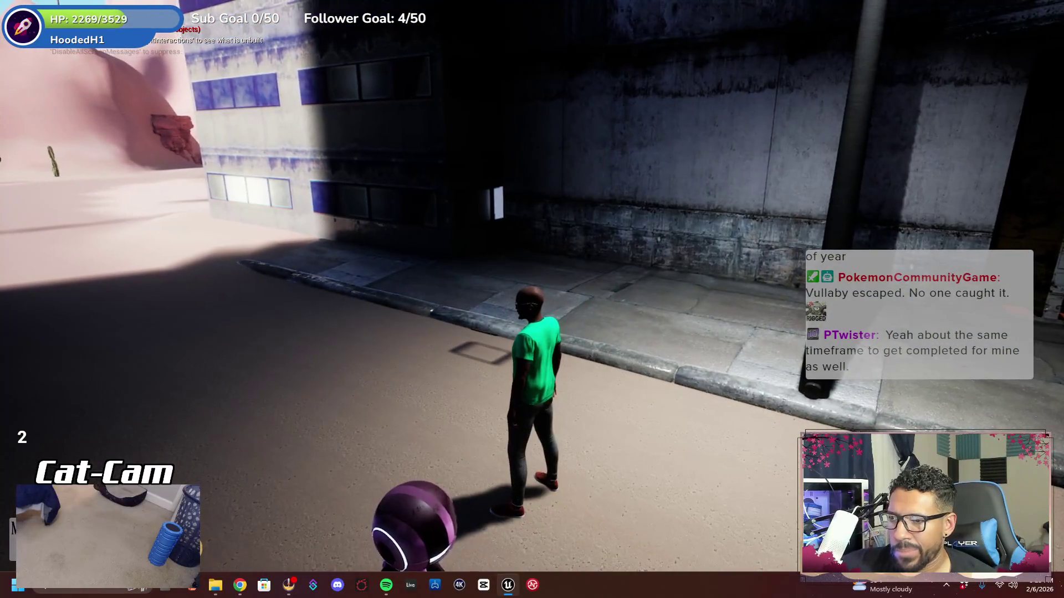
key(w)
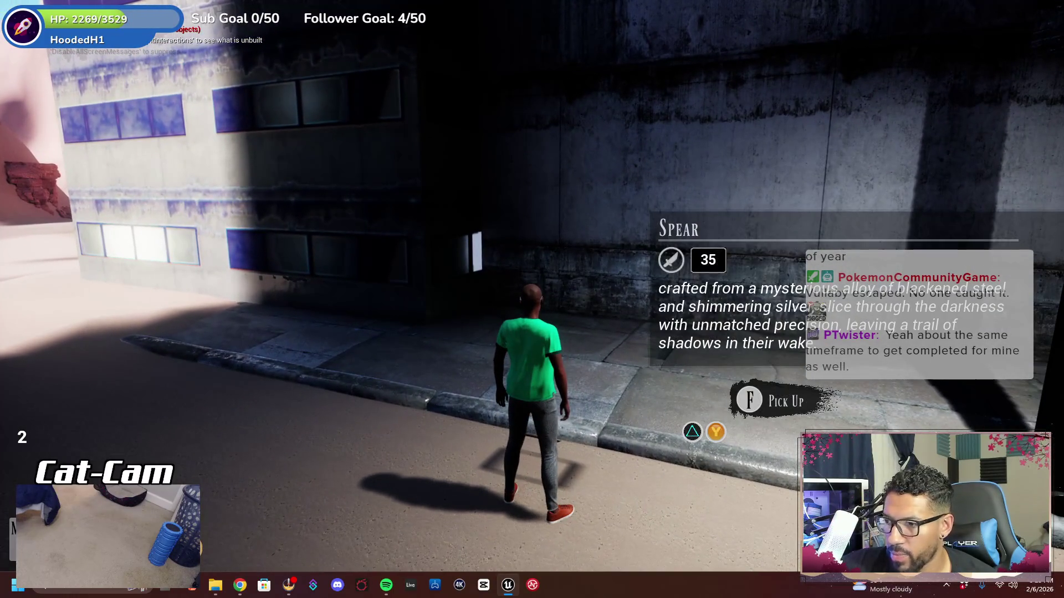
key(Tab)
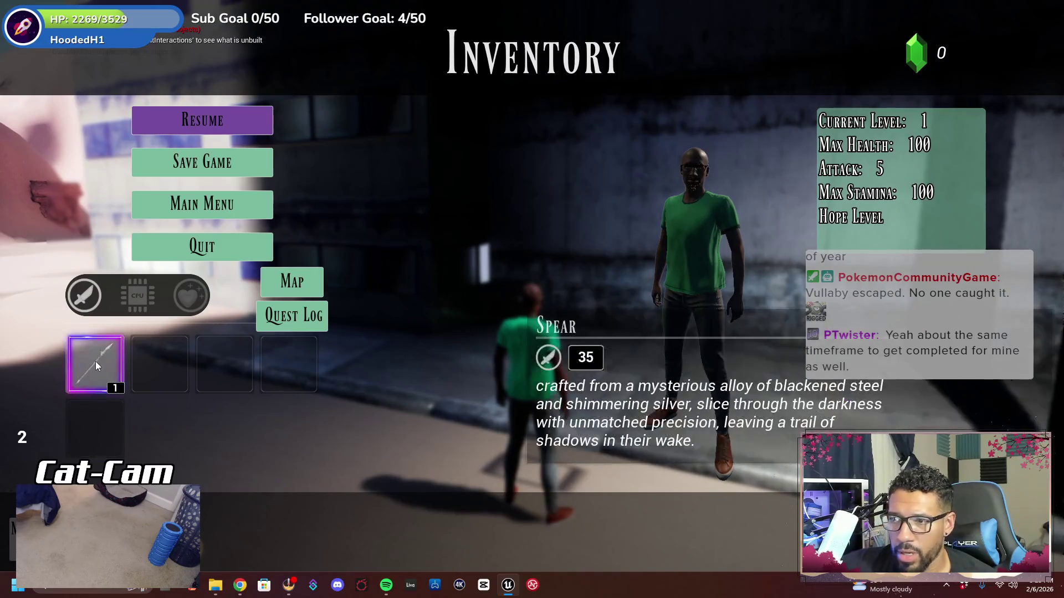
click(105, 357)
click(222, 120)
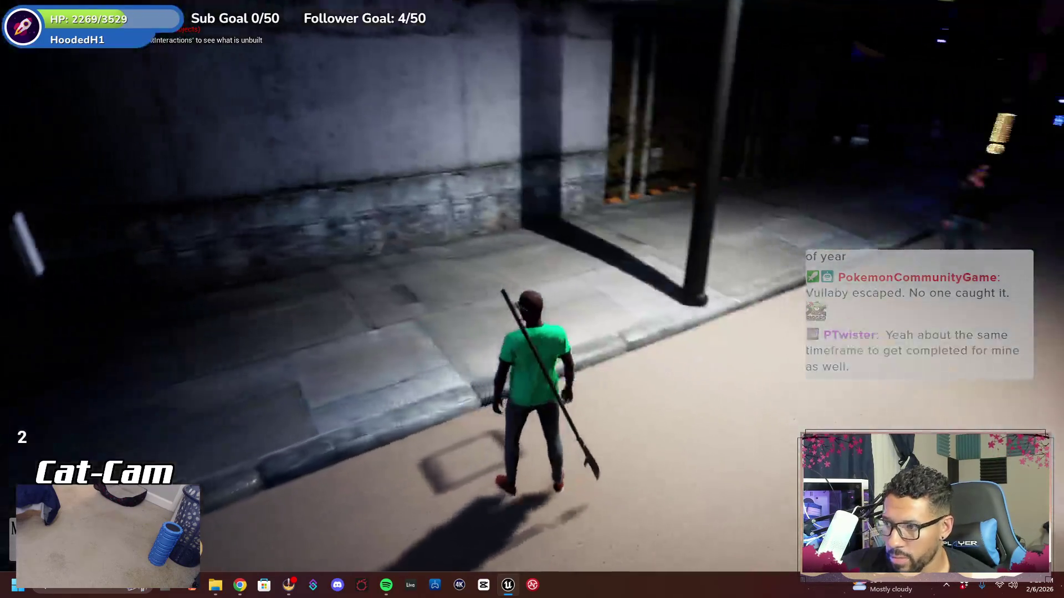
Run down the neon alley to Goohi's Goods, browse its shop menu, then exit
key(w)
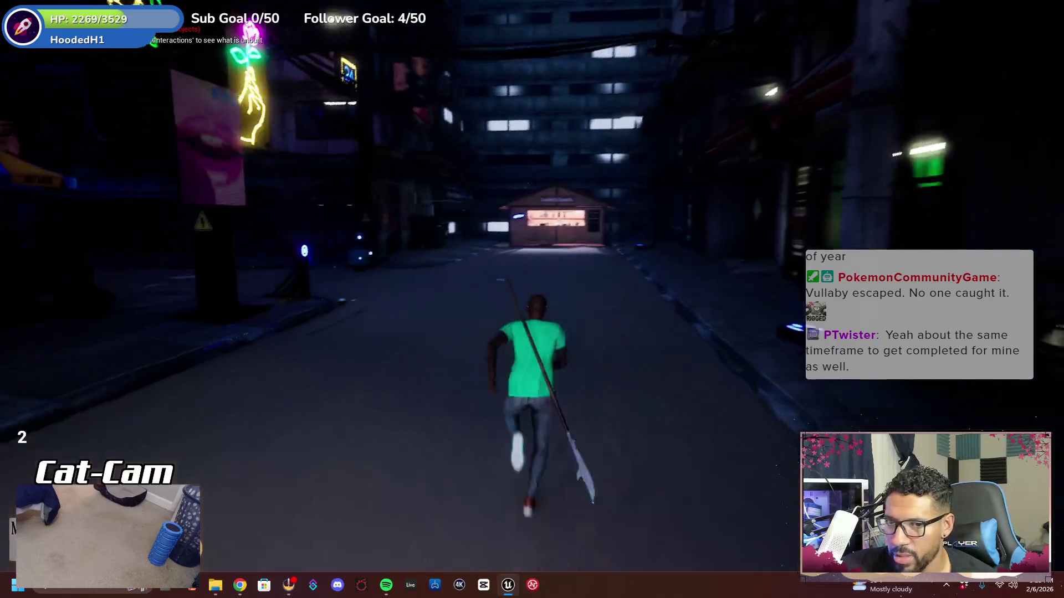
key(w)
key(w)
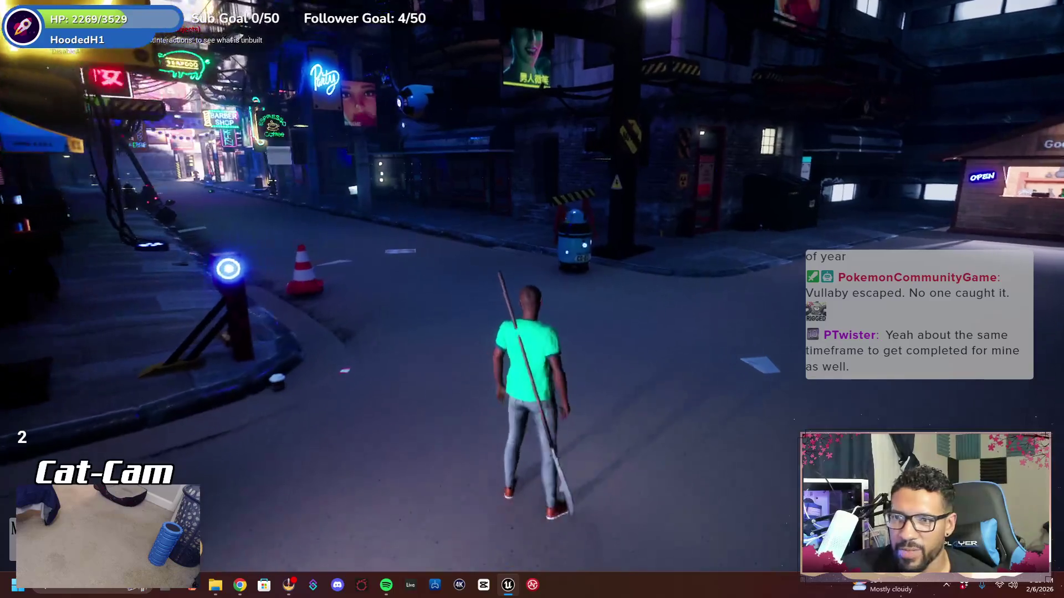
key(w)
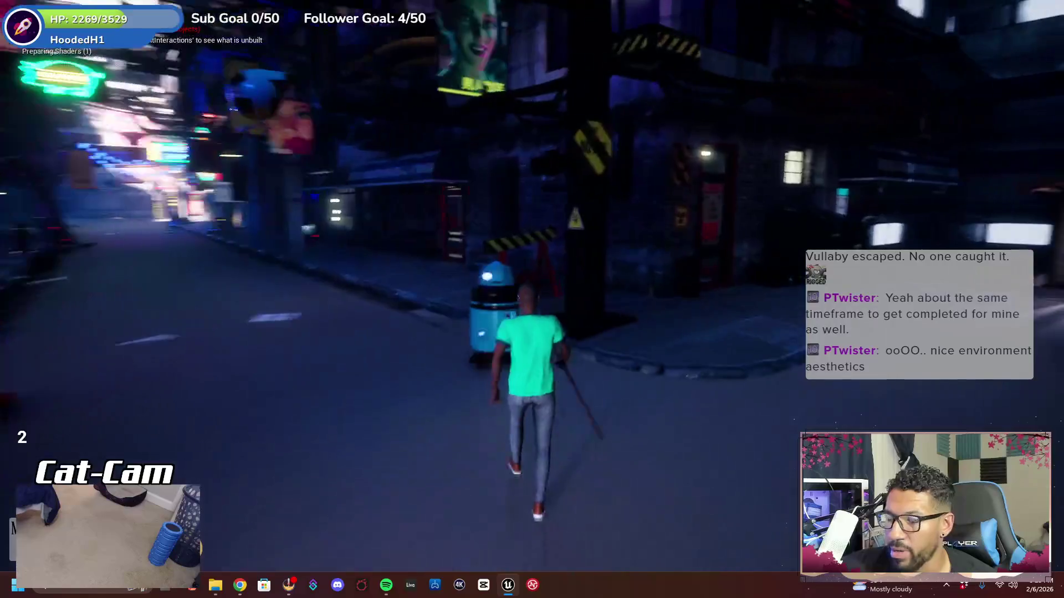
key(w)
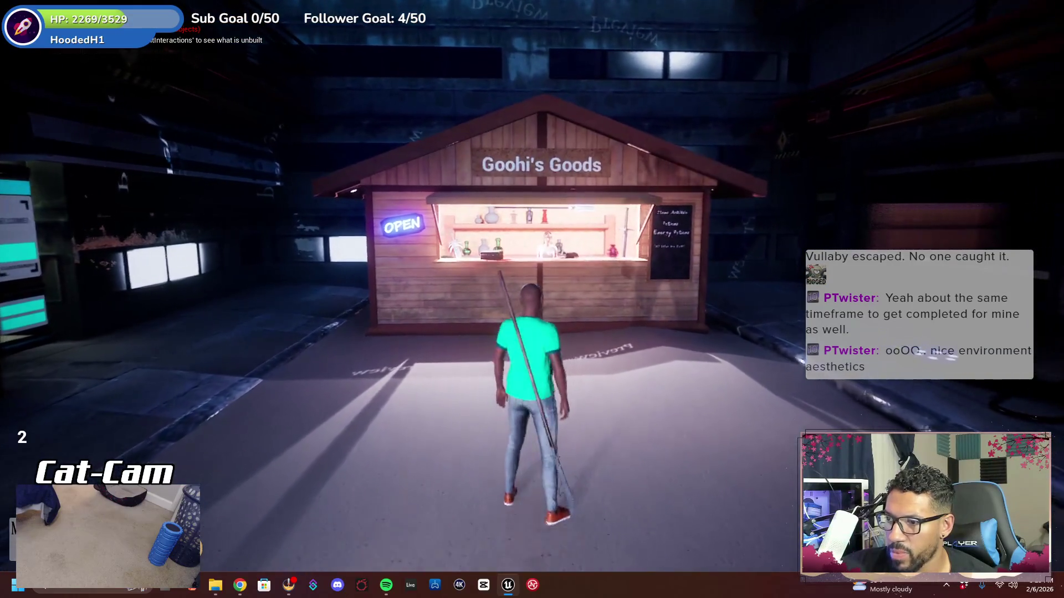
key(e)
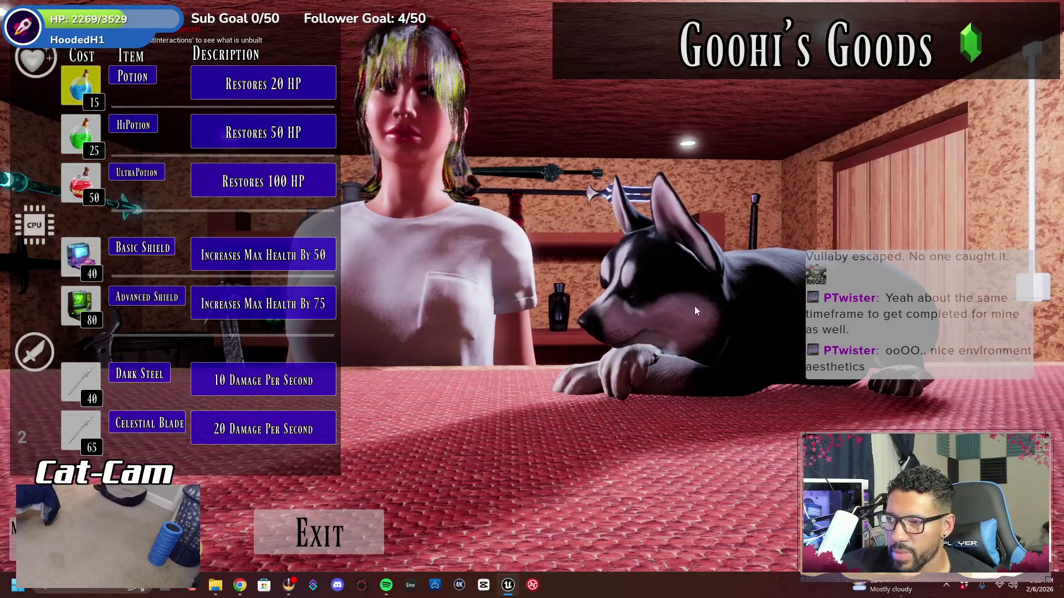
click(370, 529)
Leave the shop and run out into the desert past the green crystal
key(a)
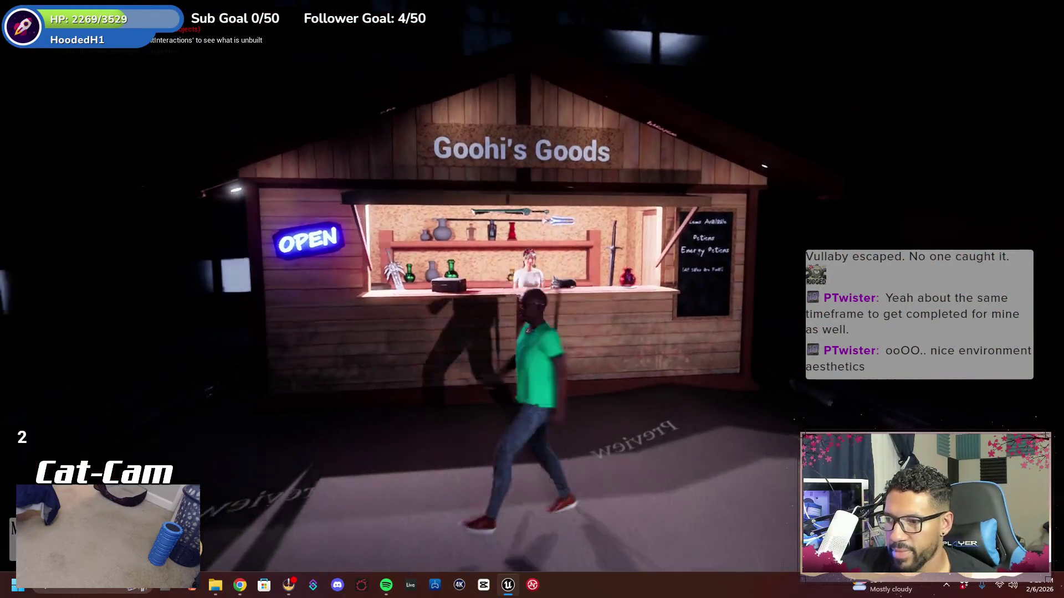
key(w)
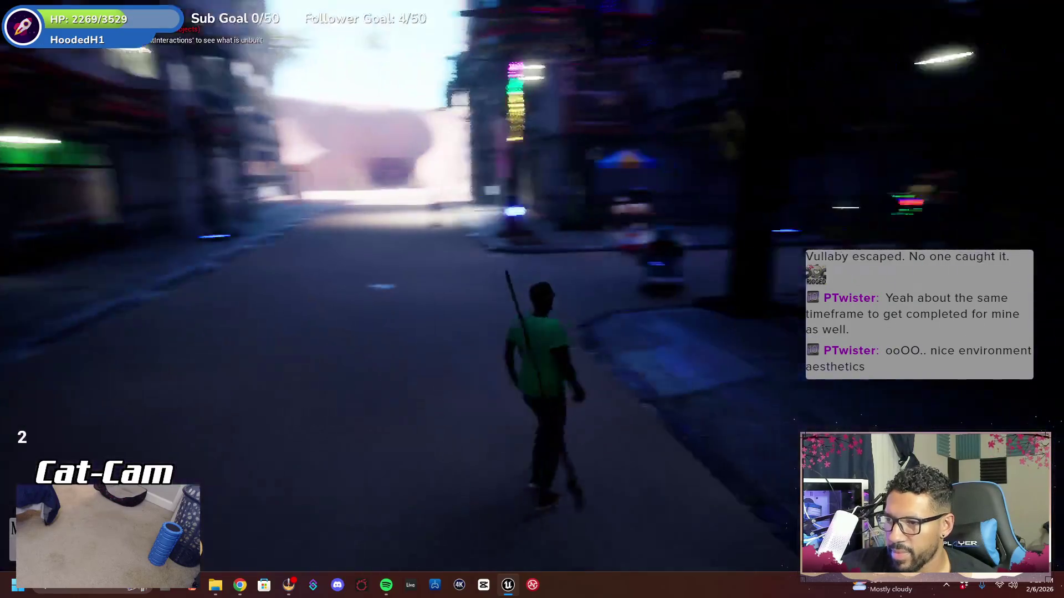
key(w)
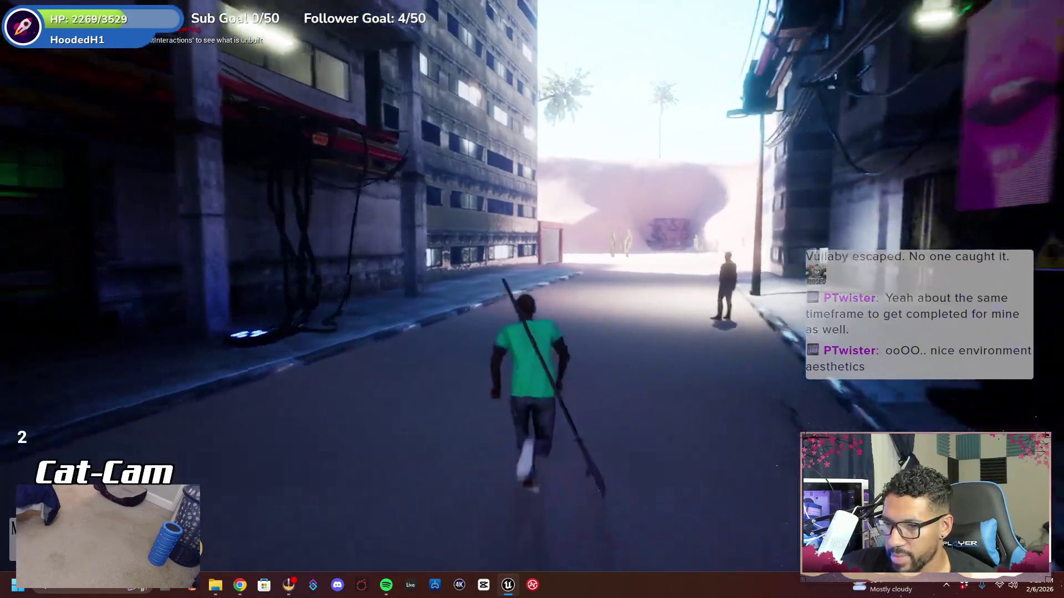
key(w)
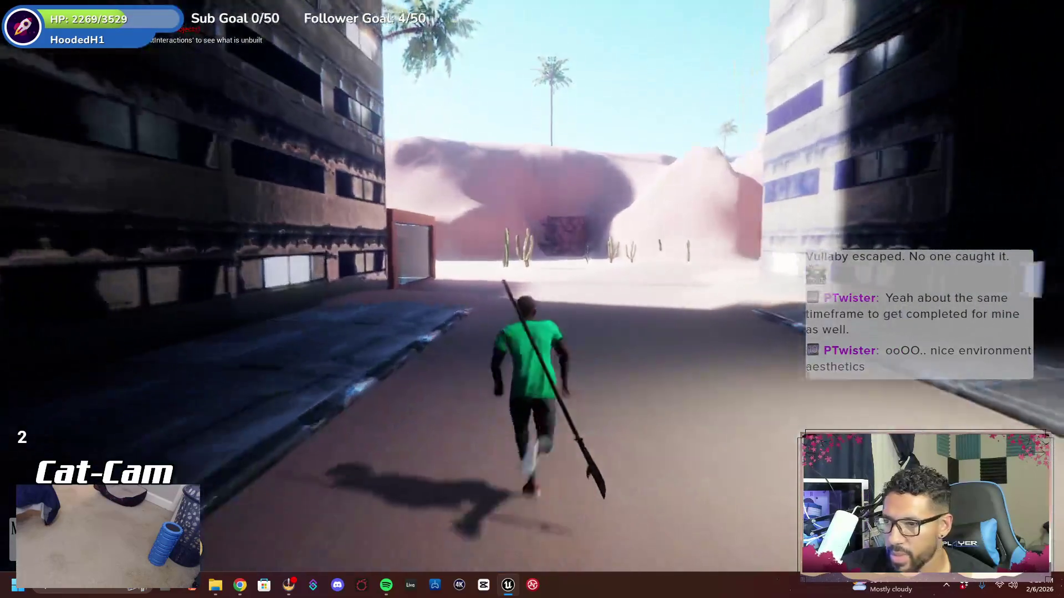
key(w)
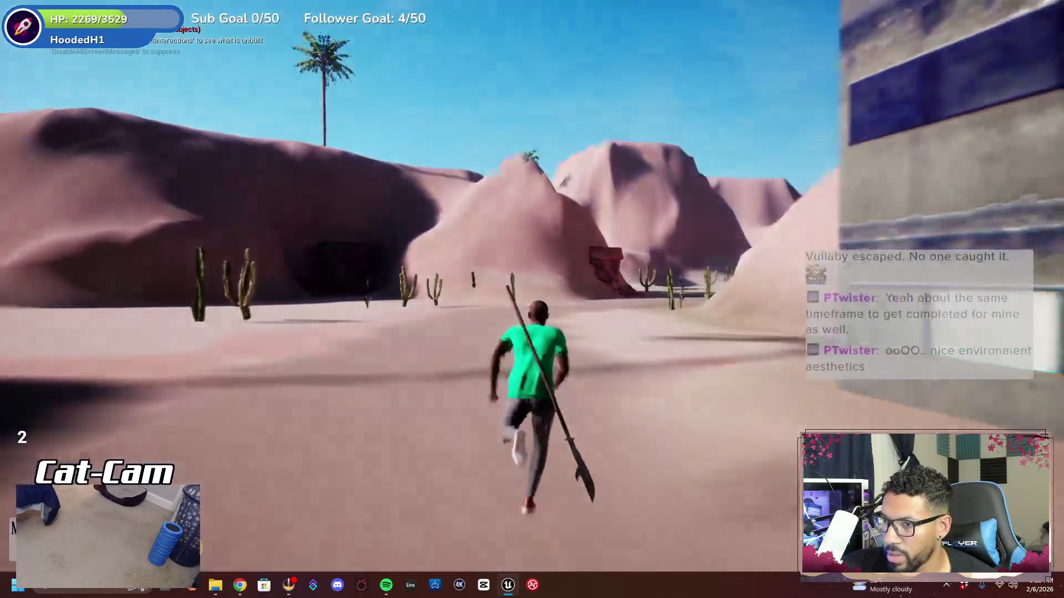
key(w)
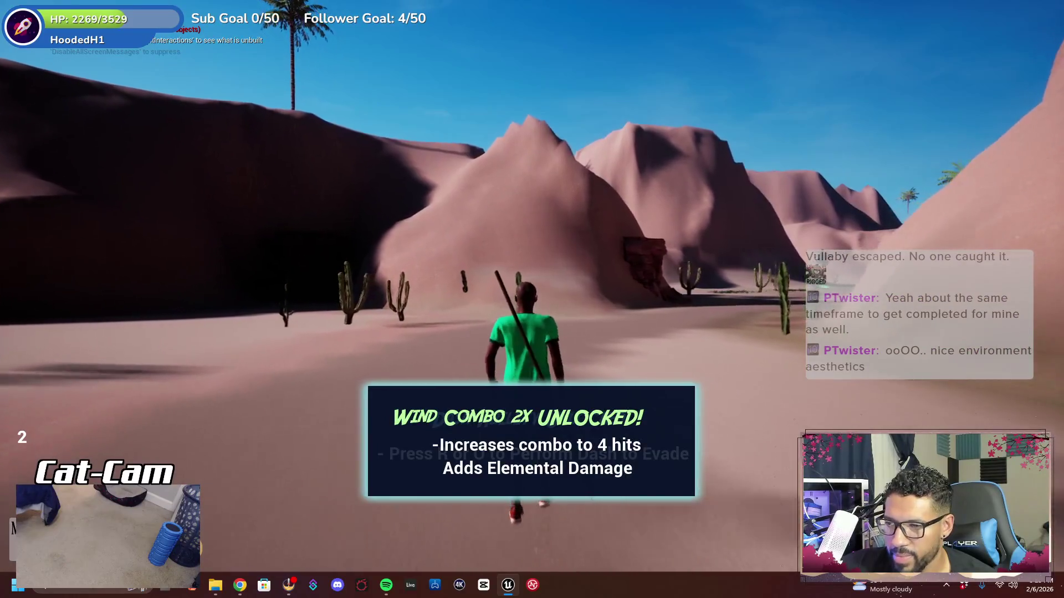
key(w)
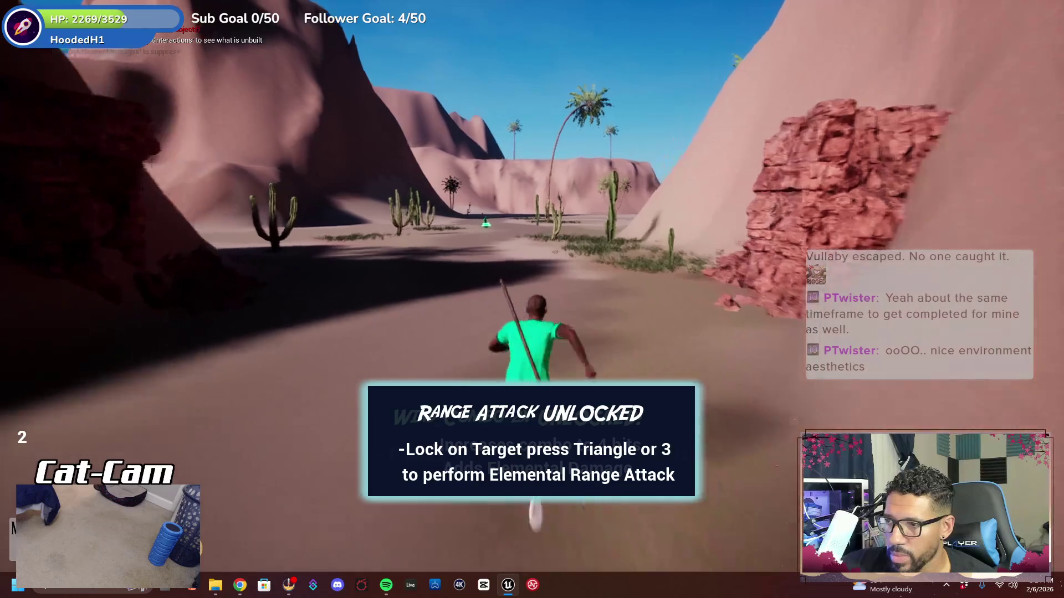
key(w)
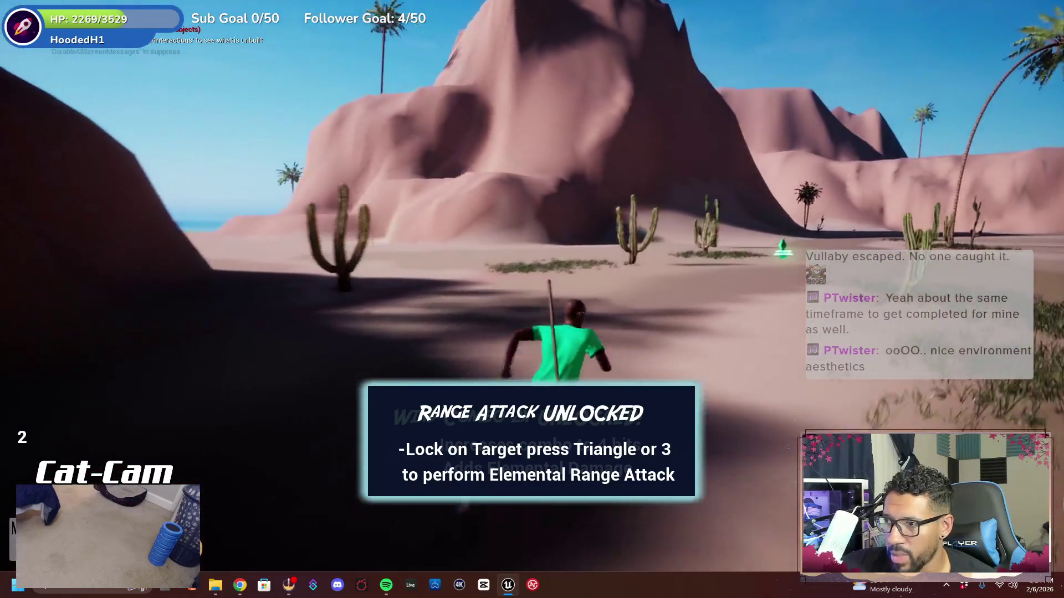
key(w)
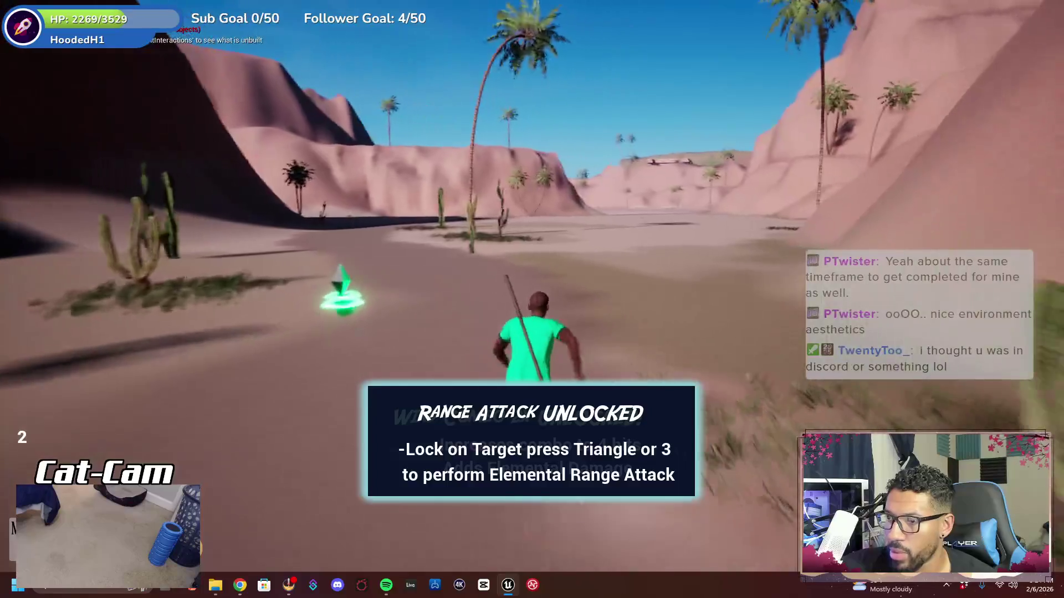
key(w)
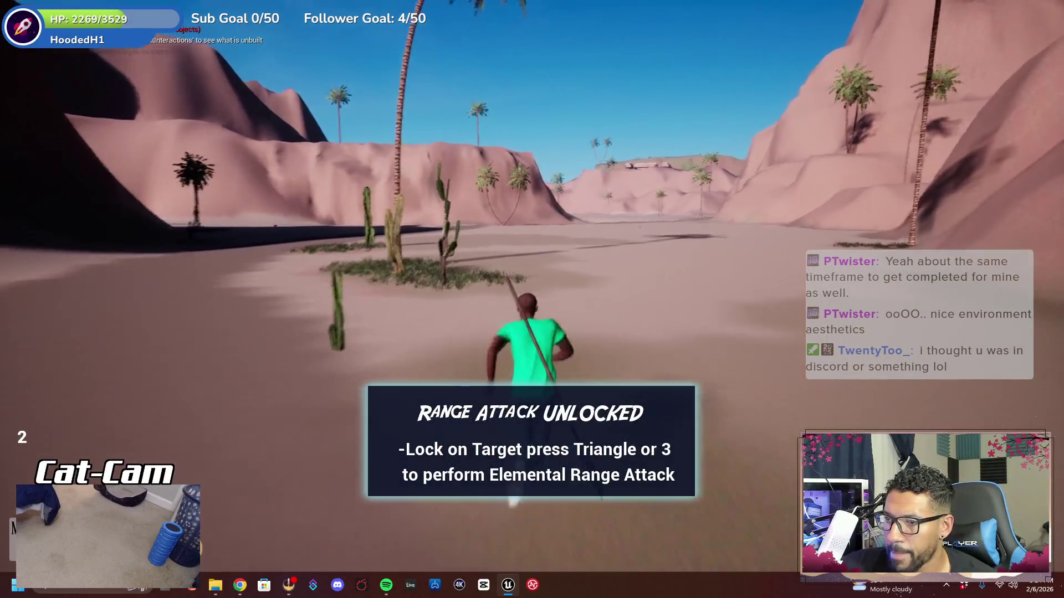
Cross the desert through the shaded sand toward the cliffs and palm trees
key(w)
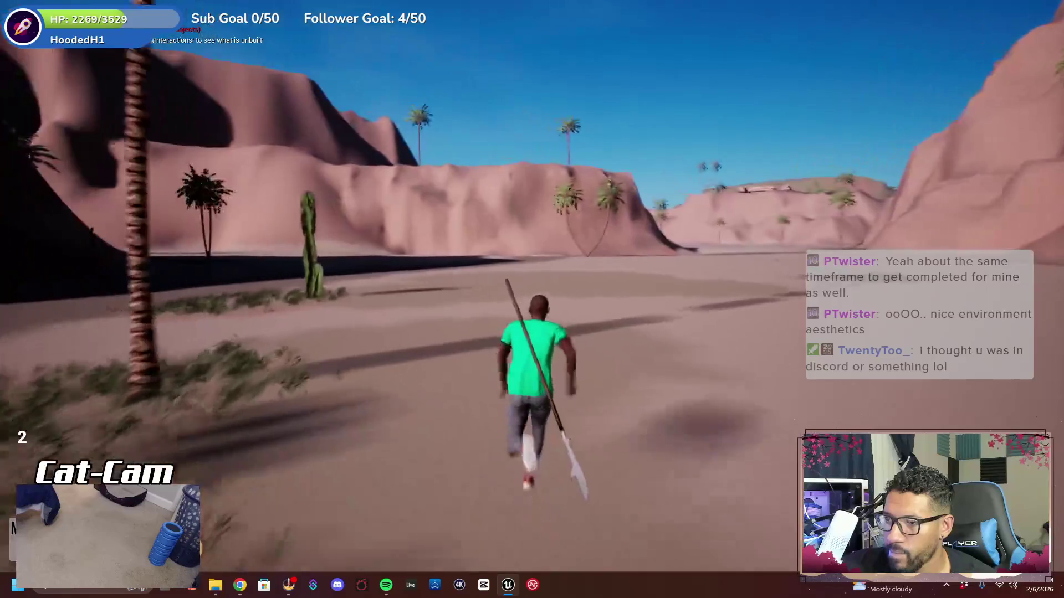
key(w)
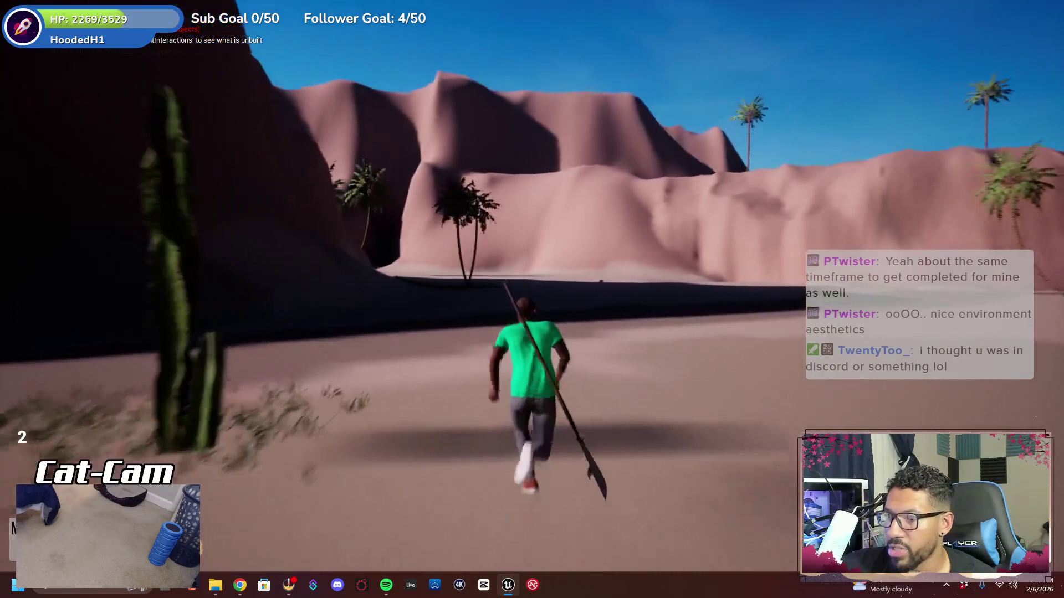
key(w)
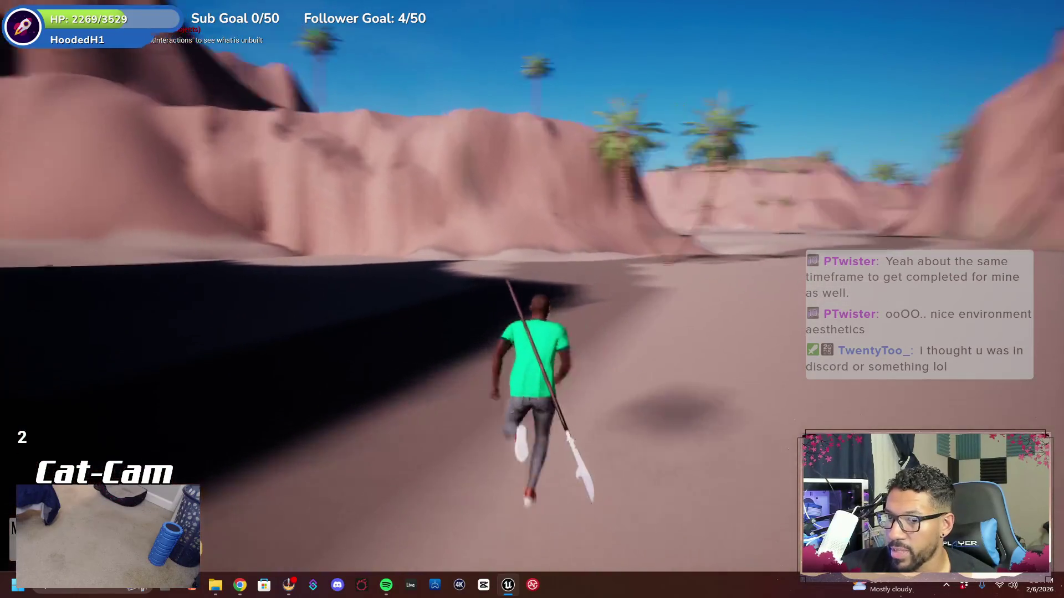
key(w)
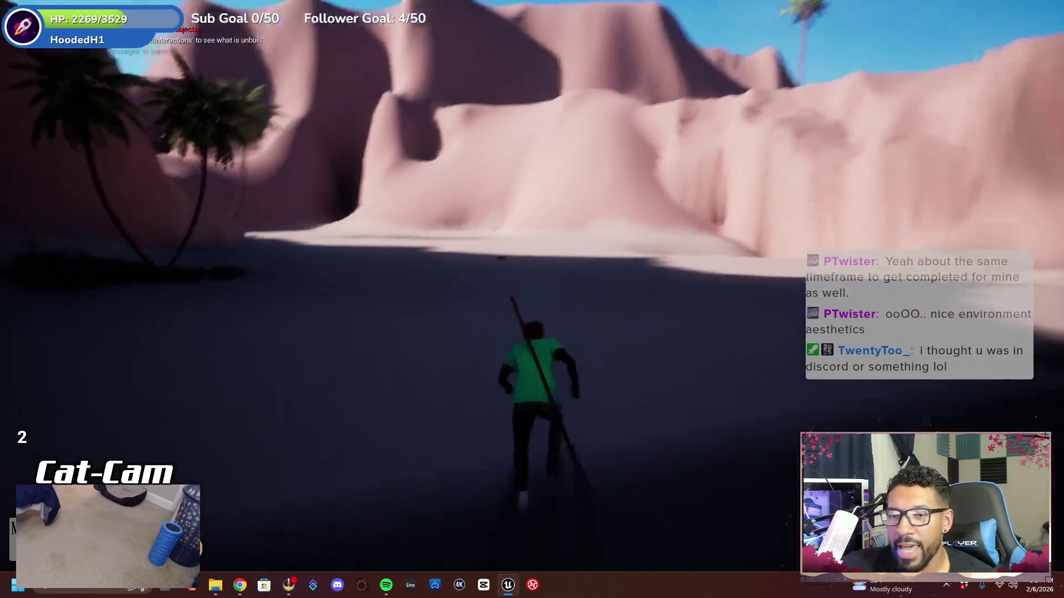
key(w)
key(w)
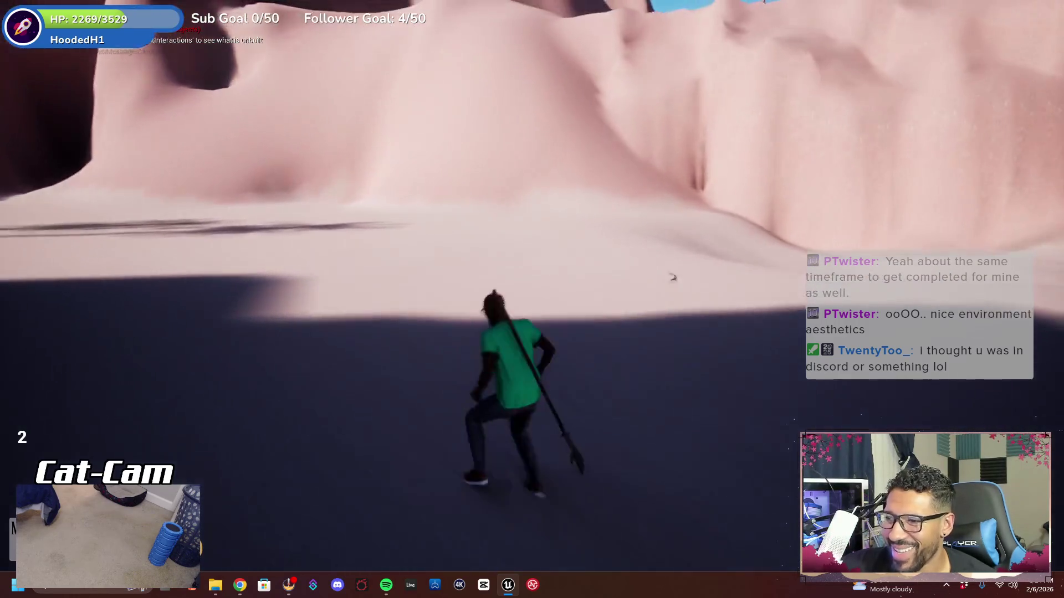
key(w)
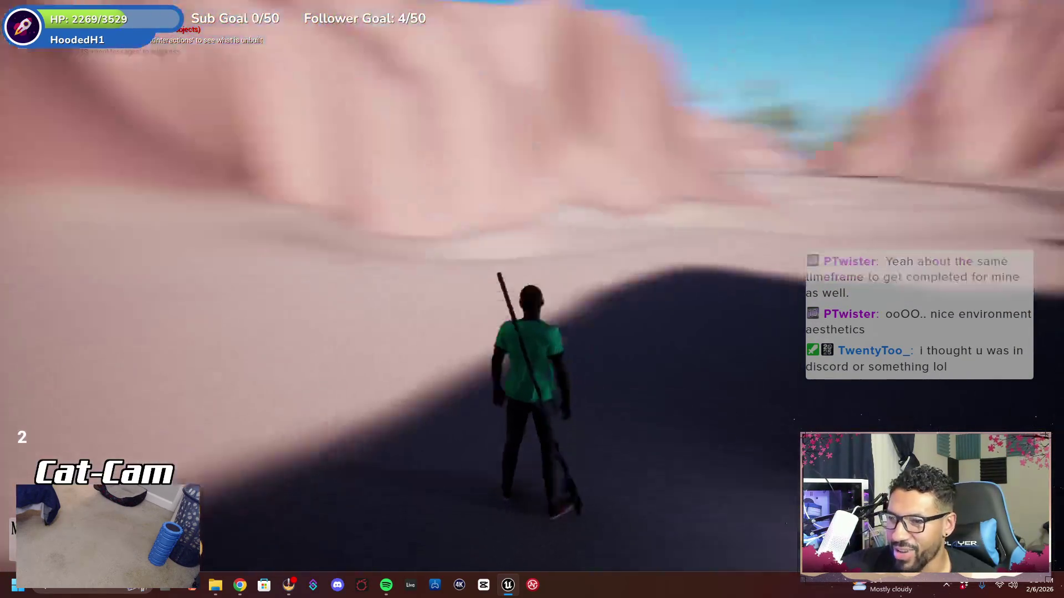
key(w)
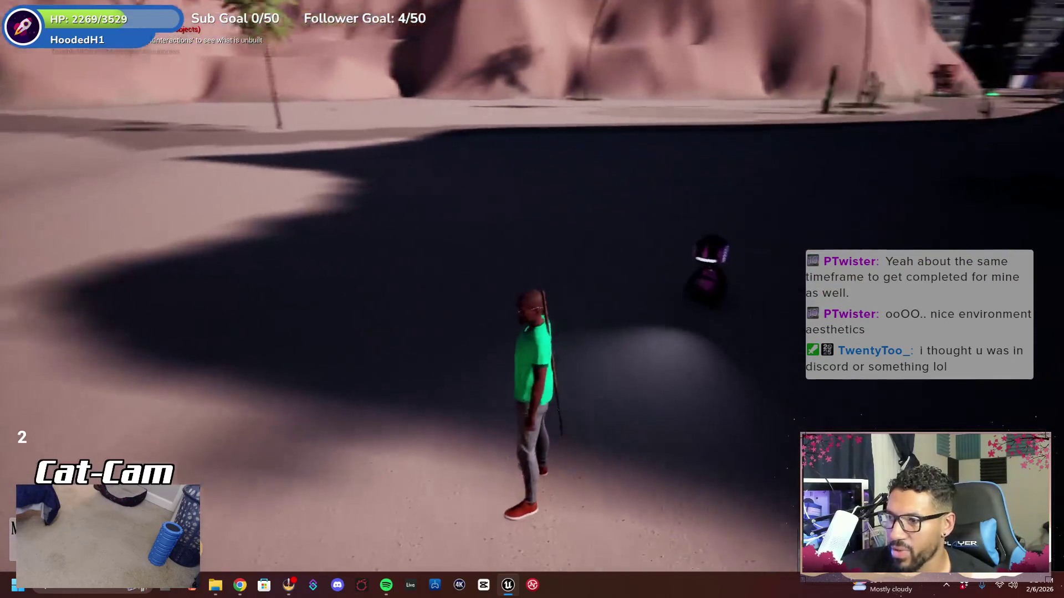
key(w)
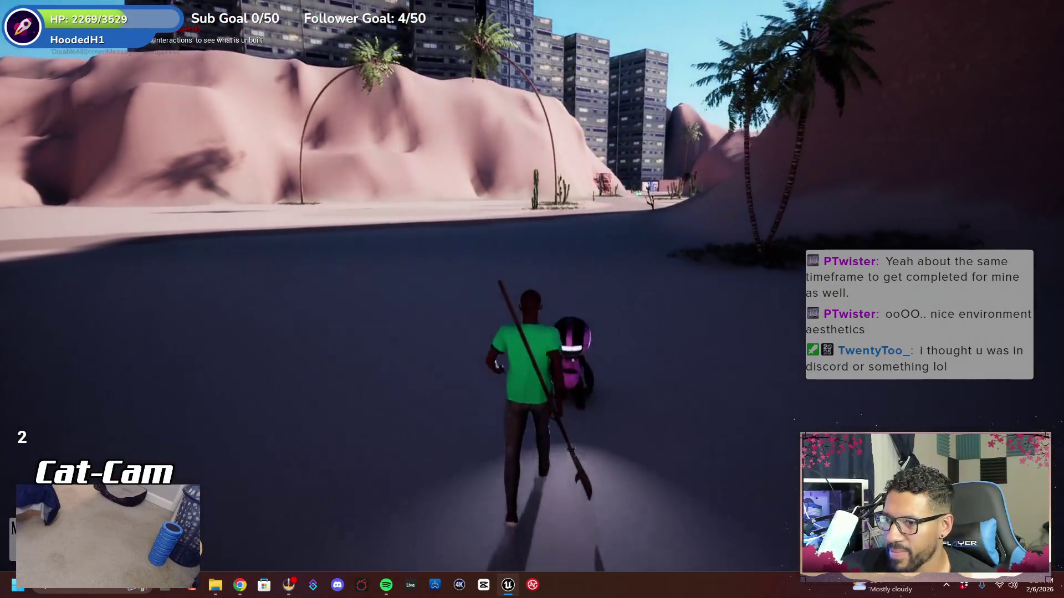
key(s)
key(w)
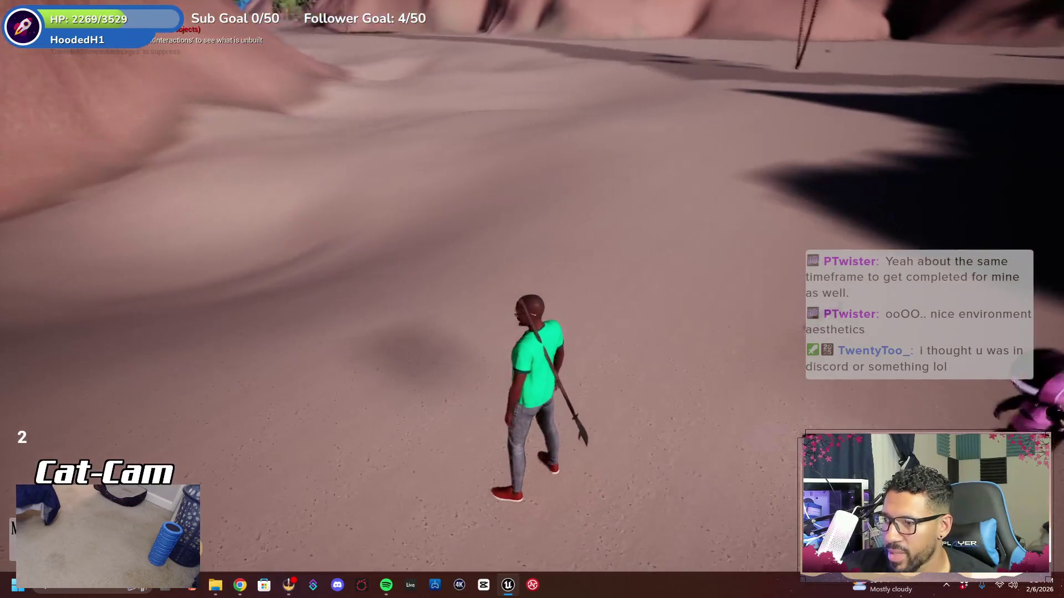
key(w)
key(w)
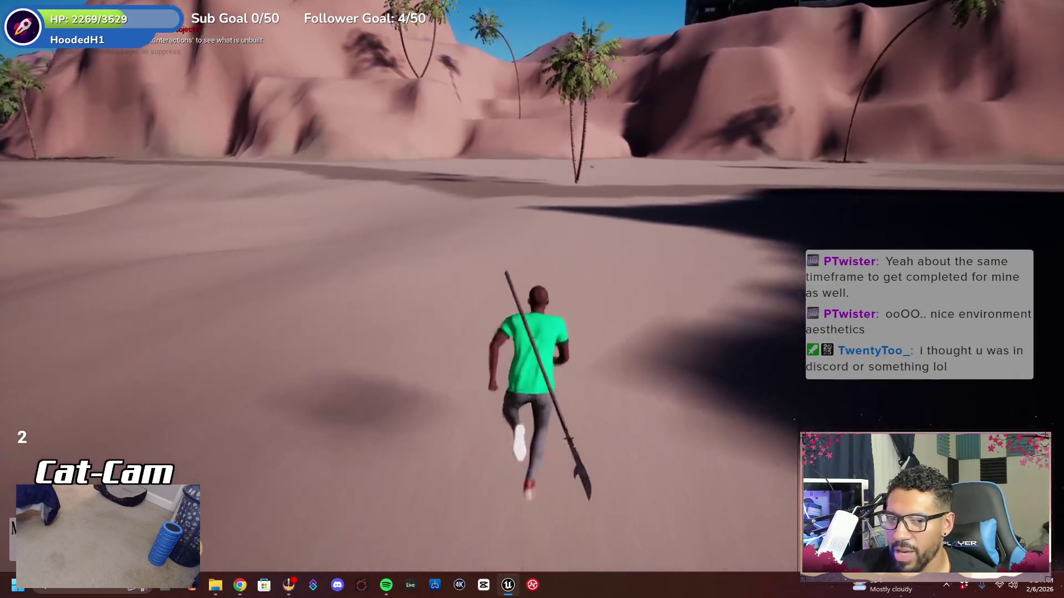
key(w)
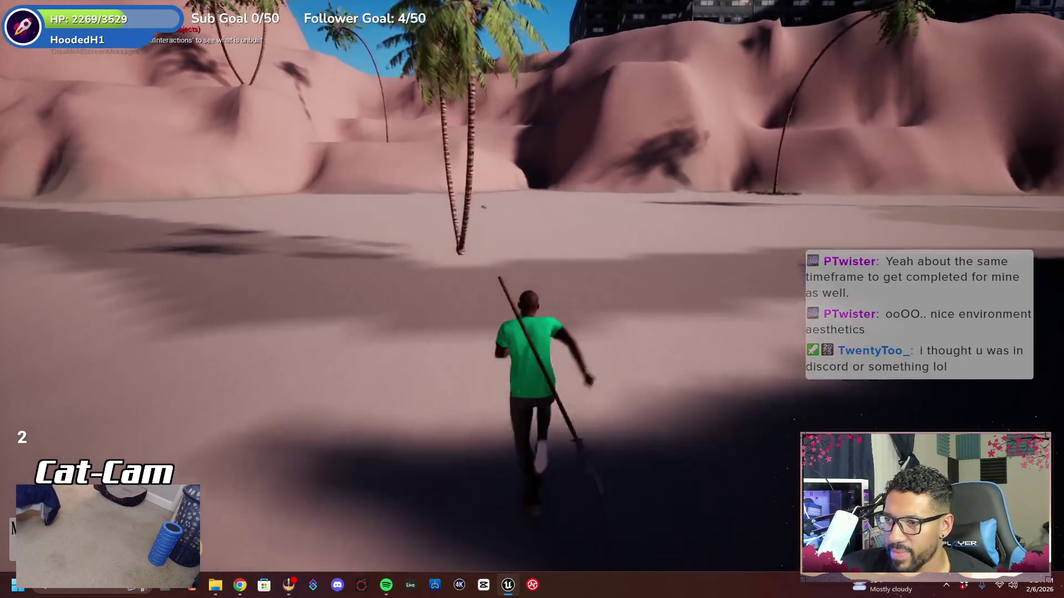
key(w)
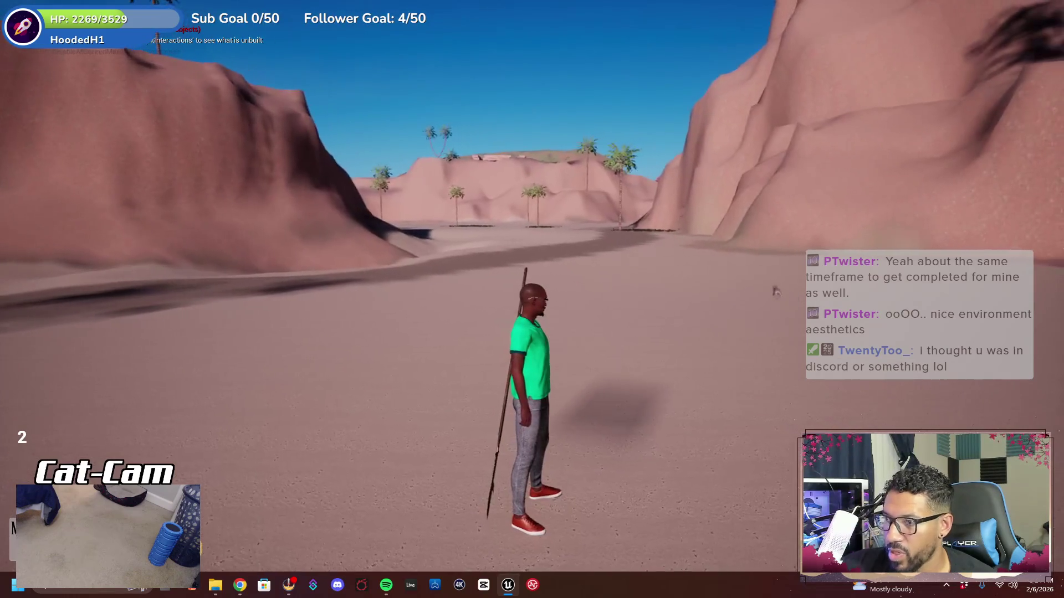
Run into the canyon past the pink cliffs toward the palm oasis between dunes
key(w)
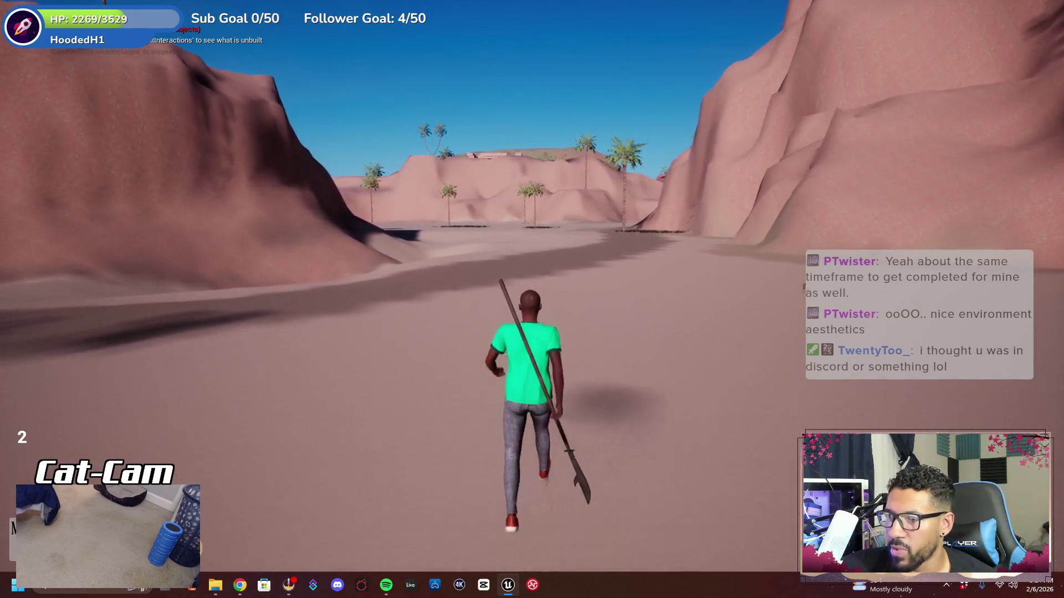
key(w)
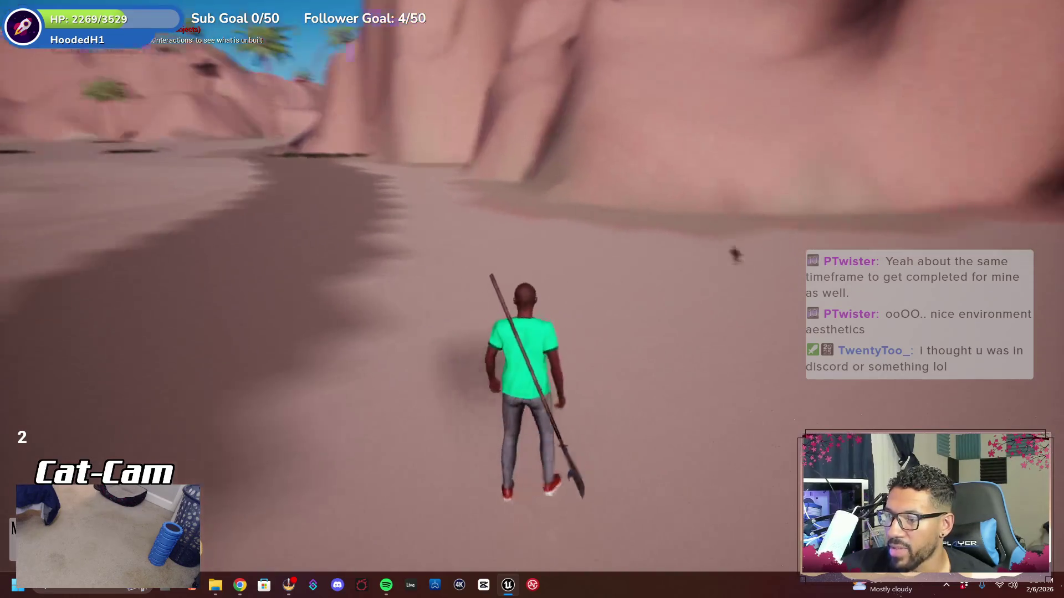
key(w)
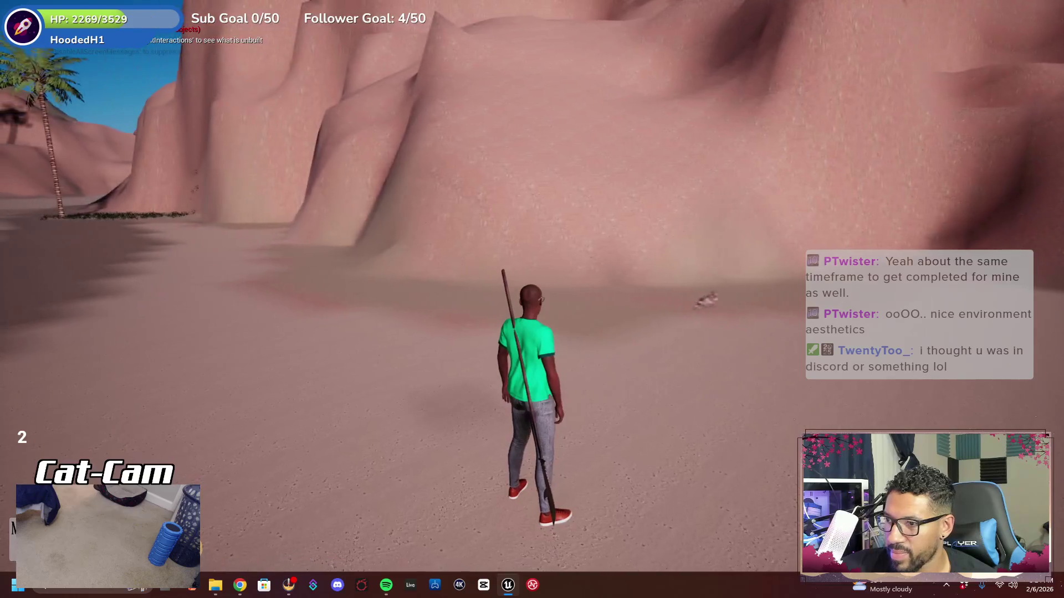
key(w)
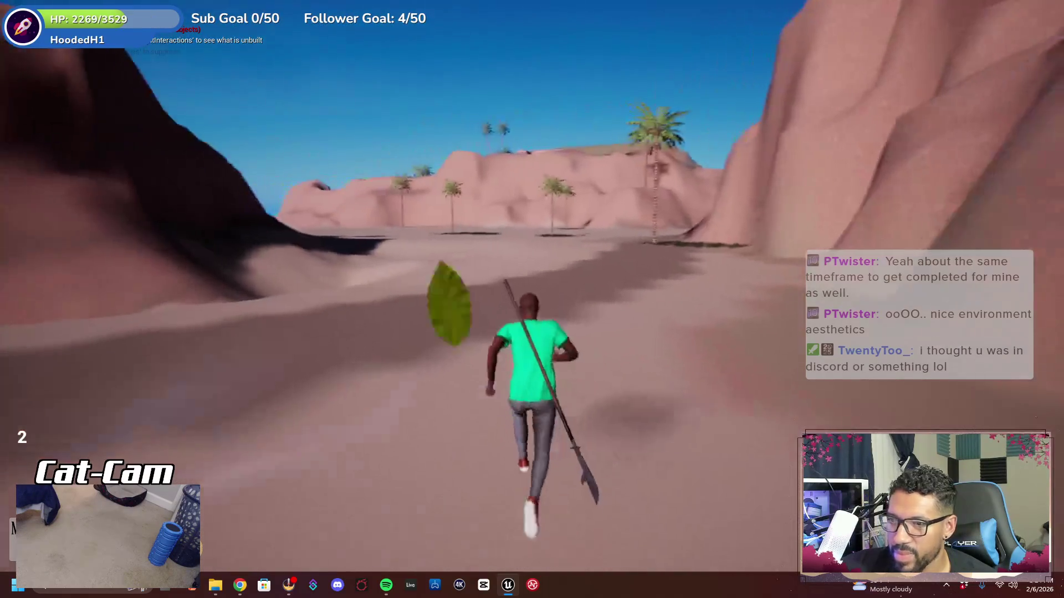
key(w)
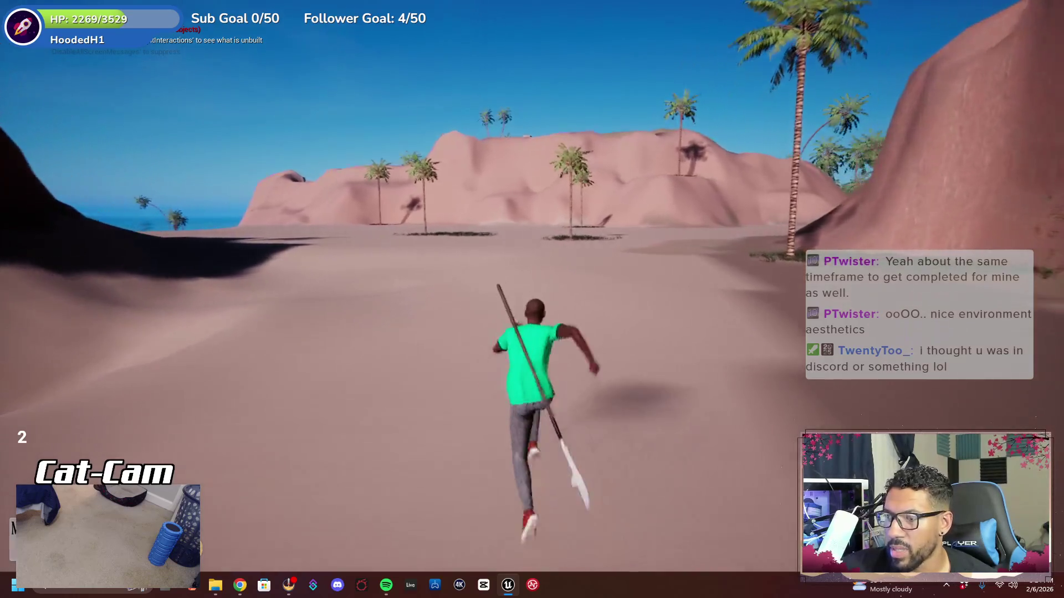
key(w)
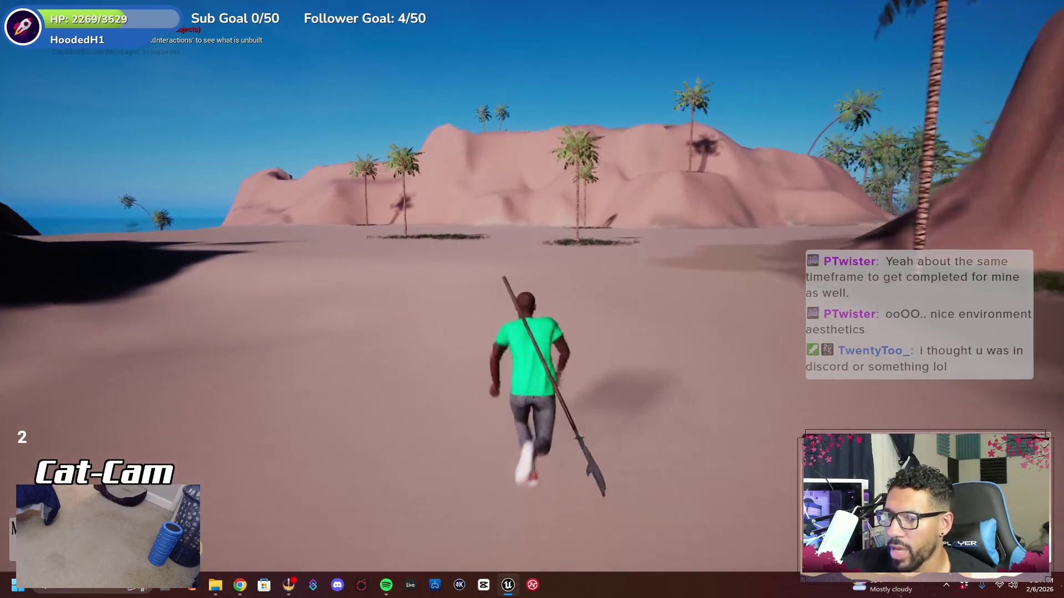
key(w)
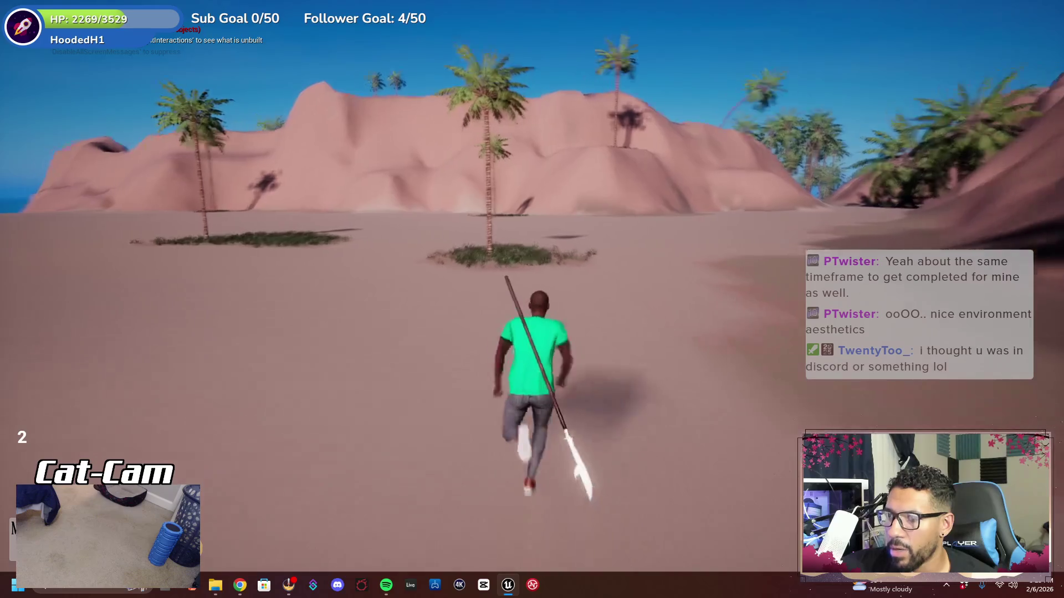
key(w)
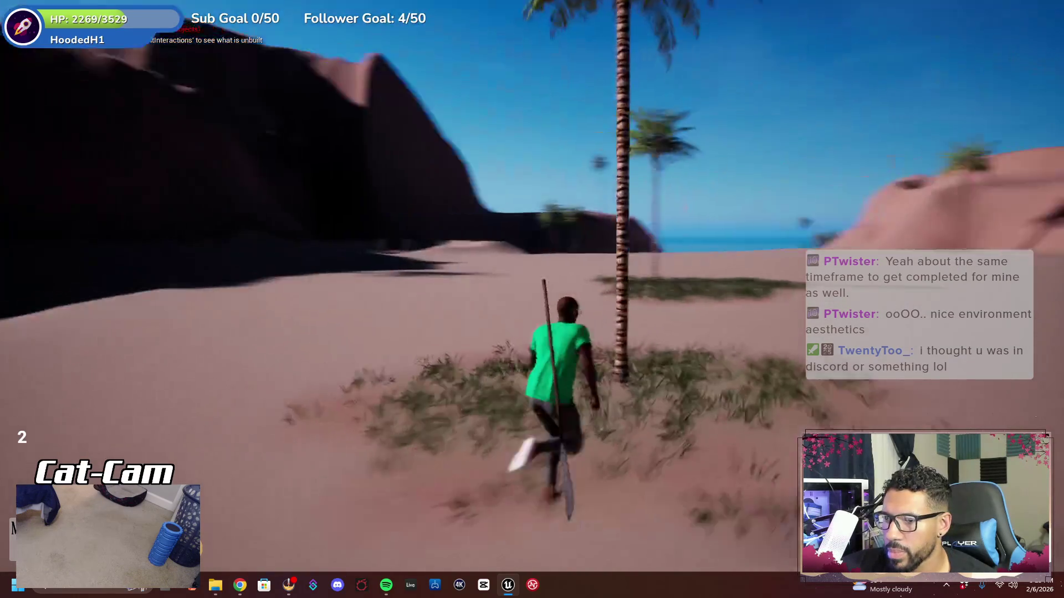
key(w)
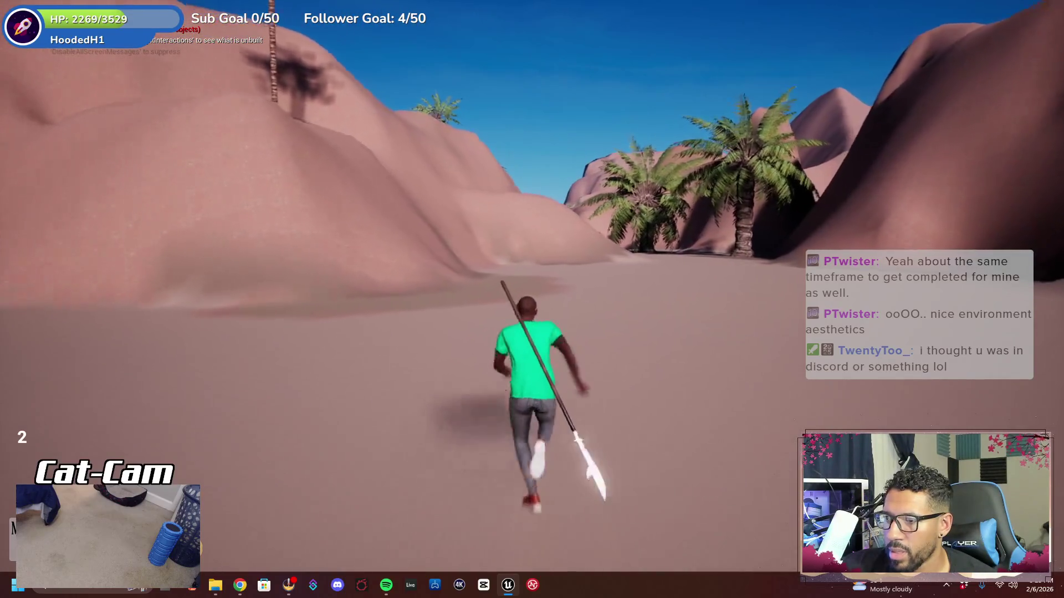
key(w)
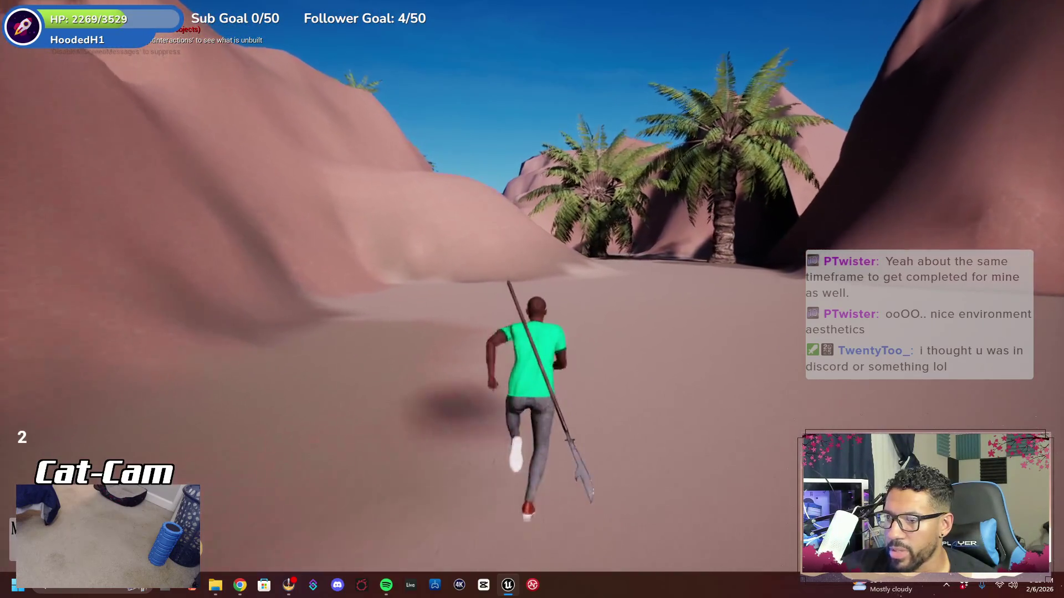
key(w)
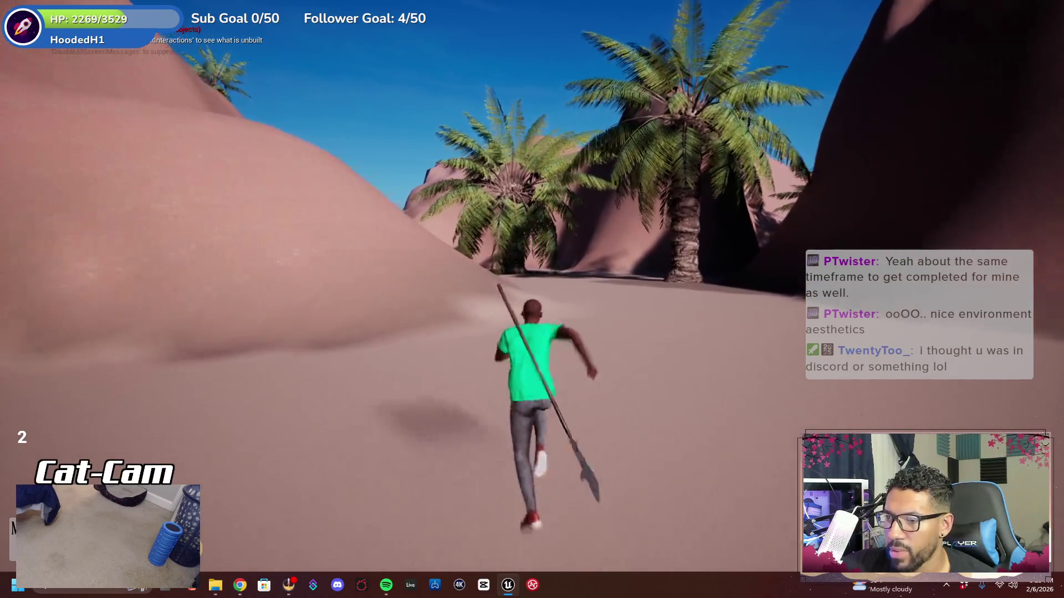
key(w)
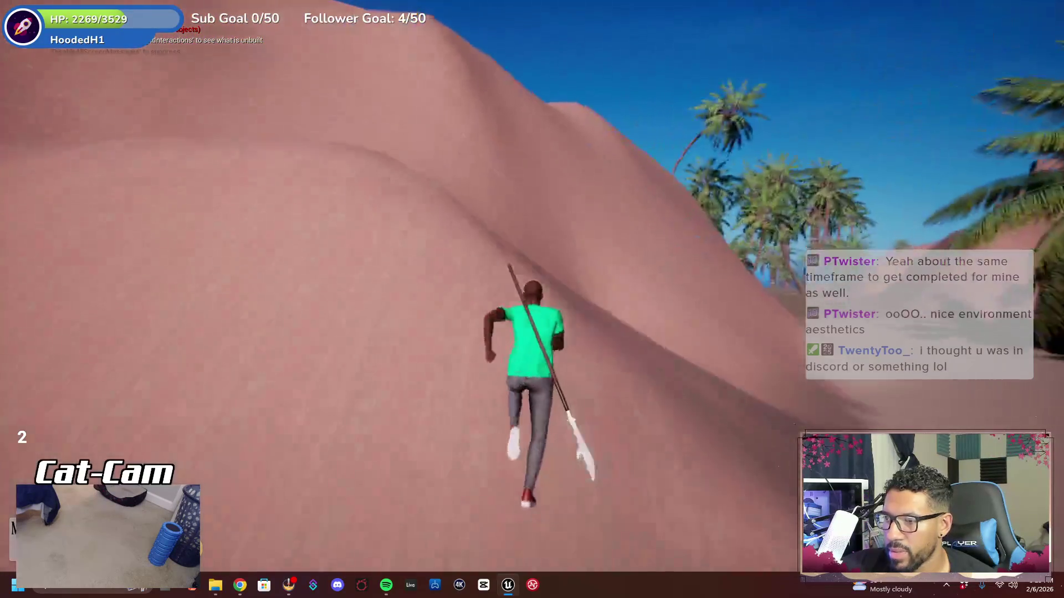
key(w)
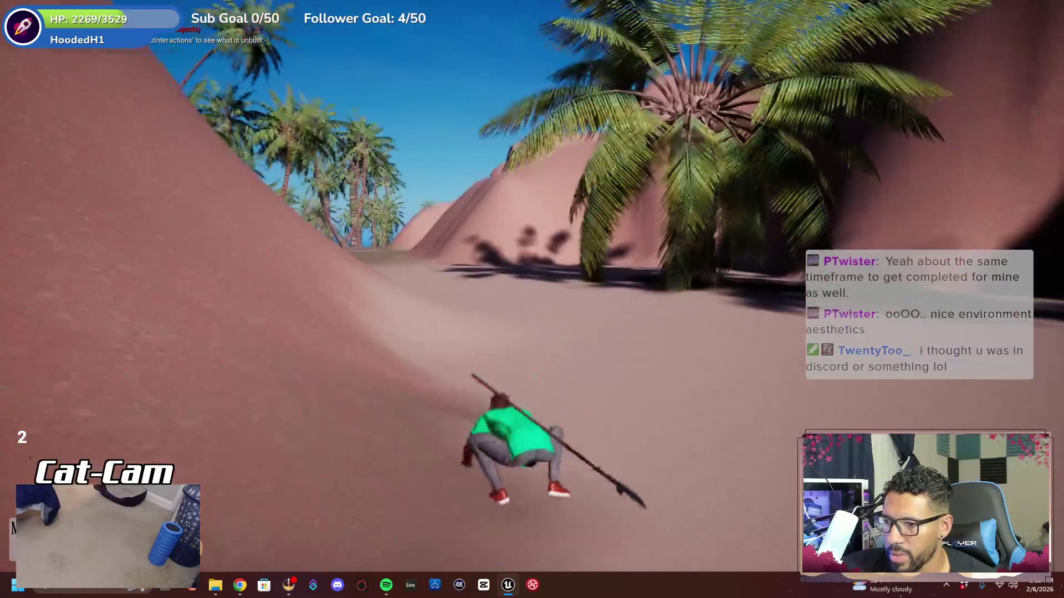
Run on past the oasis through the red-rock canyon toward the temple's wooden beams
key(w)
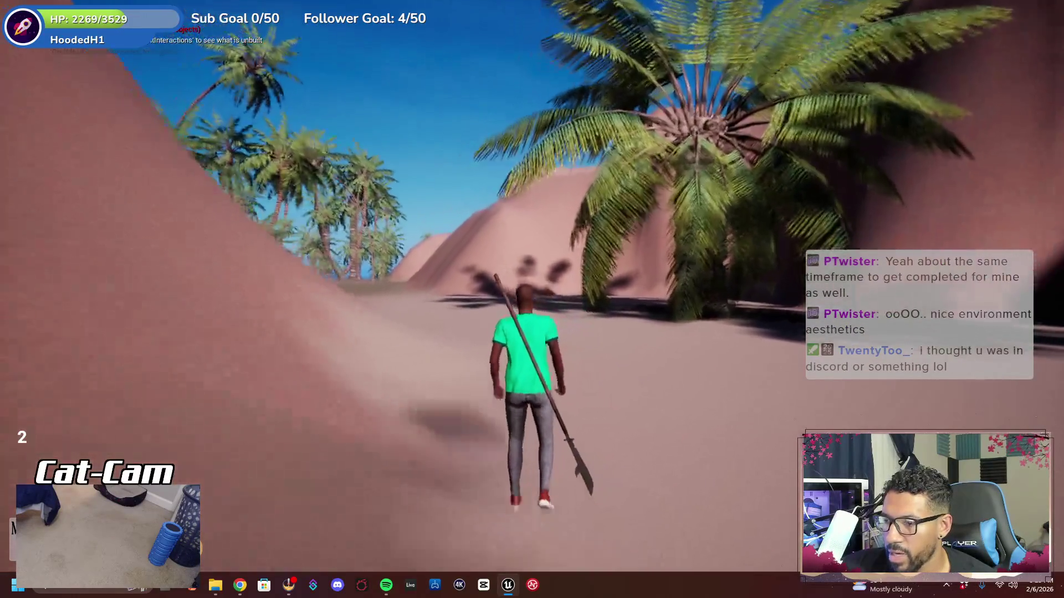
key(w)
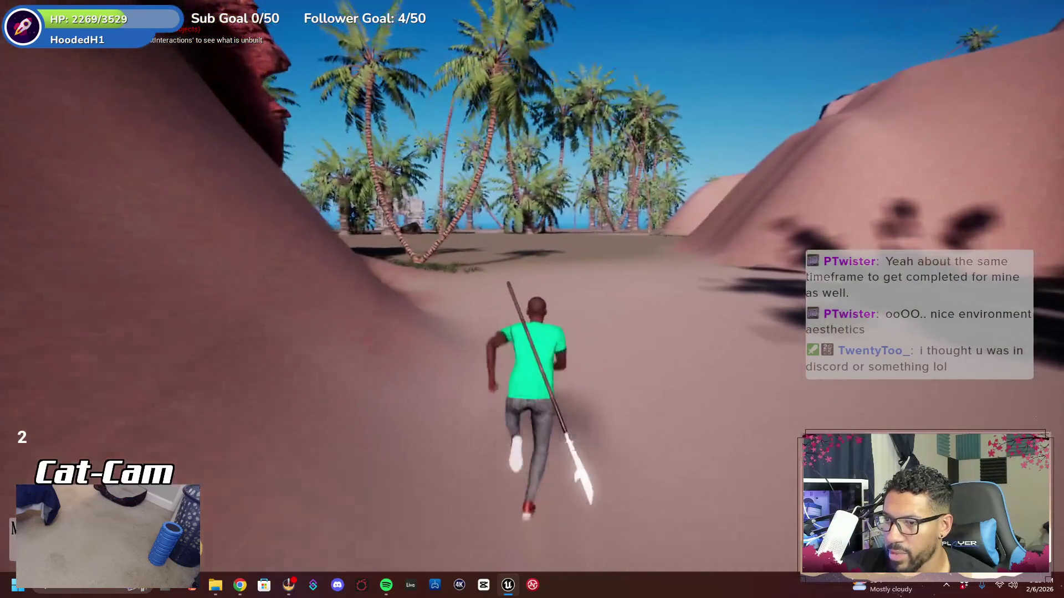
key(w)
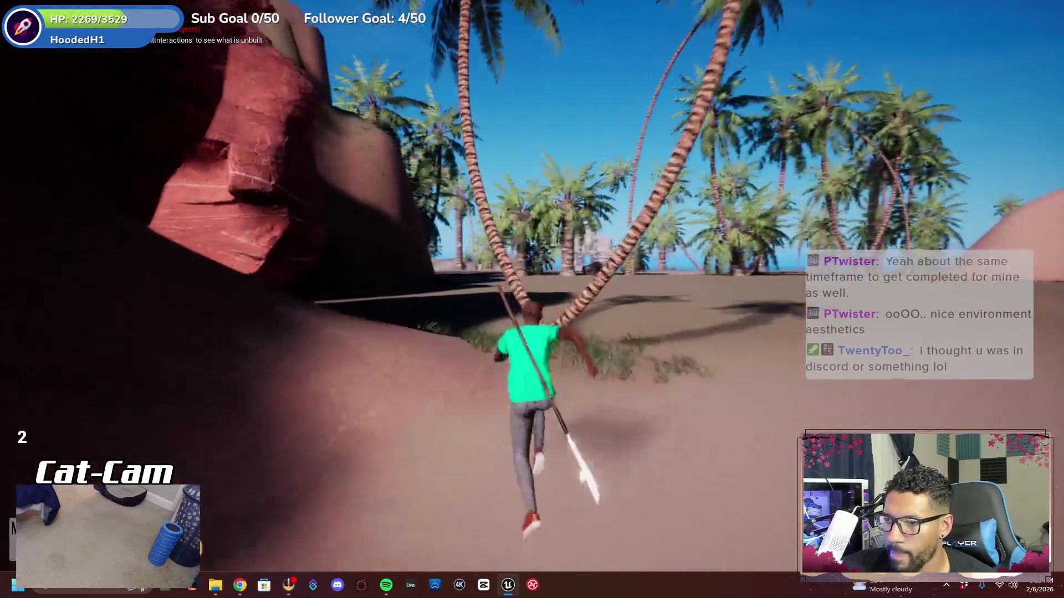
key(w)
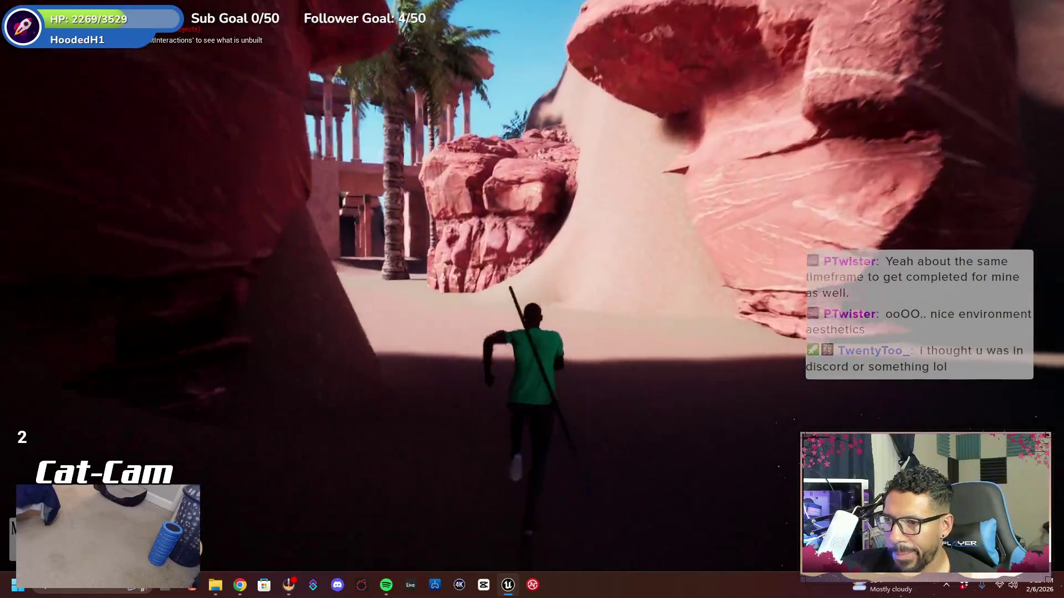
key(w)
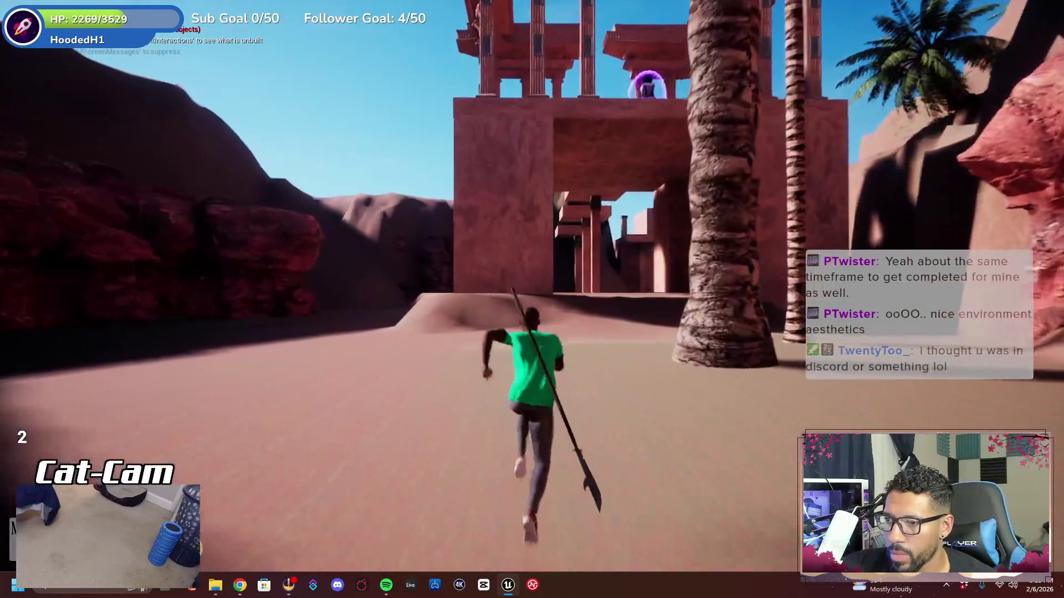
key(w)
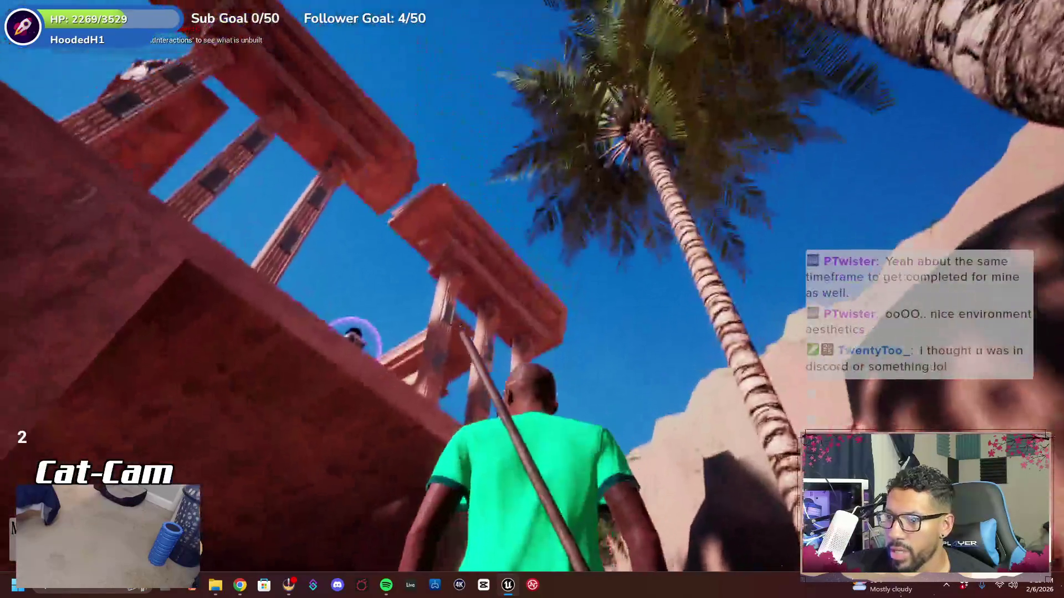
key(w)
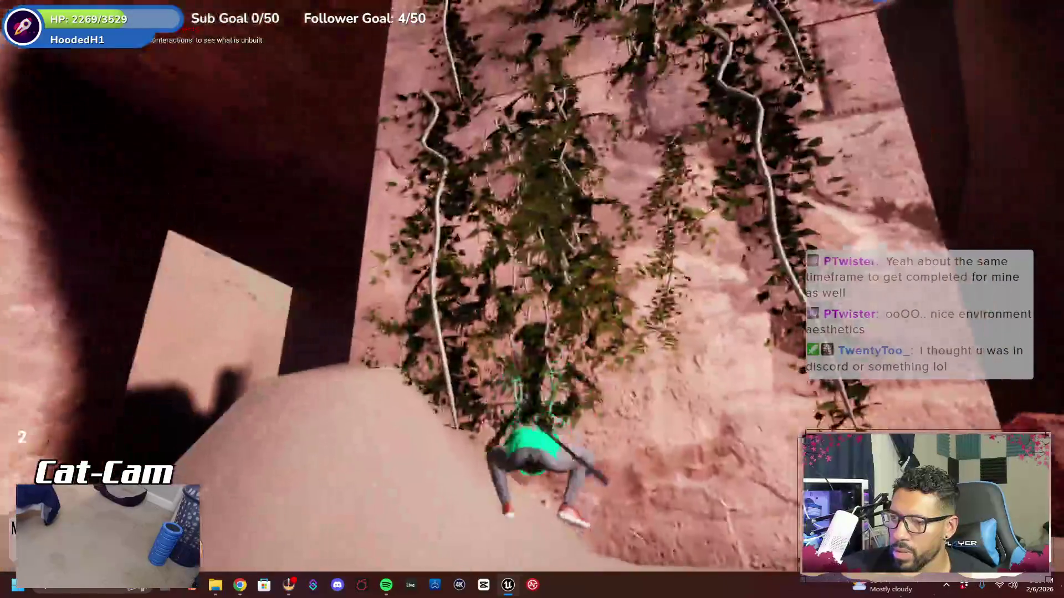
Climb both vine walls onto the upper ledge, then leave fullscreen and stop the playtest
key(w)
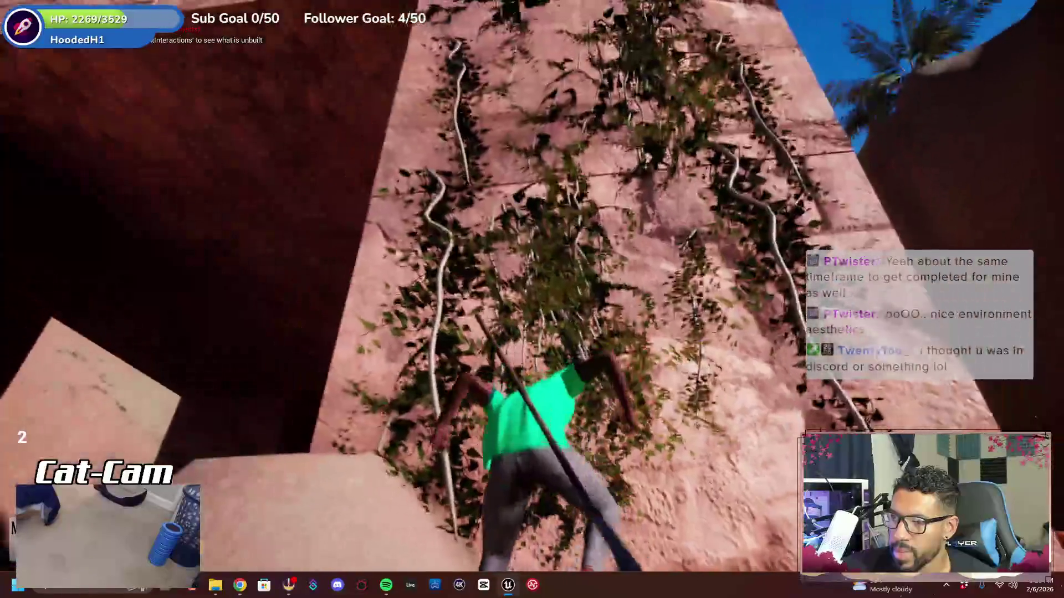
key(w)
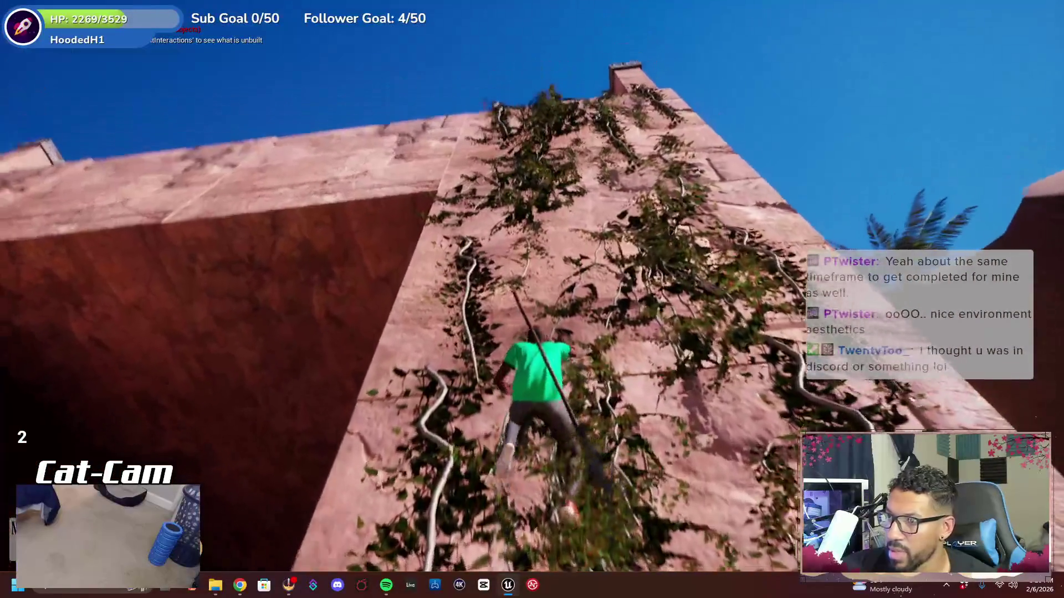
key(w)
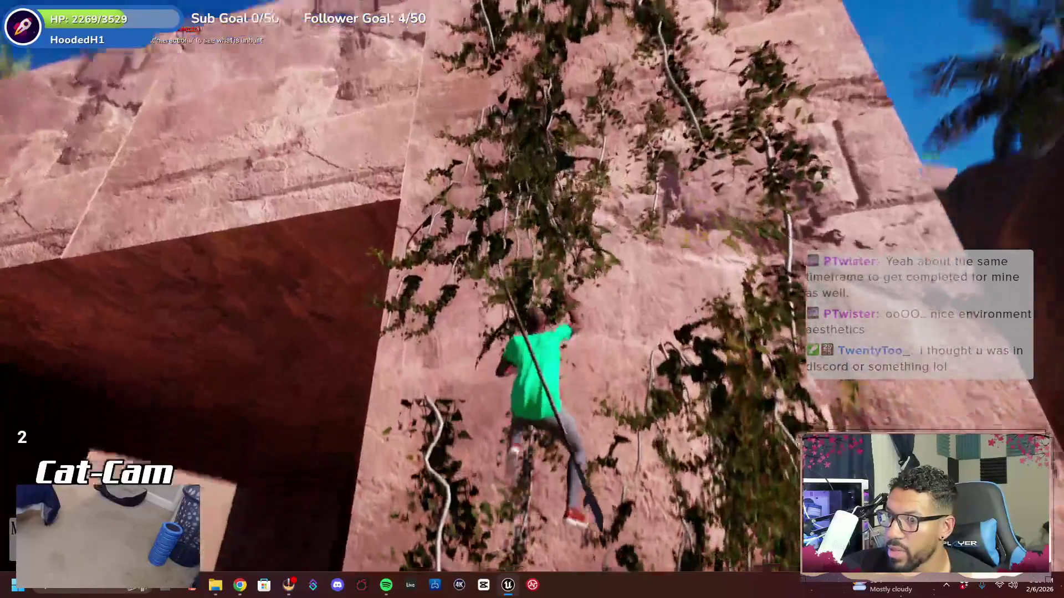
key(w)
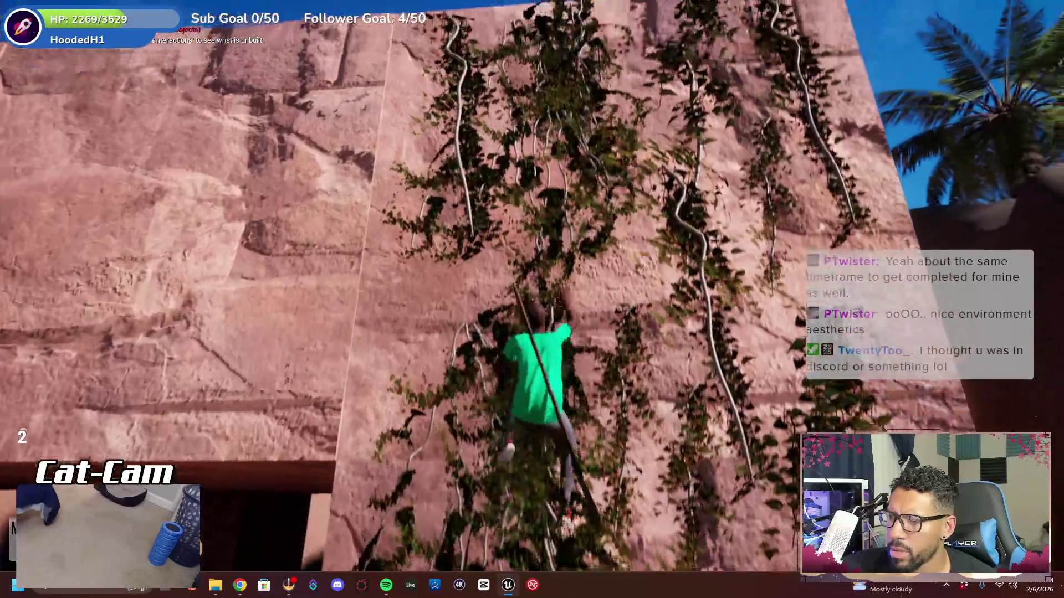
key(w)
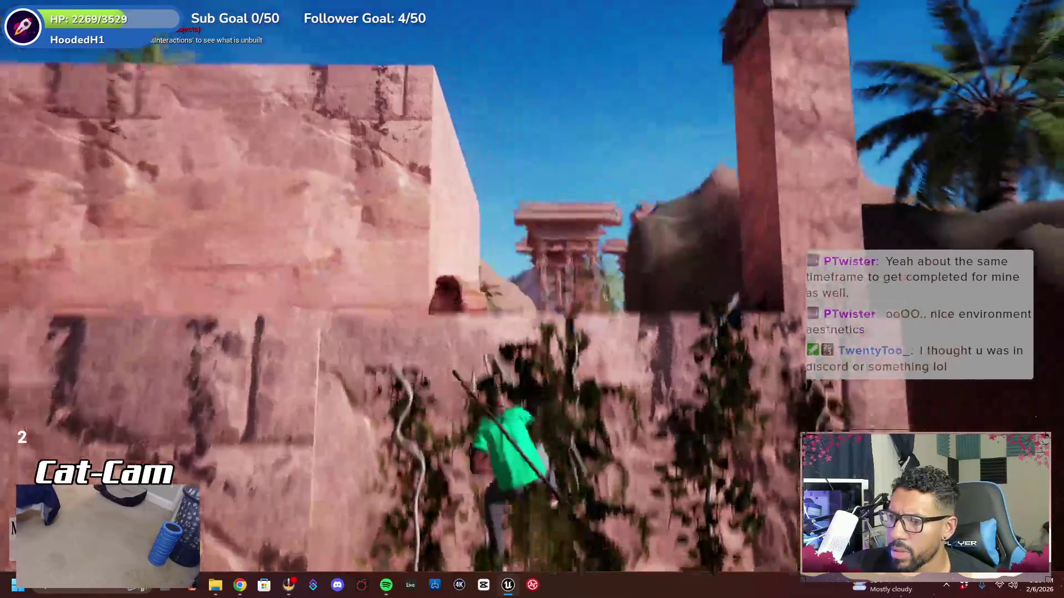
key(w)
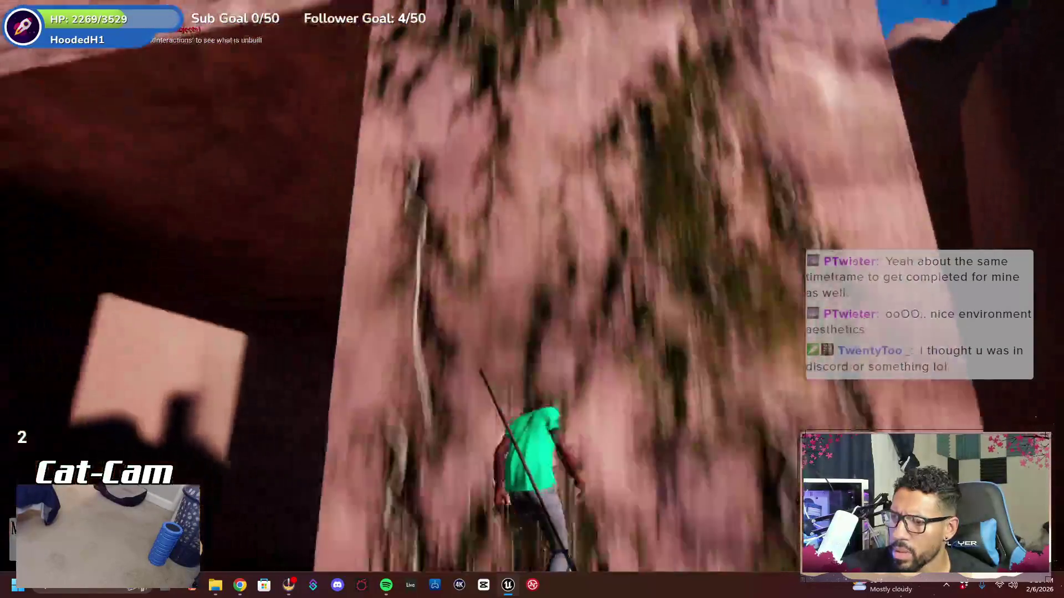
key(w)
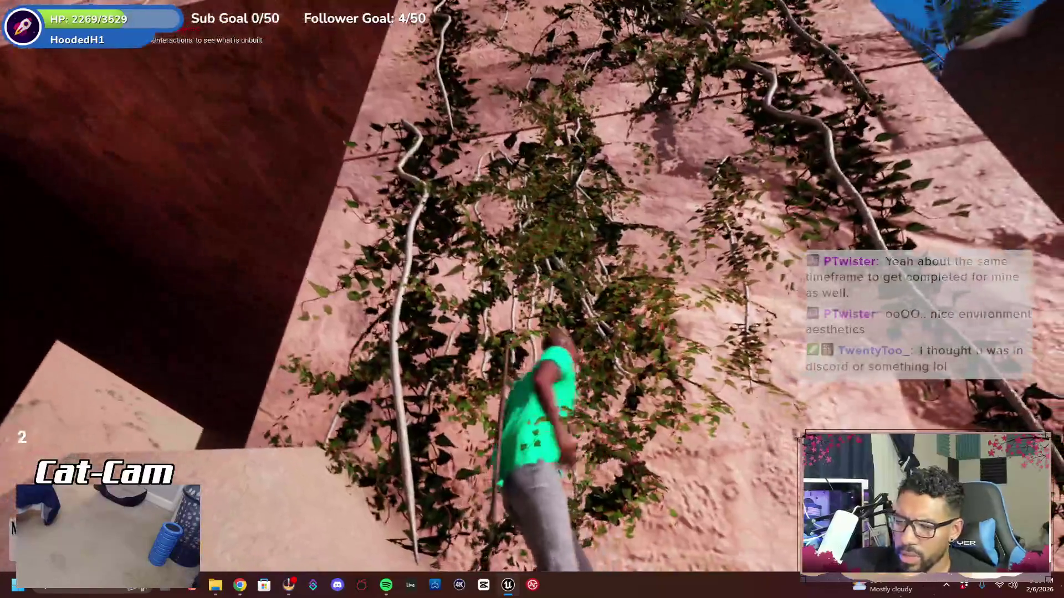
key(F11)
key(Escape)
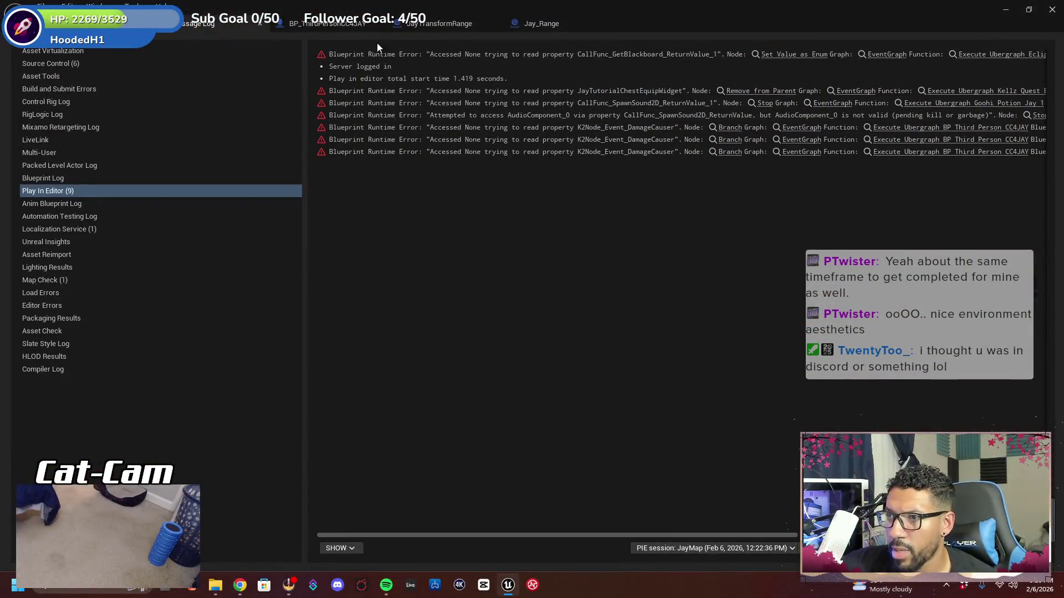
Delete the PlayerStart2 actor from the Outliner's 'start' results
key(alt+Tab)
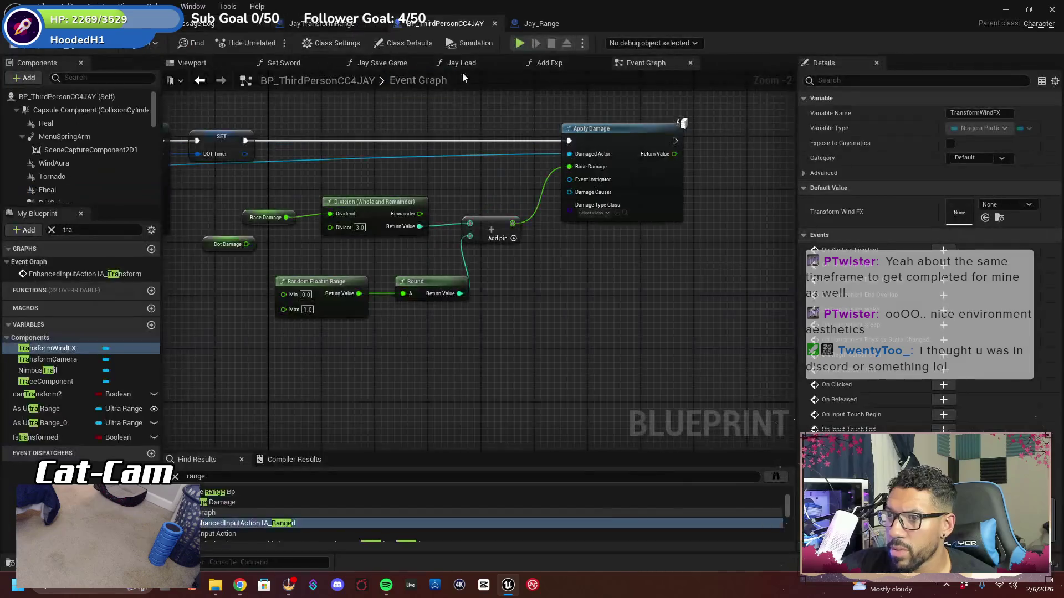
key(alt+Tab)
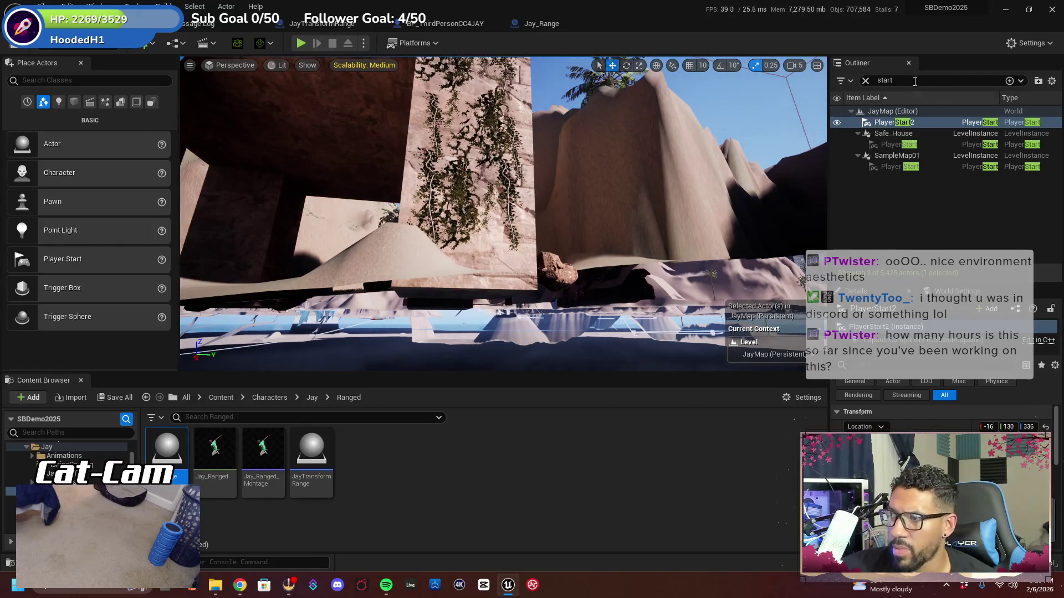
click(898, 81)
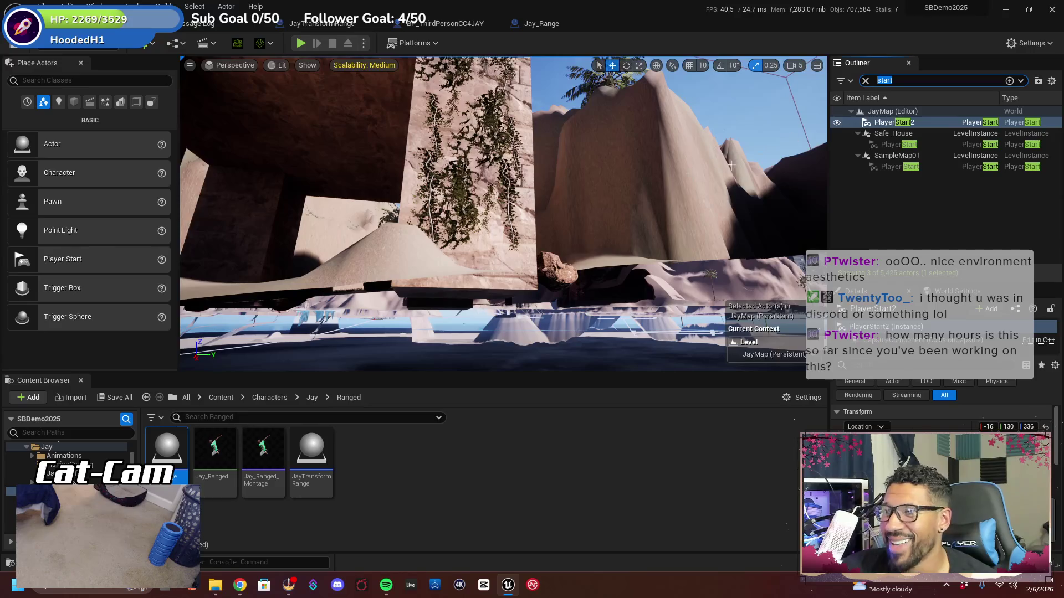
right_click(916, 122)
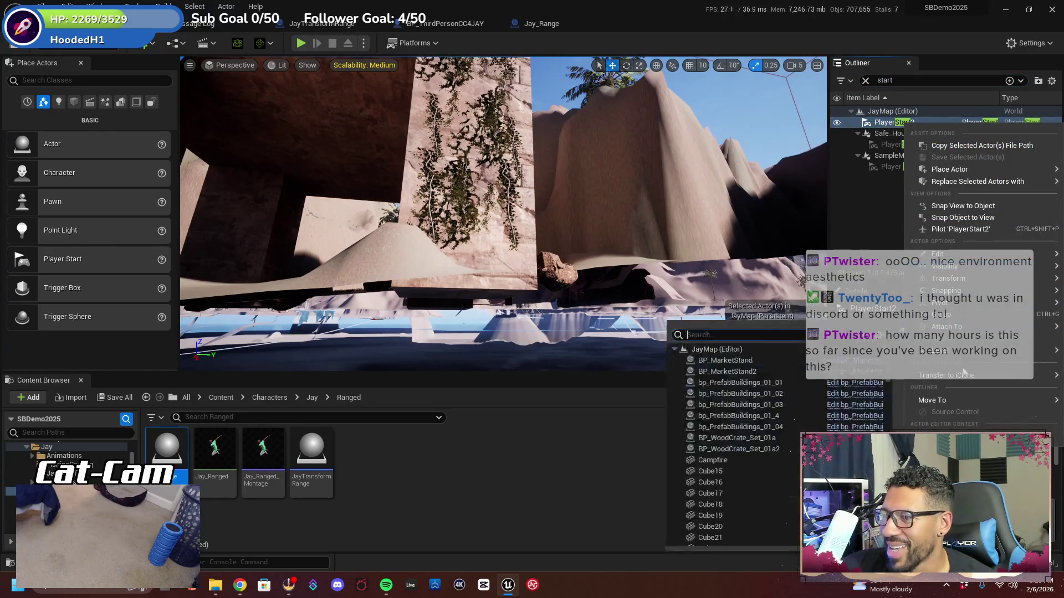
mouse_move(976, 266)
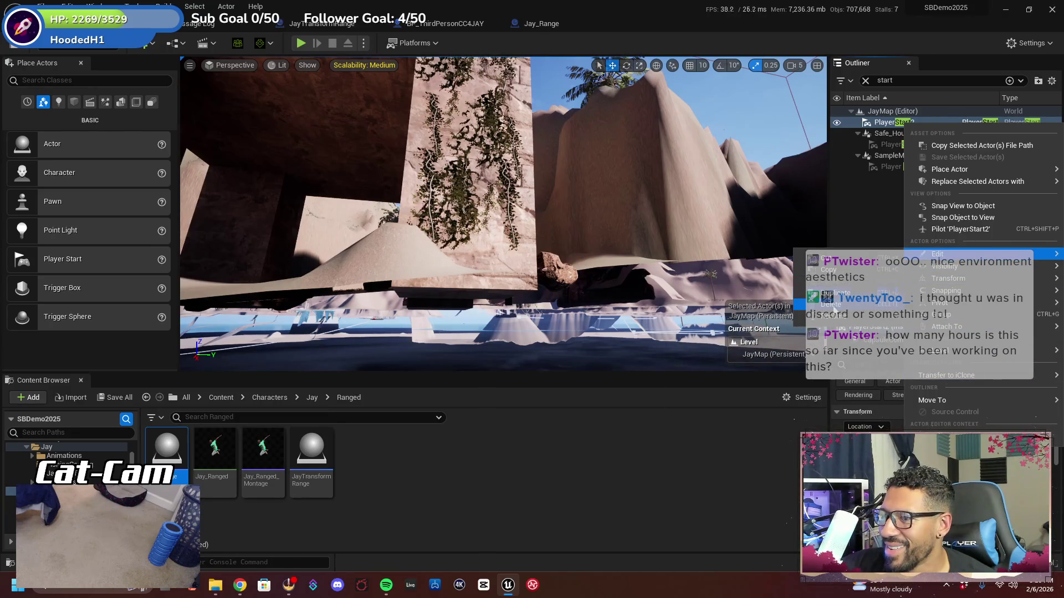
click(838, 306)
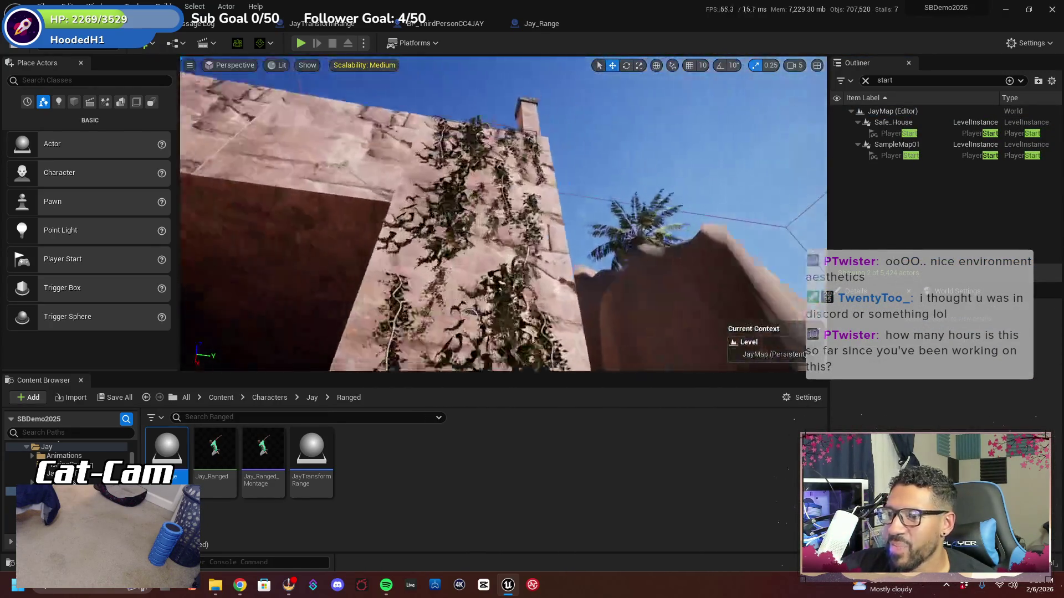
Place a new Player Start on the sand beside the vine-covered pillar
drag(646, 223, 646, 223)
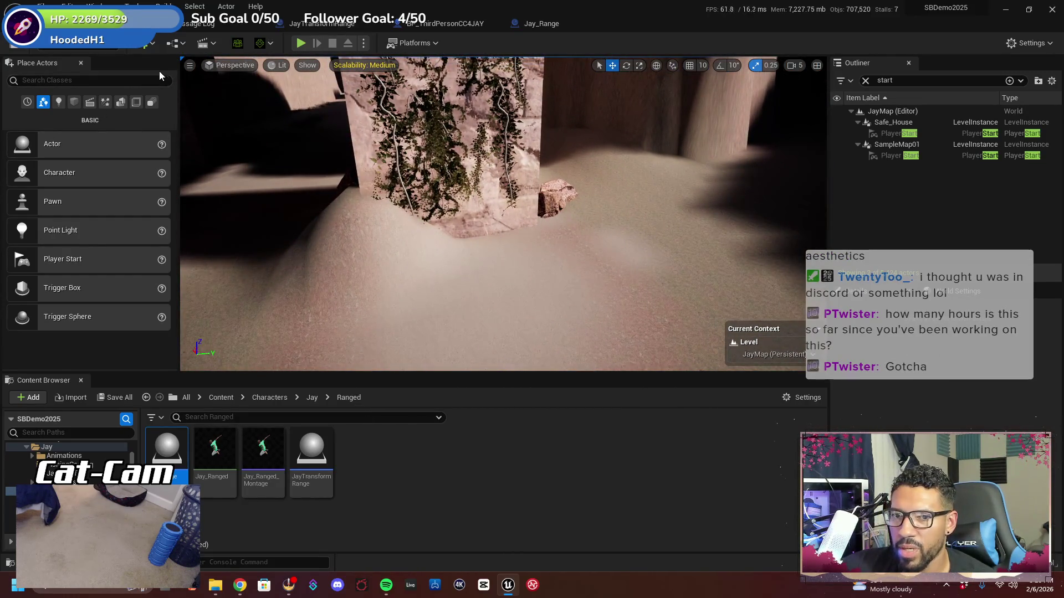
click(149, 47)
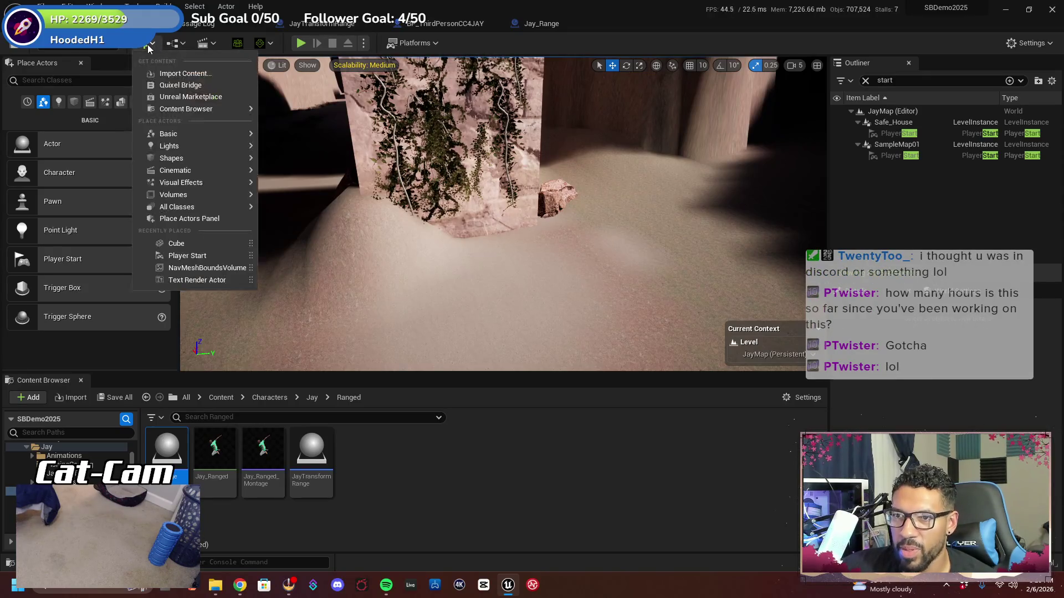
mouse_move(187, 255)
mouse_down()
mouse_move(518, 355)
mouse_move(530, 344)
mouse_up()
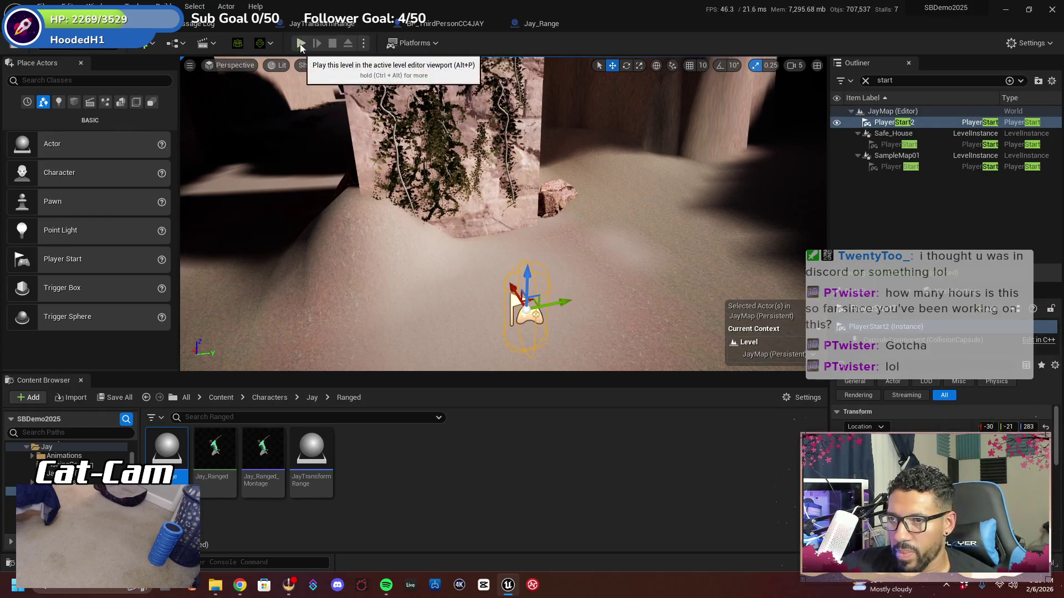
mouse_move(388, 221)
mouse_down()
mouse_move(404, 277)
mouse_move(405, 261)
mouse_move(399, 277)
mouse_move(410, 260)
mouse_move(407, 308)
mouse_move(424, 308)
mouse_up()
click(499, 233)
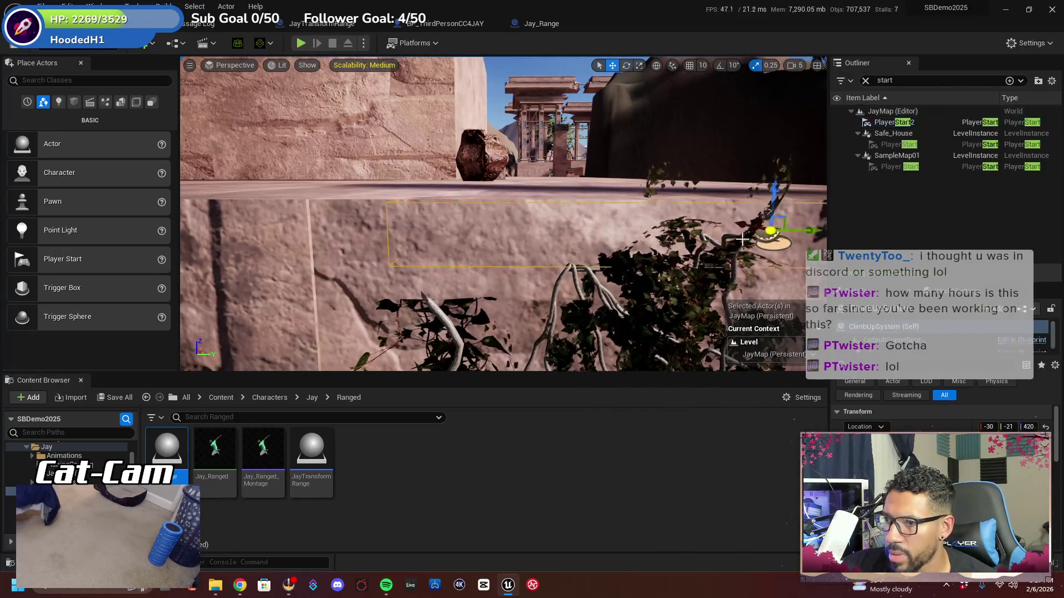
drag(498, 233, 454, 247)
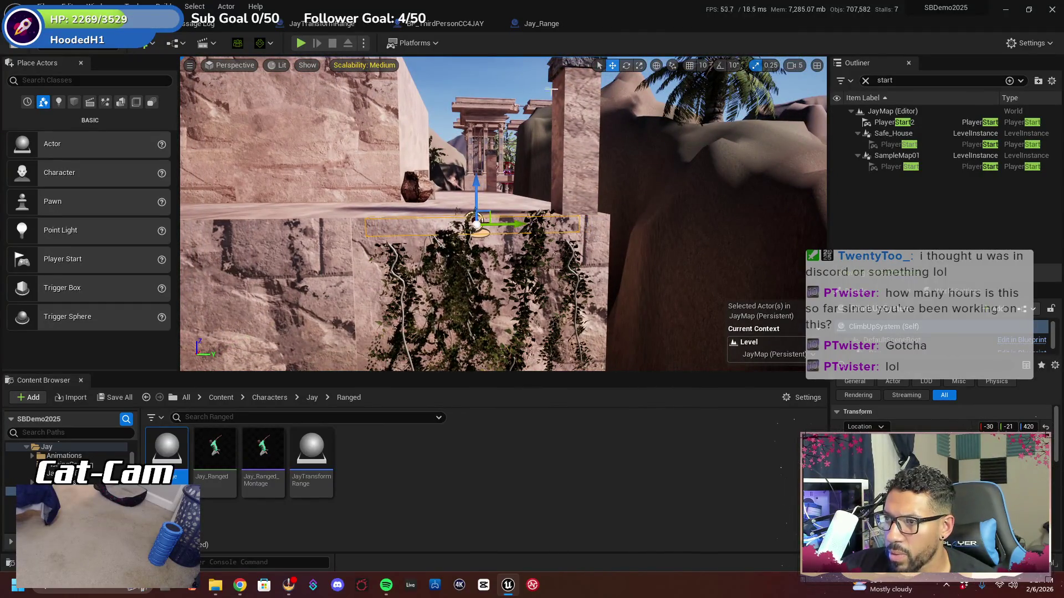
click(639, 66)
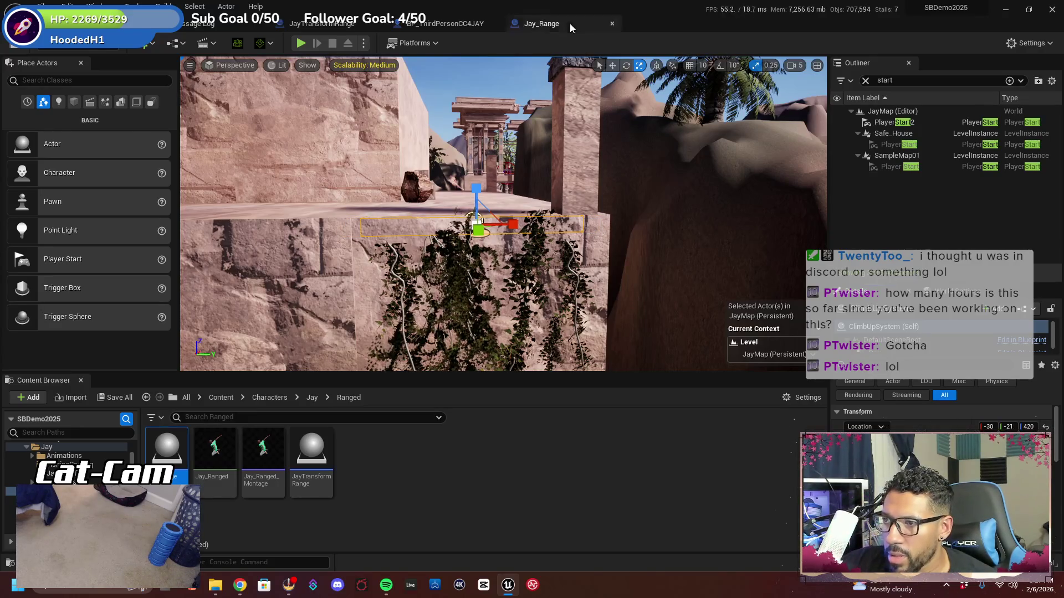
click(612, 66)
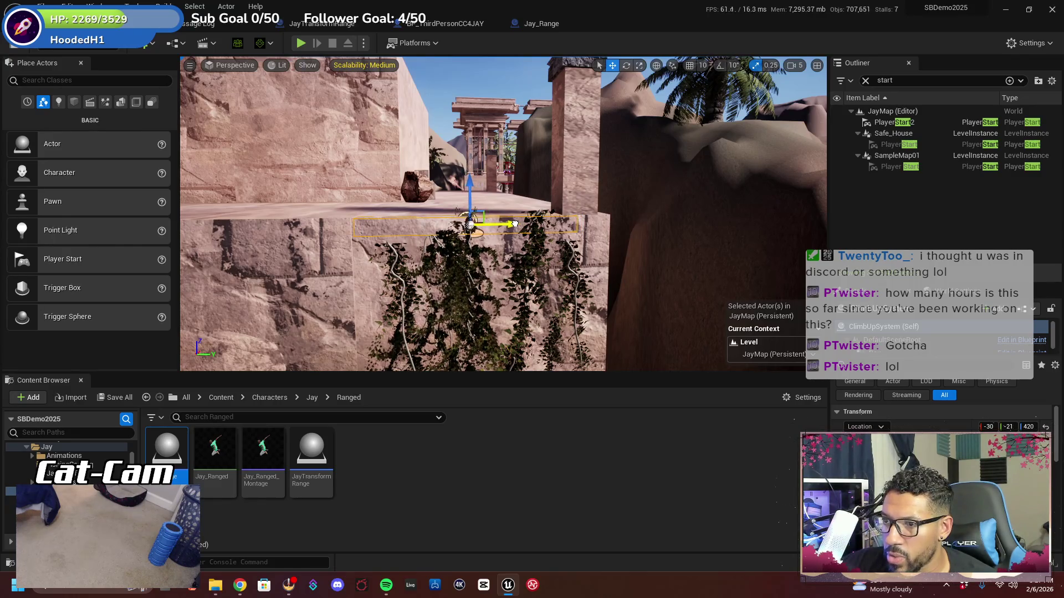
drag(528, 250, 527, 178)
mouse_move(487, 266)
mouse_down()
mouse_move(496, 242)
mouse_move(394, 235)
mouse_move(496, 231)
mouse_move(507, 89)
mouse_up()
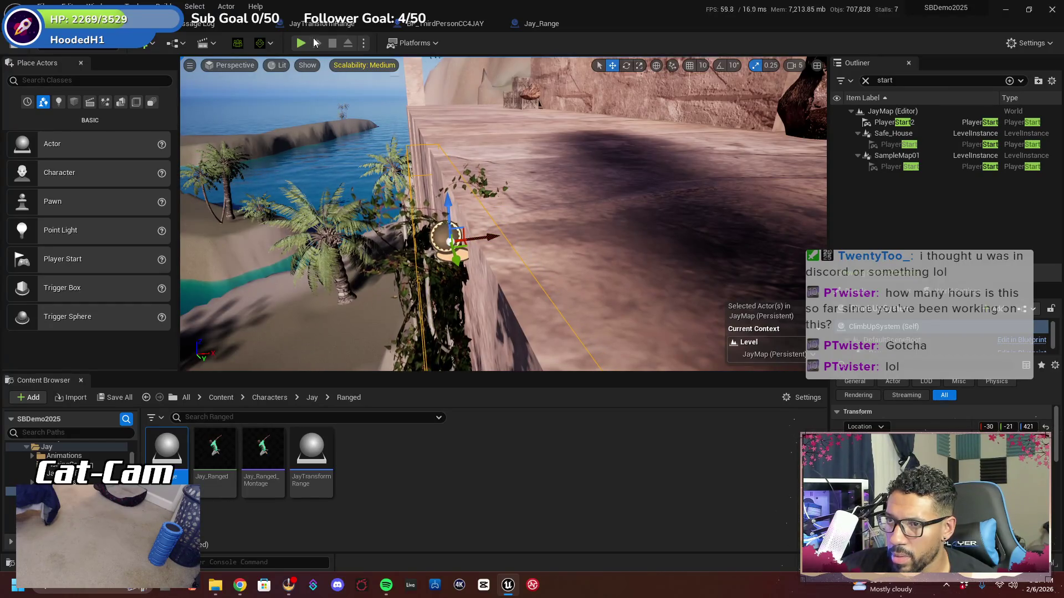
key(alt+p)
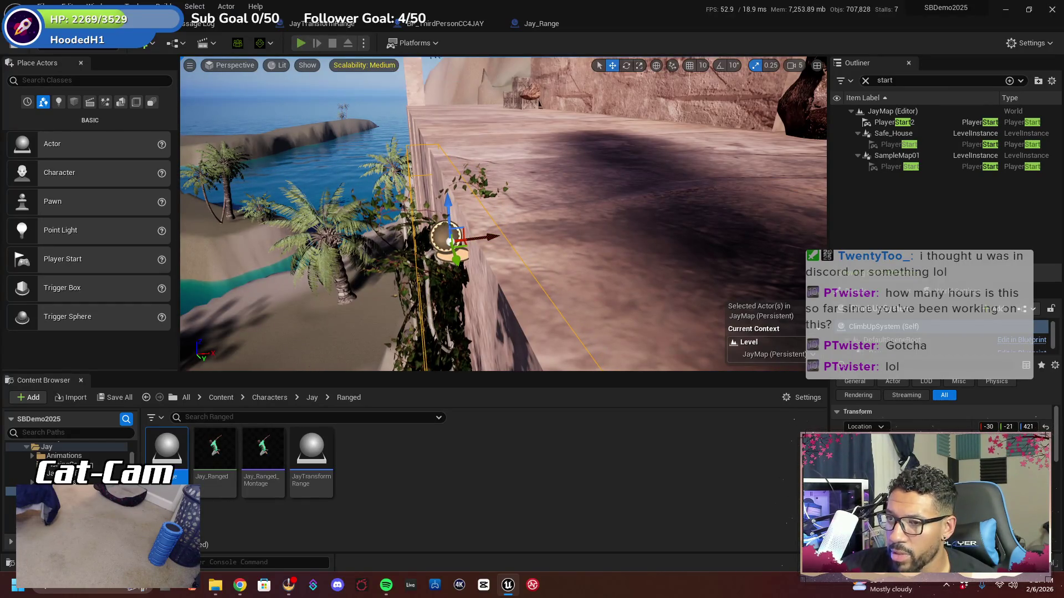
In fullscreen play, climb the vine wall and mantle onto the top ledge toward the pillars
key(F11)
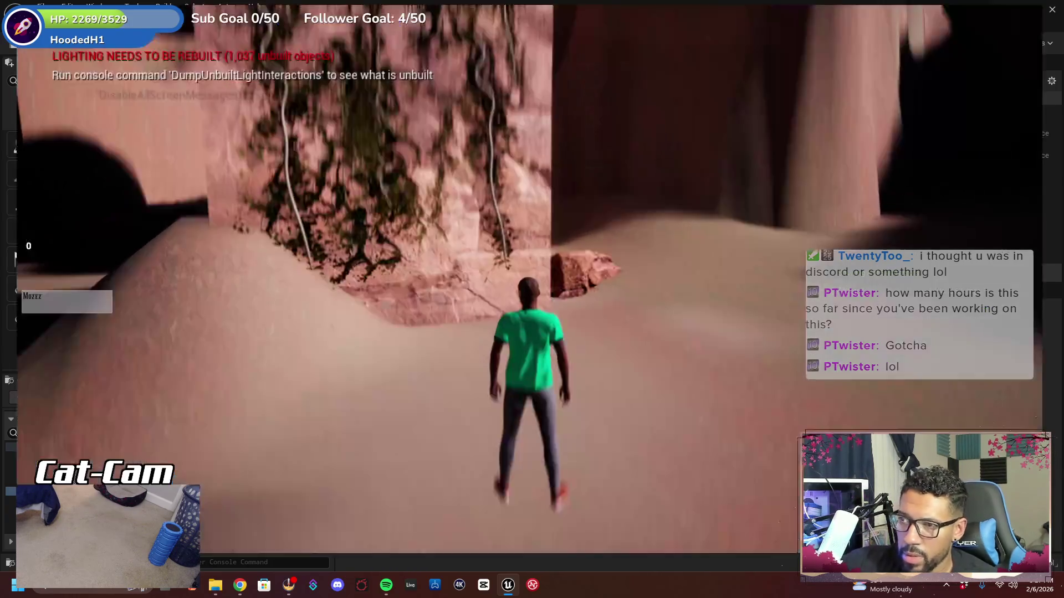
key(w)
key(space)
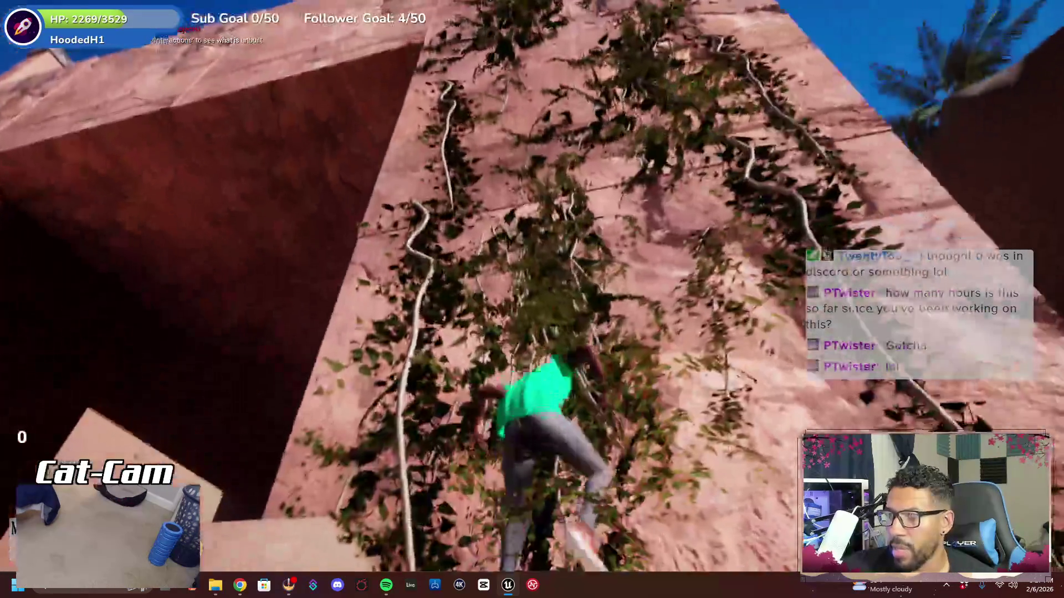
key(w)
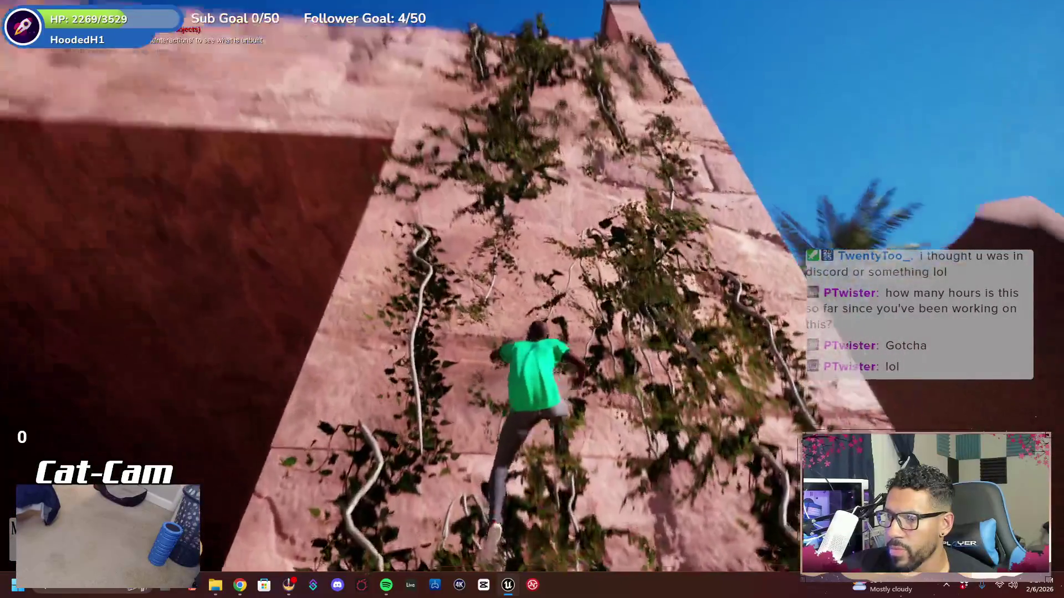
key(w)
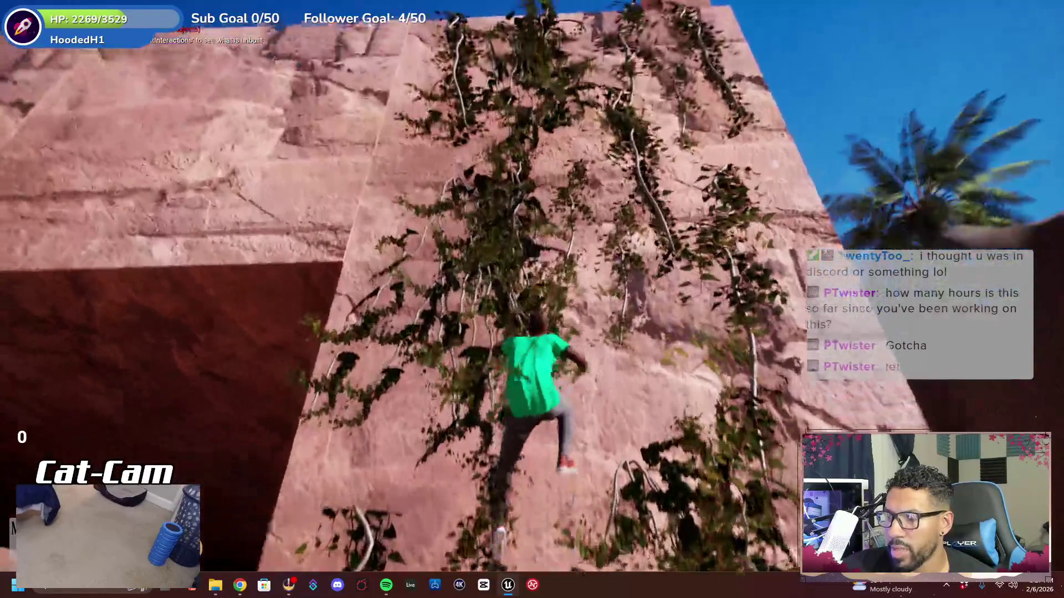
key(w)
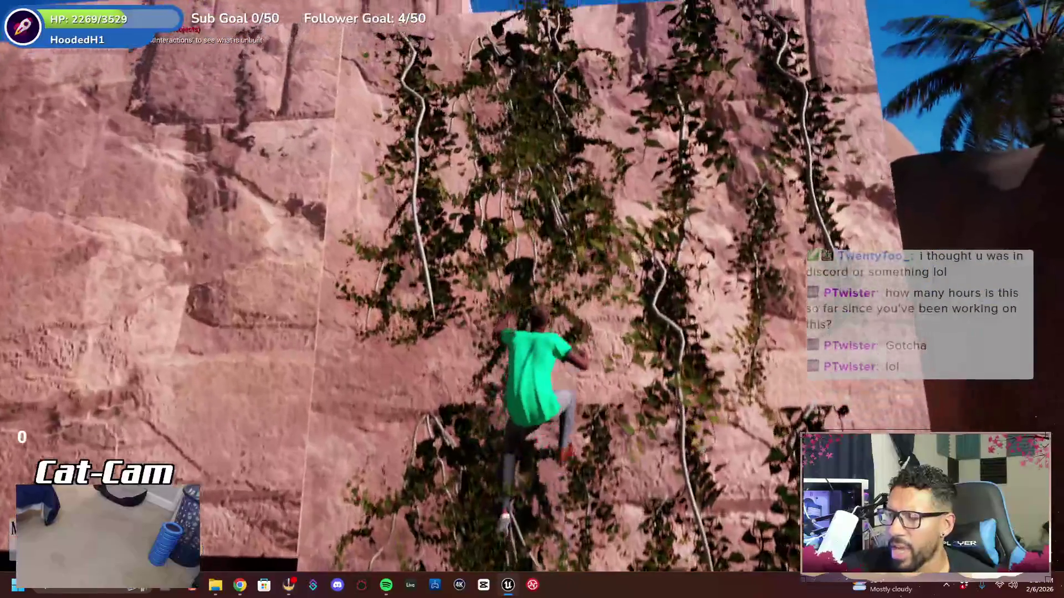
key(w)
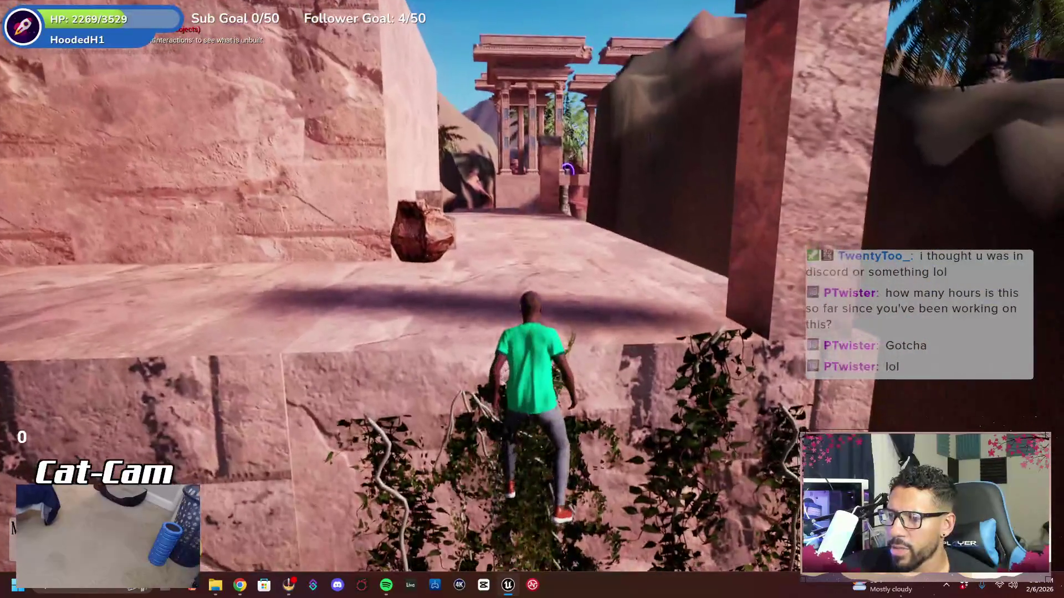
key(w)
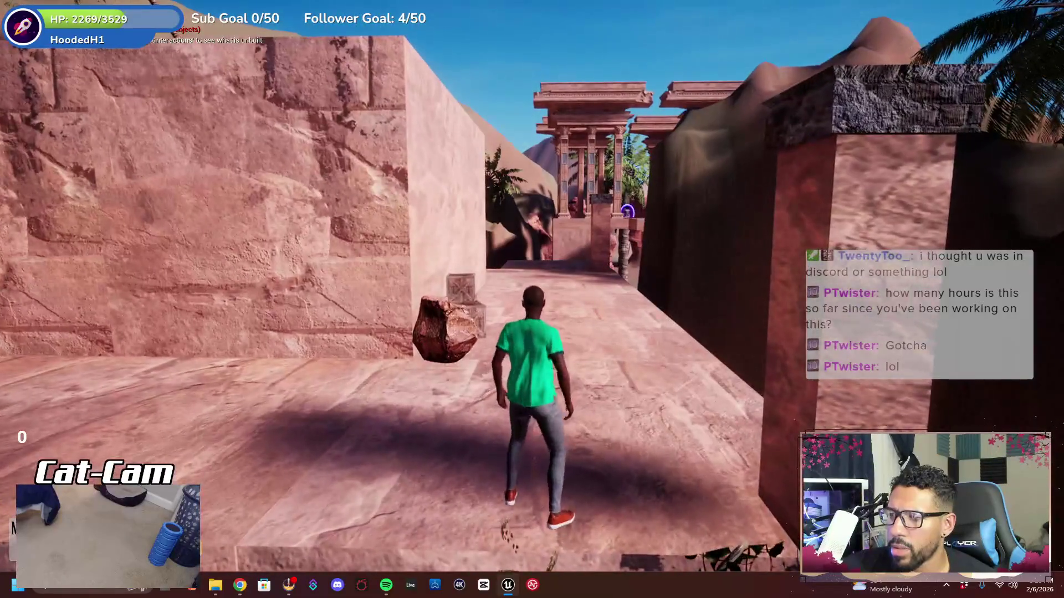
key(Escape)
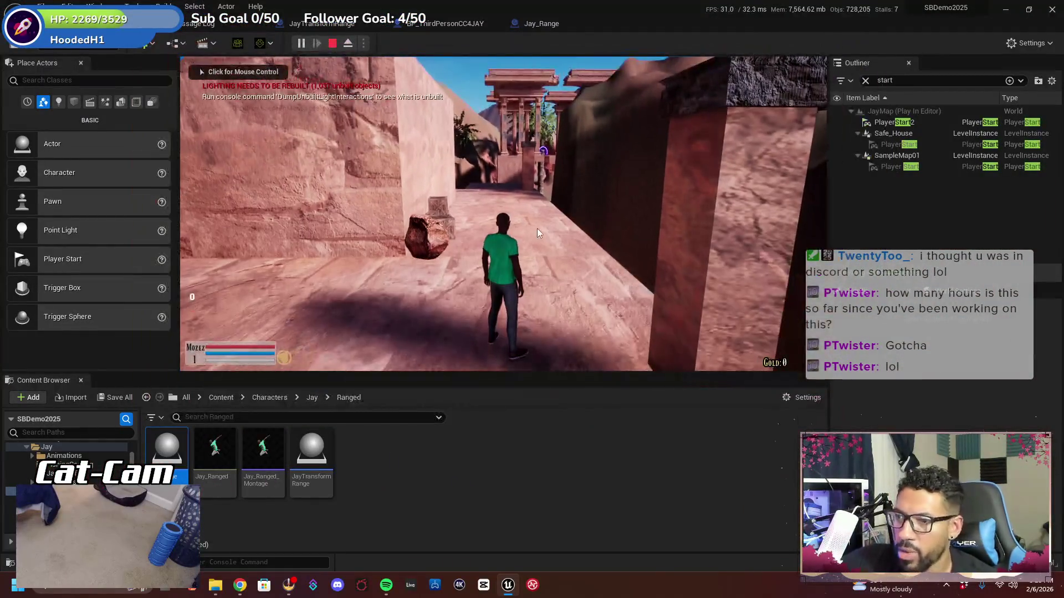
Stop the playtest, check the BP_ThirdPersonCC4JAY blueprint, and select the vine wall in the level
click(323, 24)
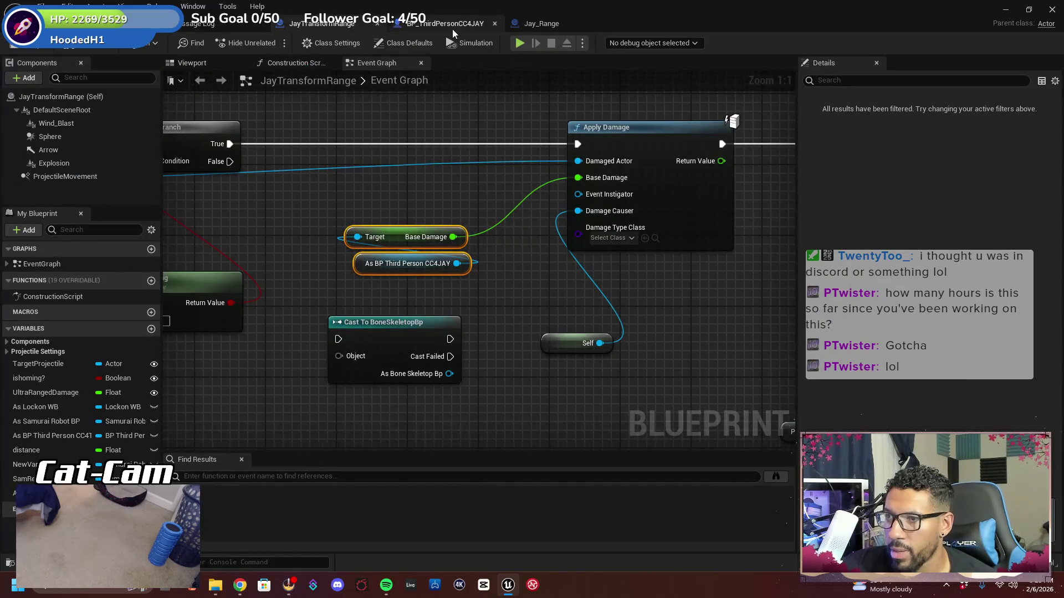
click(452, 28)
click(94, 23)
mouse_move(255, 132)
mouse_down()
mouse_move(484, 309)
mouse_move(478, 243)
mouse_up()
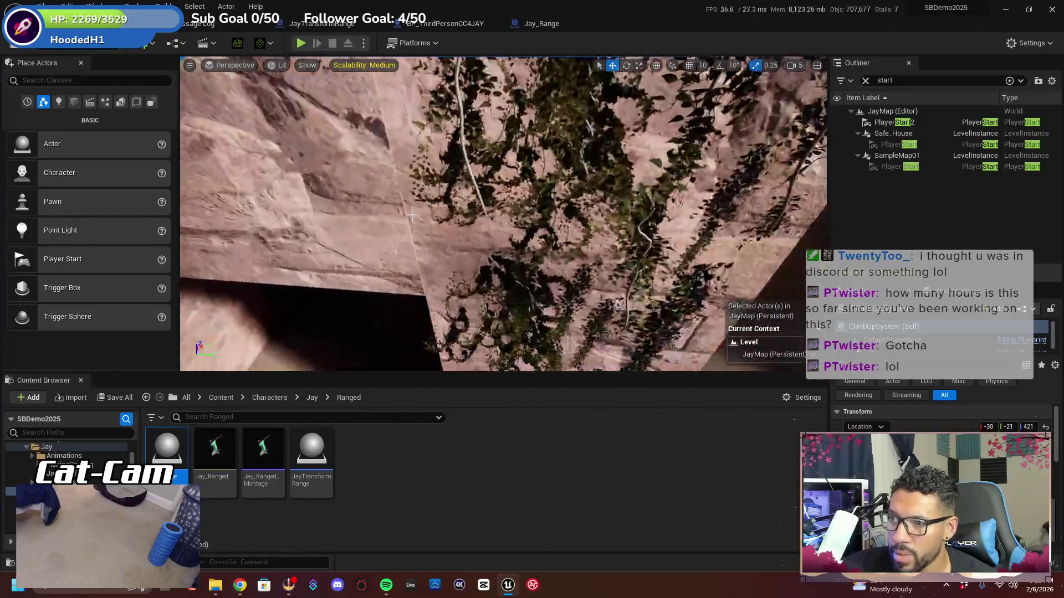
click(478, 243)
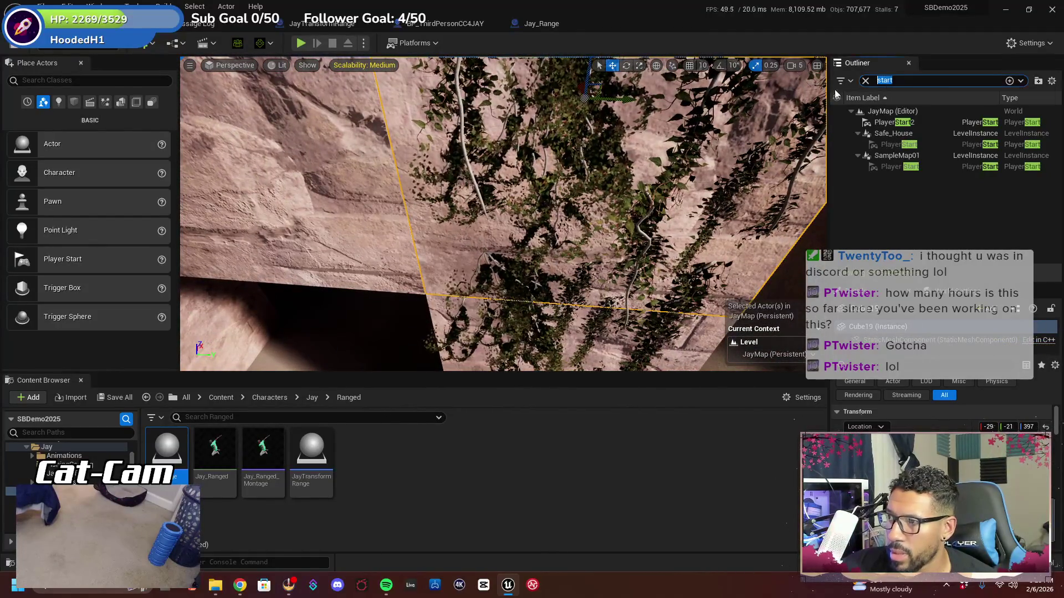
Filter the Outliner to 'climb', focus ClimbableWall and orbit around it, then replay the level
double_click(884, 80)
text(climb)
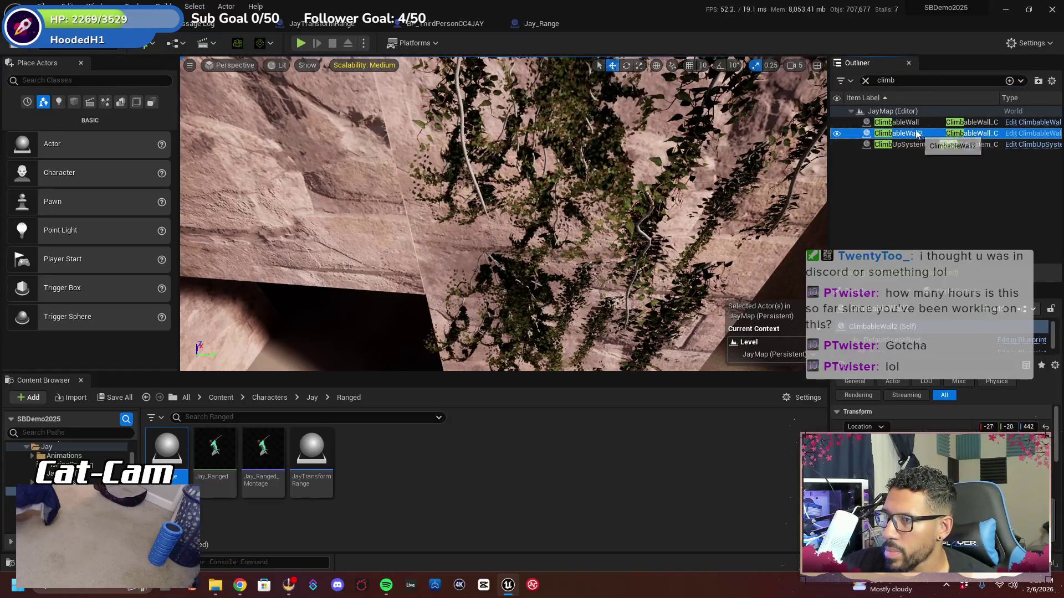
double_click(895, 122)
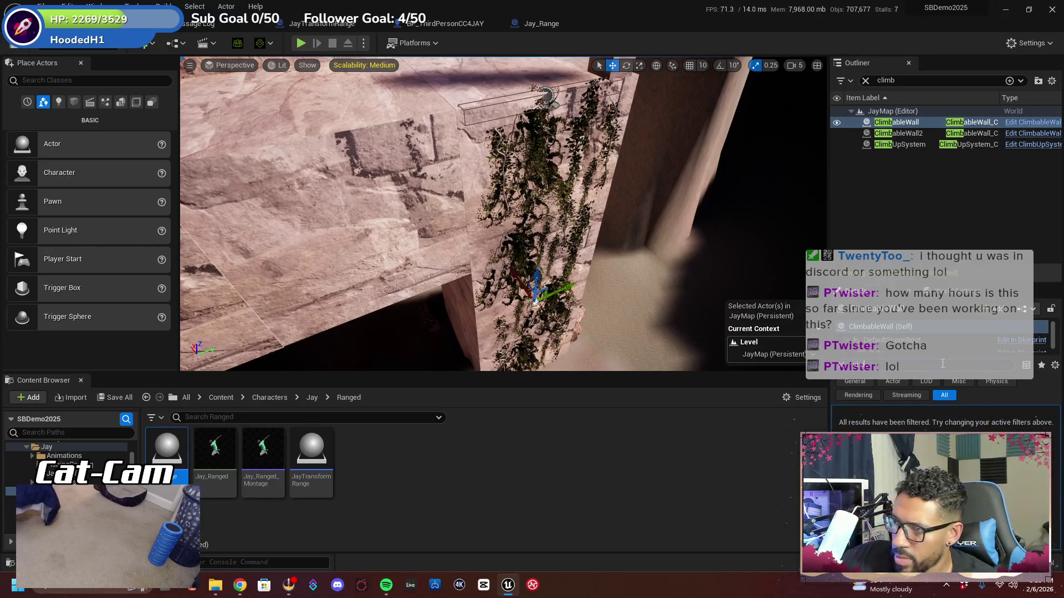
click(907, 347)
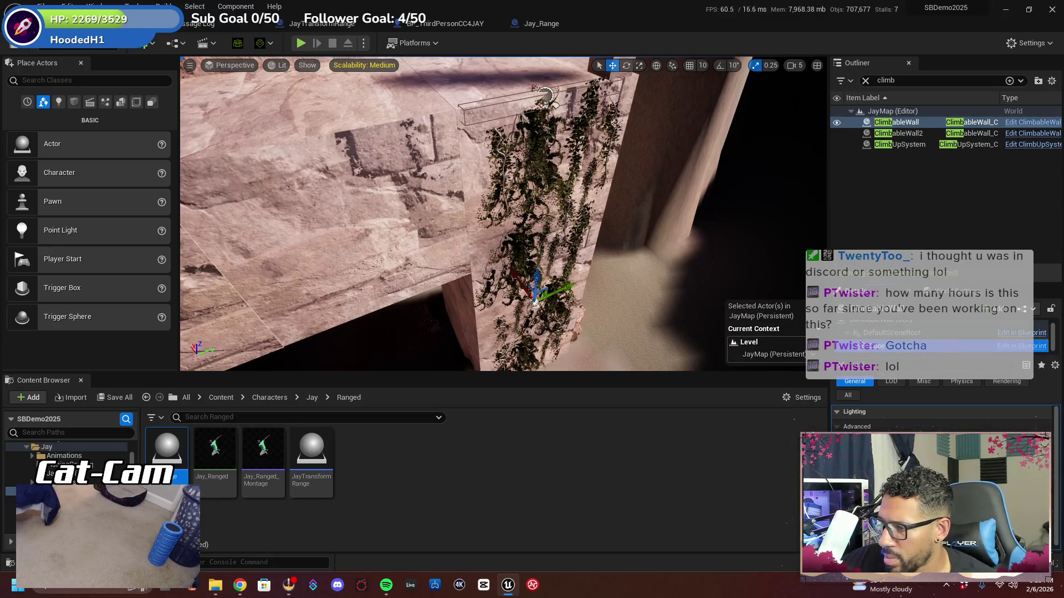
drag(610, 249, 609, 250)
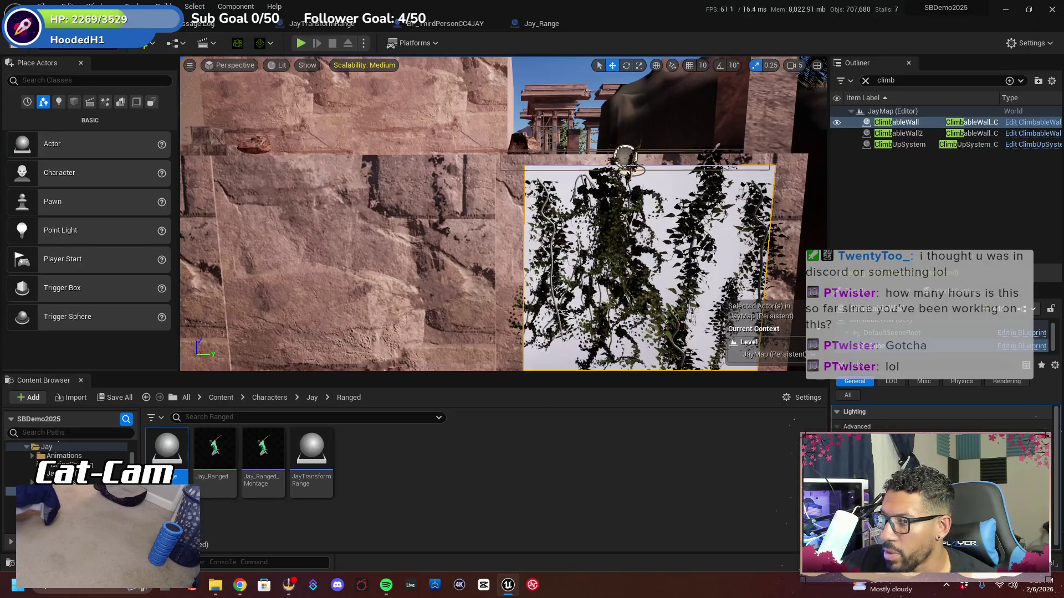
drag(609, 250, 609, 250)
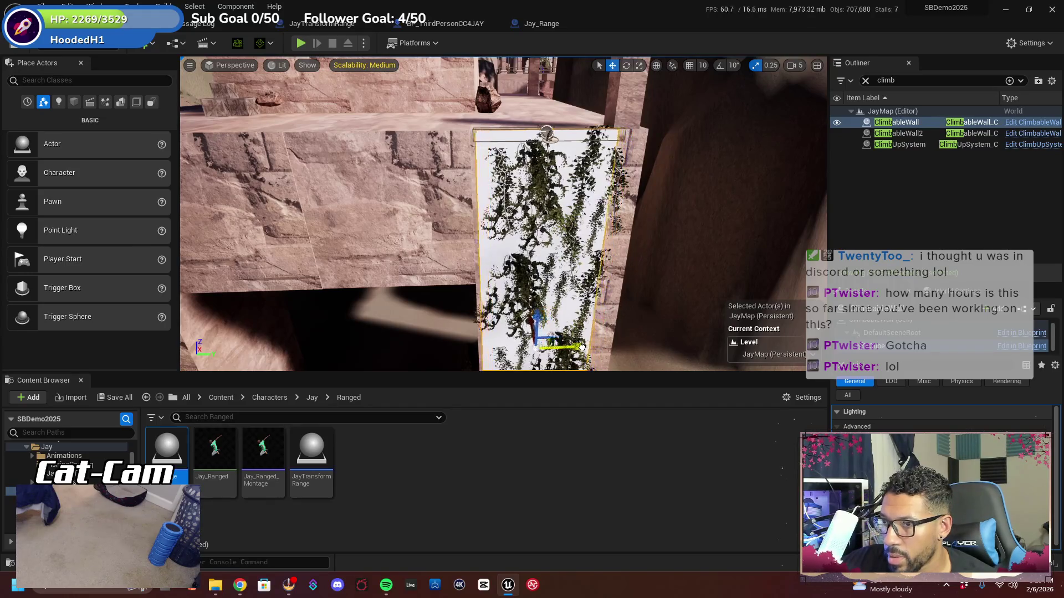
drag(609, 250, 608, 272)
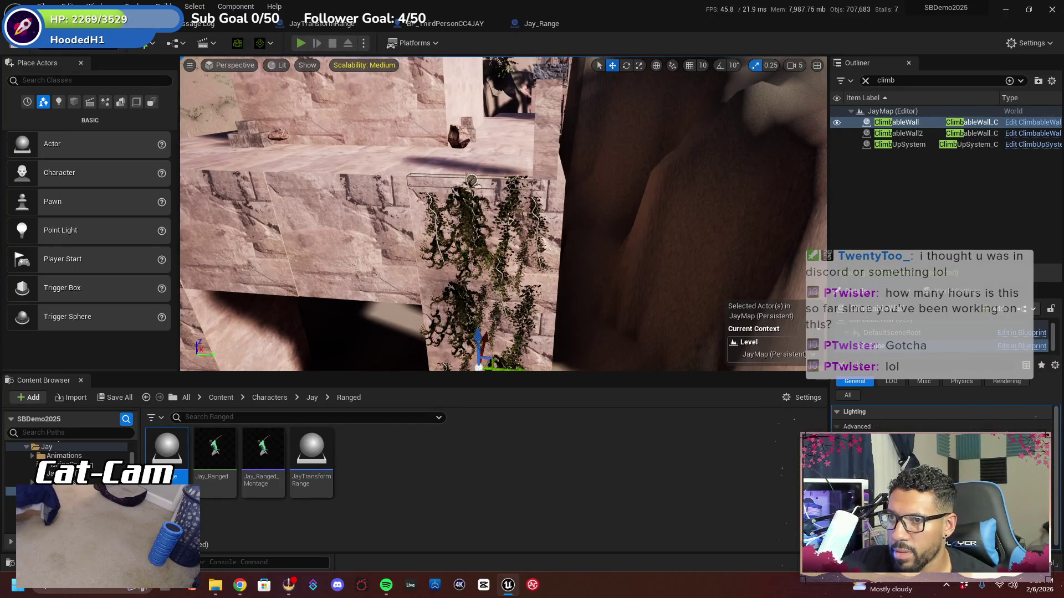
key(alt+p)
Play fullscreen, climb the vine wall again, then return the game view to the editor window
click(200, 68)
key(F11)
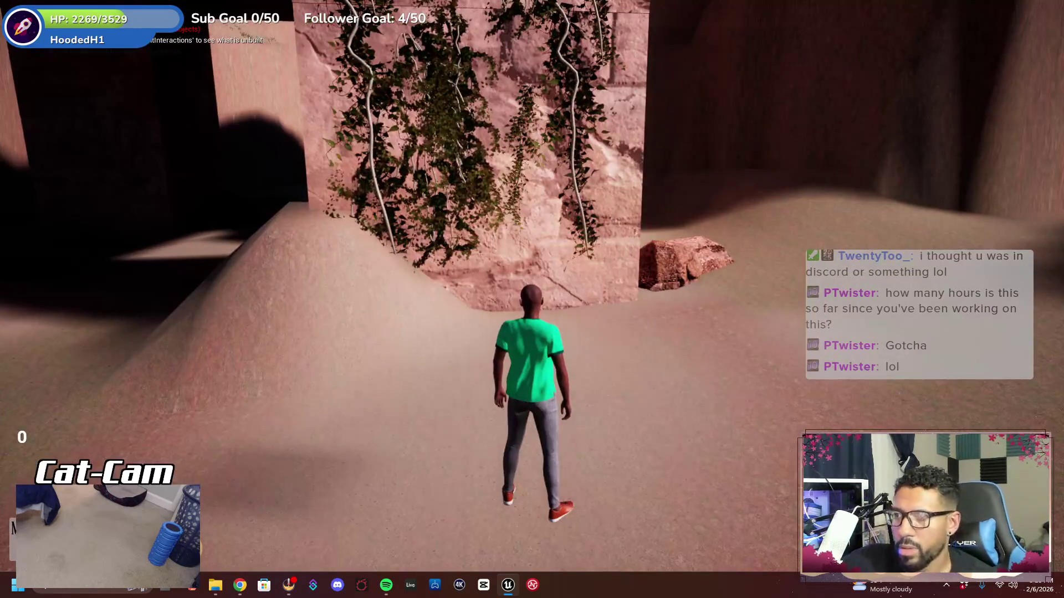
key(w)
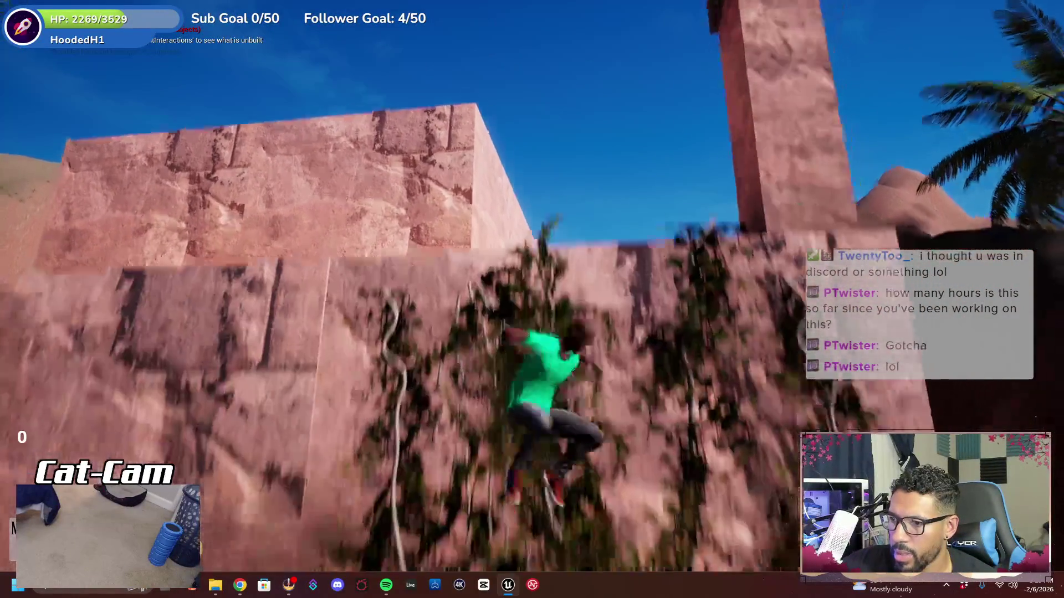
key(shift+F1)
key(F11)
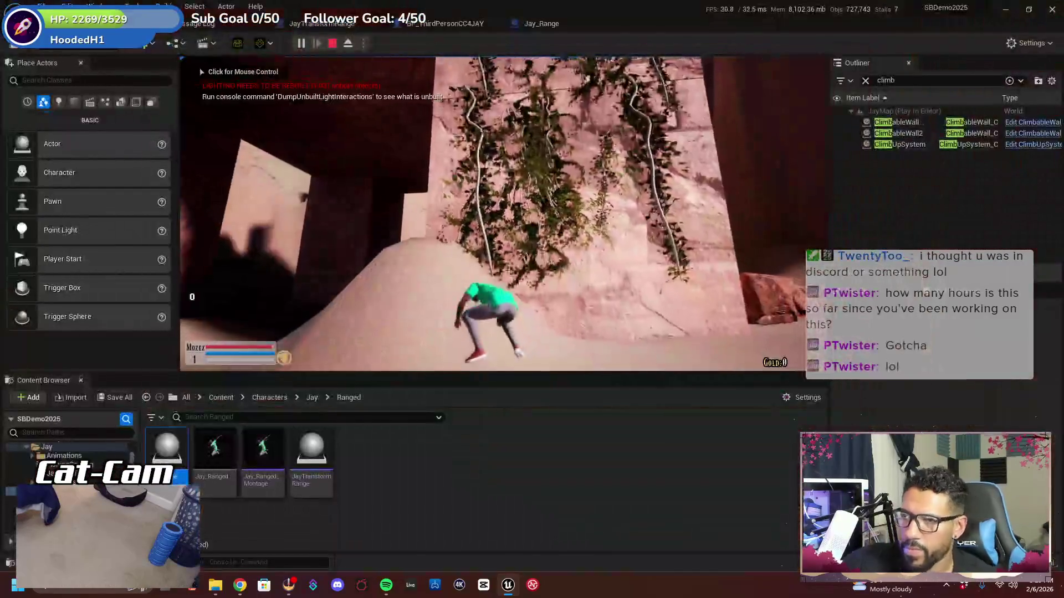
Stop the play test and review the Message Log and the Jay_Range and JayTransformRange graphs
click(201, 23)
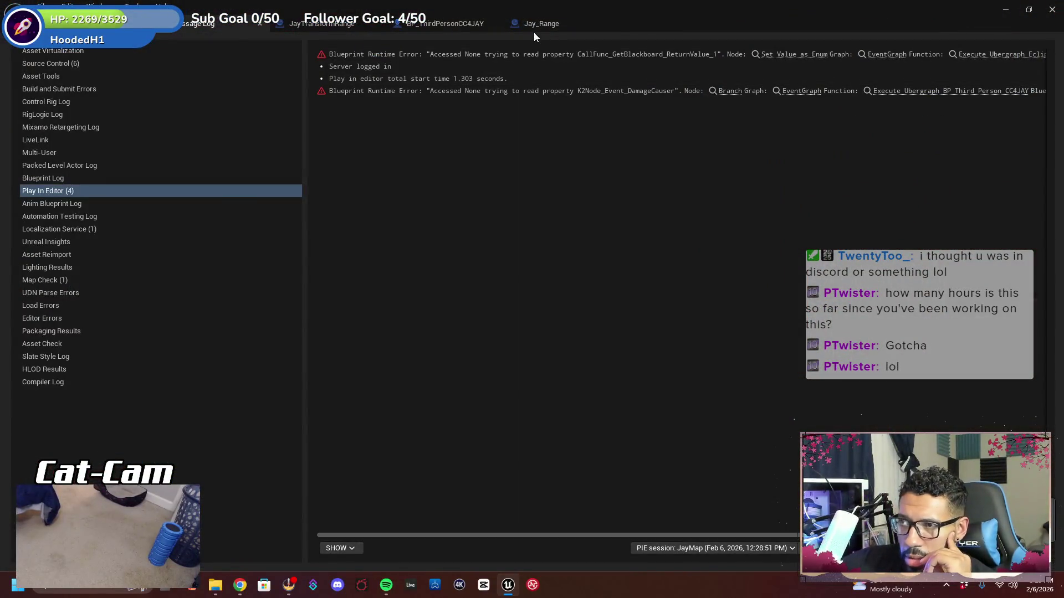
click(530, 28)
click(319, 25)
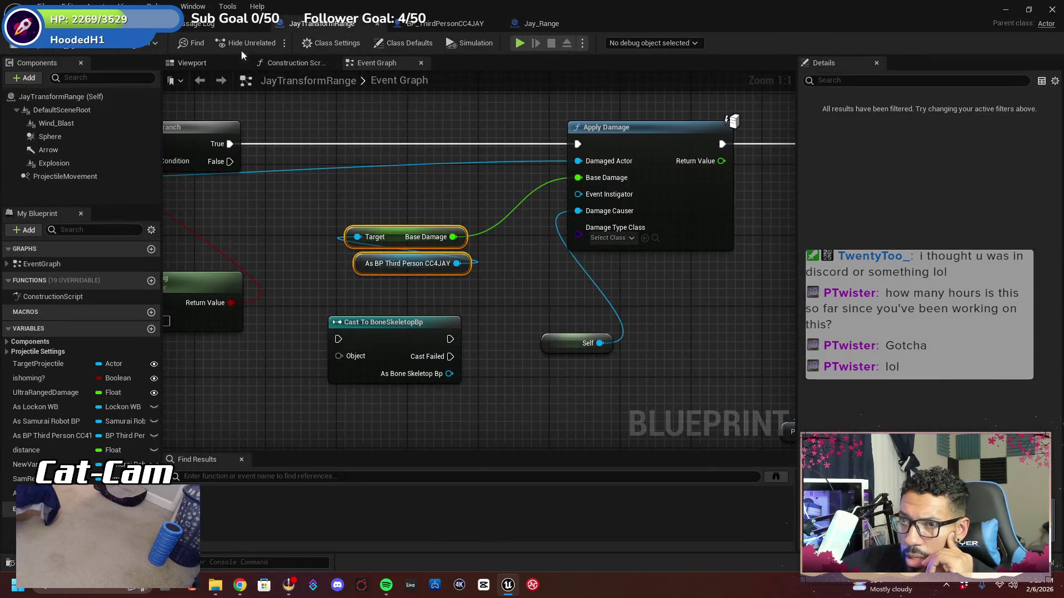
click(111, 23)
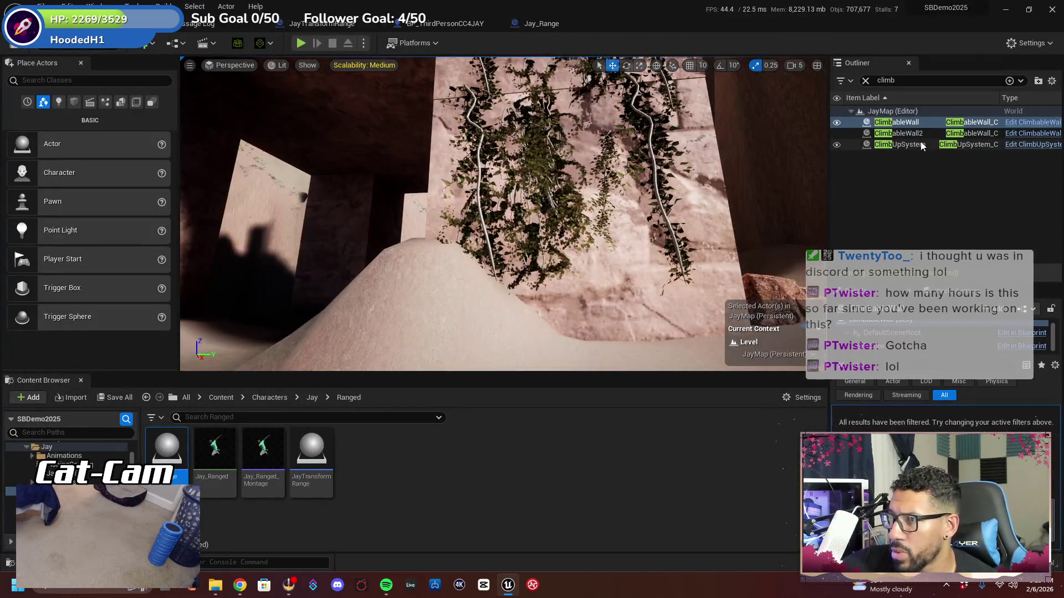
Frame the level view on the ClimbUpSystem actor along the wall's top, then start another play test
double_click(926, 144)
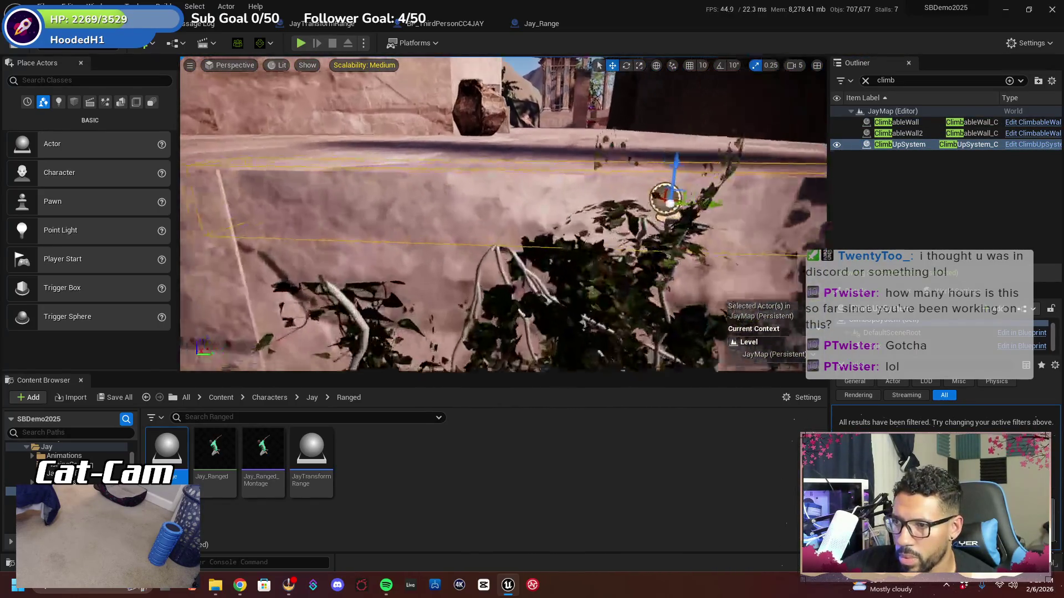
scroll(670, 188, down, 3)
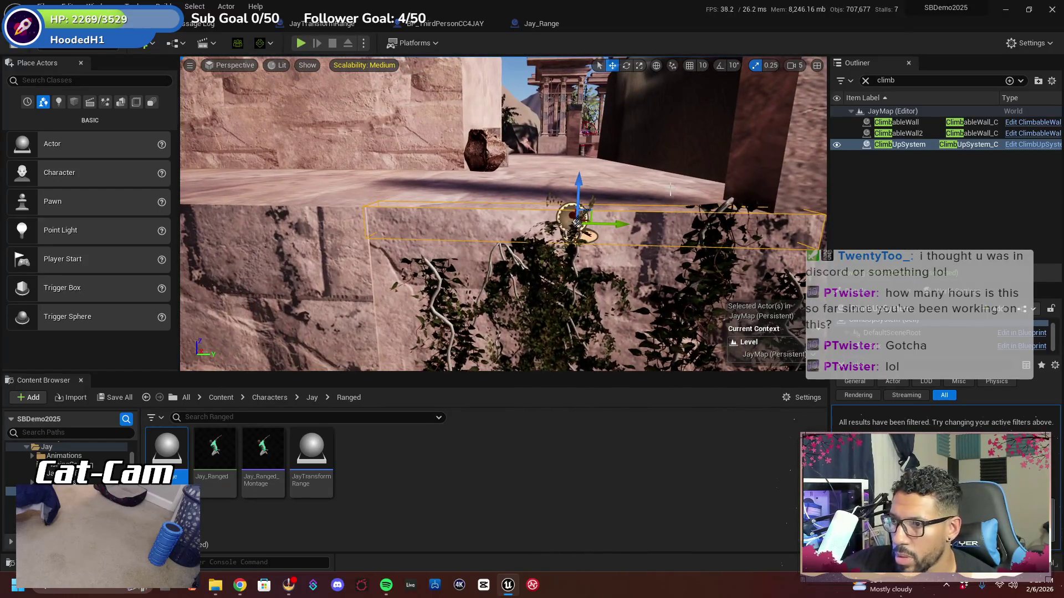
drag(635, 201, 635, 177)
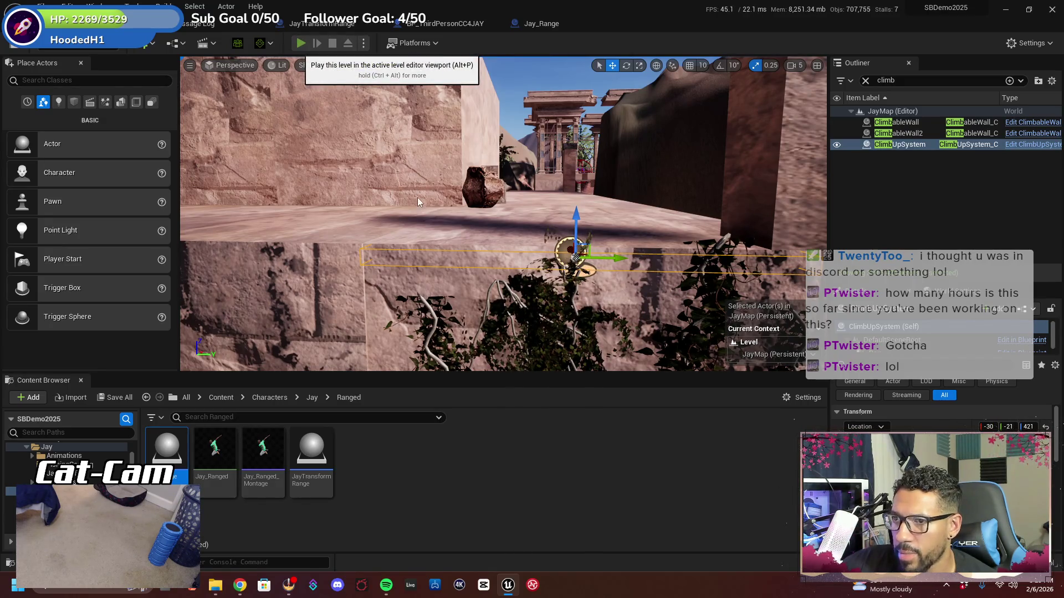
key(alt+p)
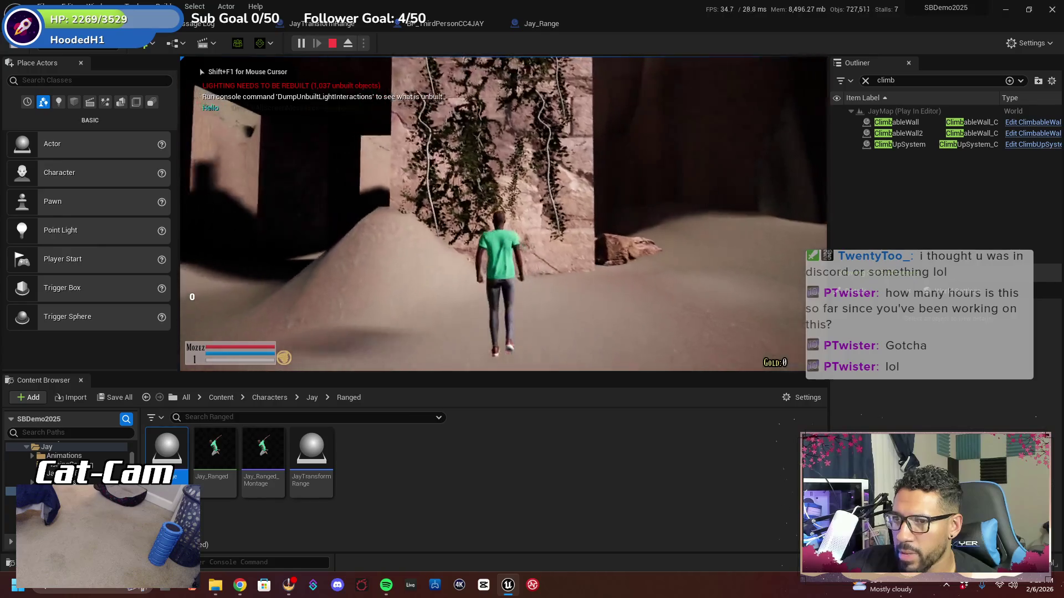
In fullscreen, climb the character up the vine wall onto the ledge, then stop the test
key(F11)
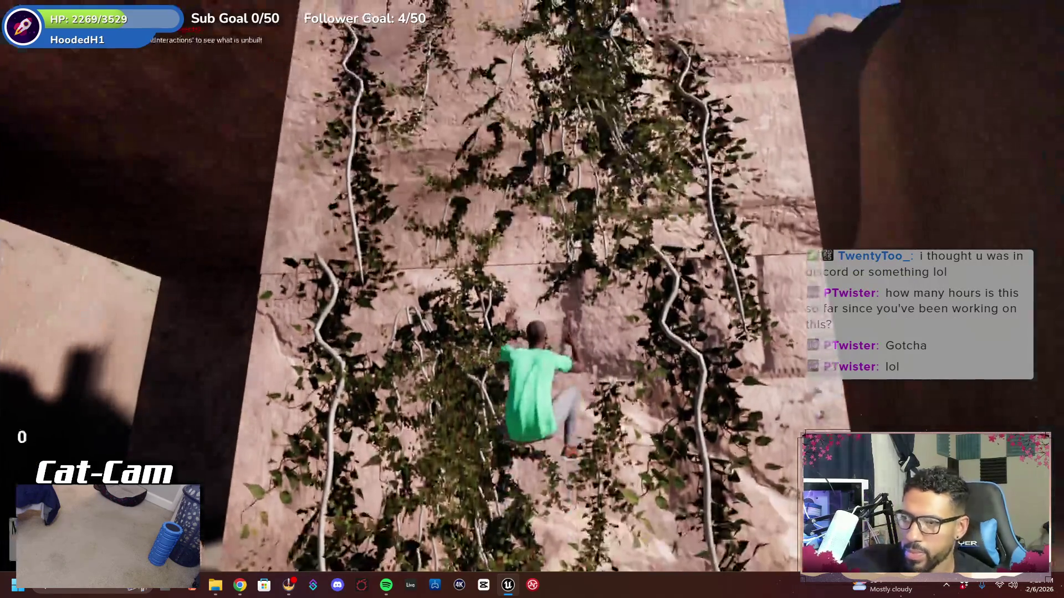
key(w)
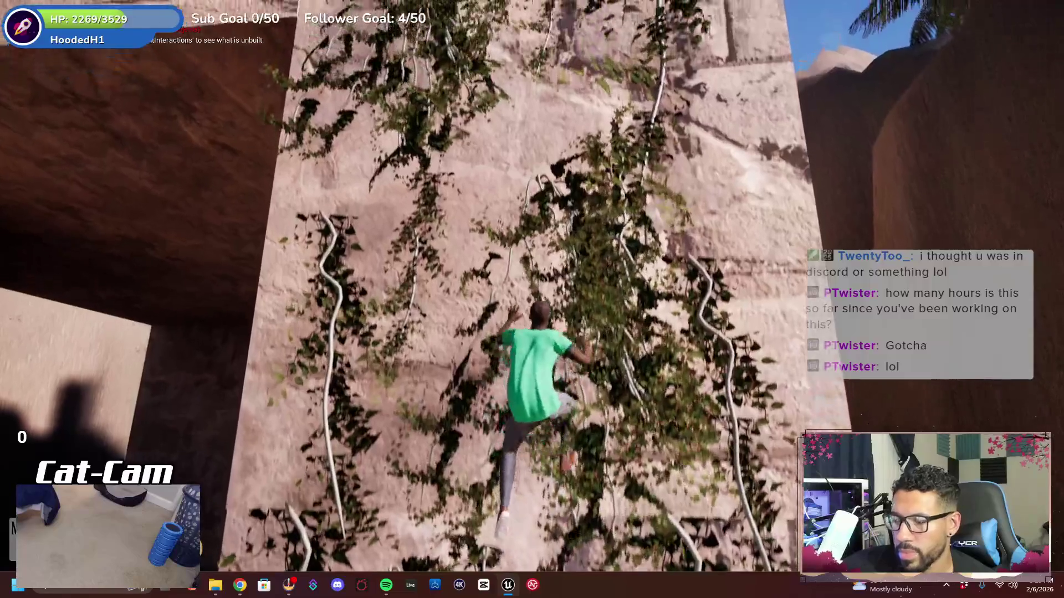
key(w)
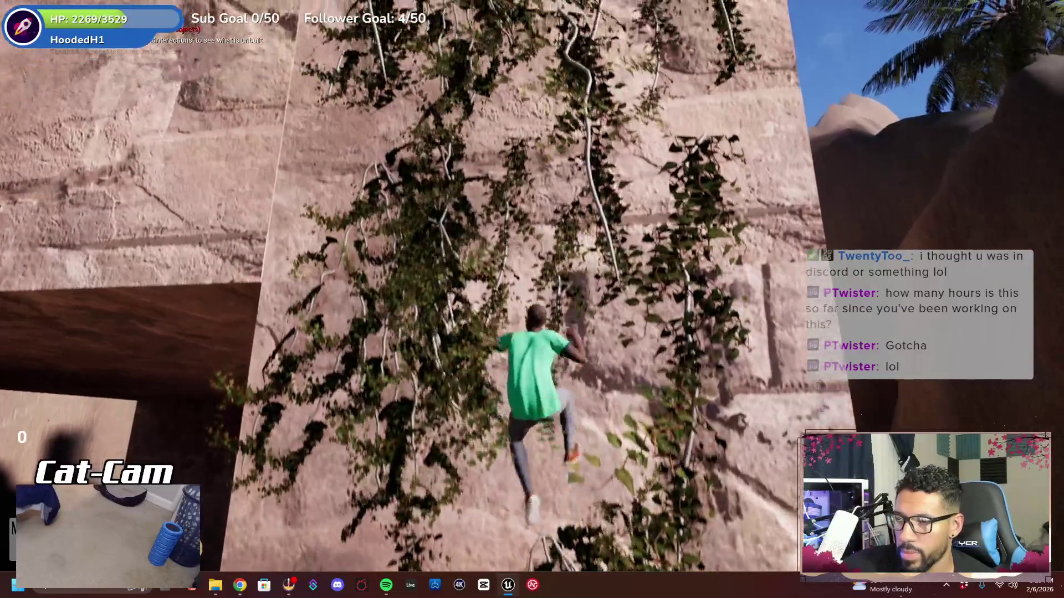
key(w)
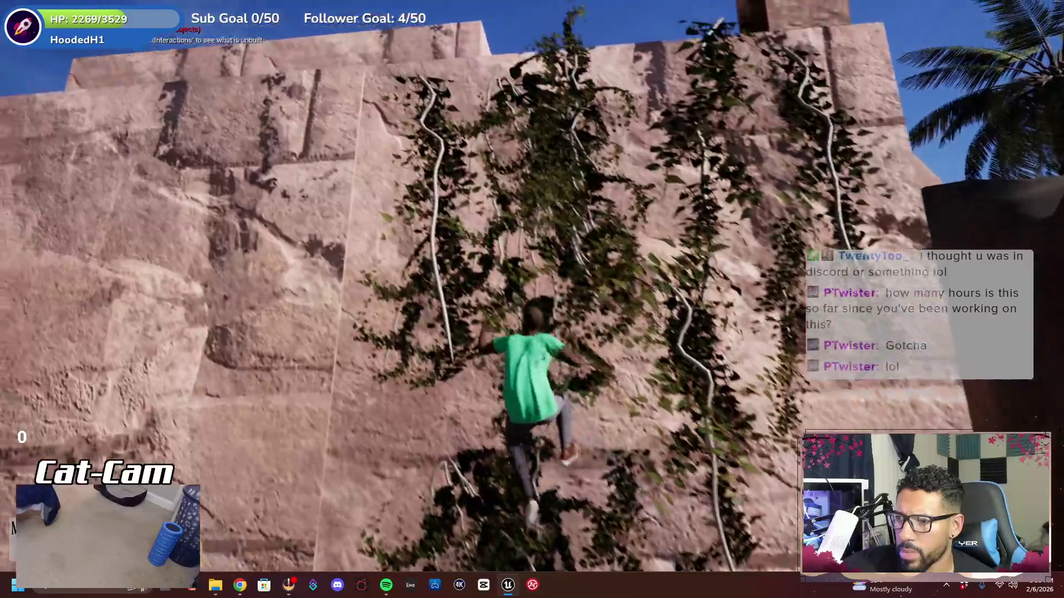
key(w)
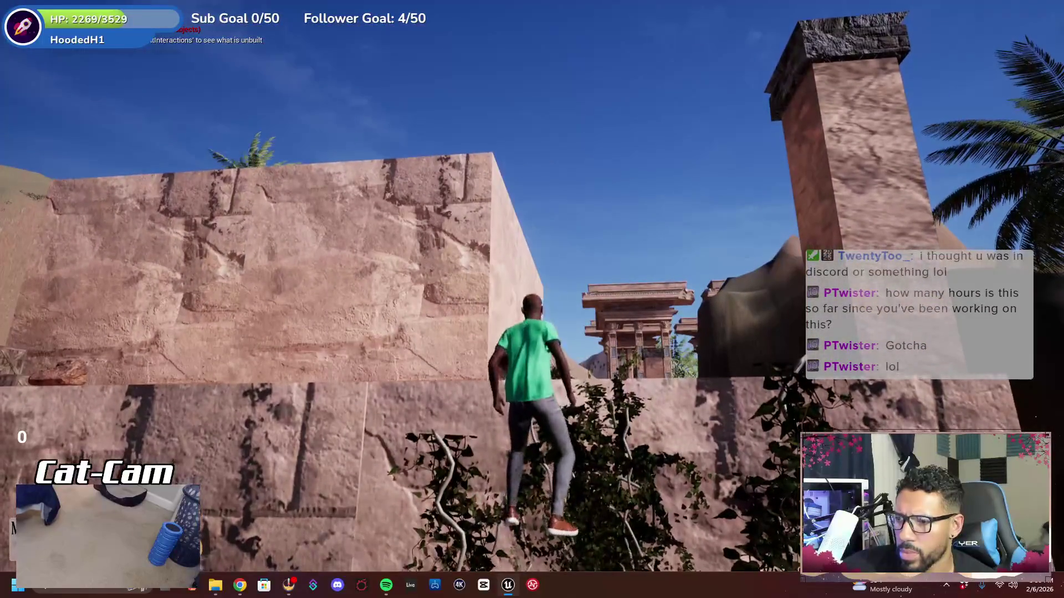
key(w)
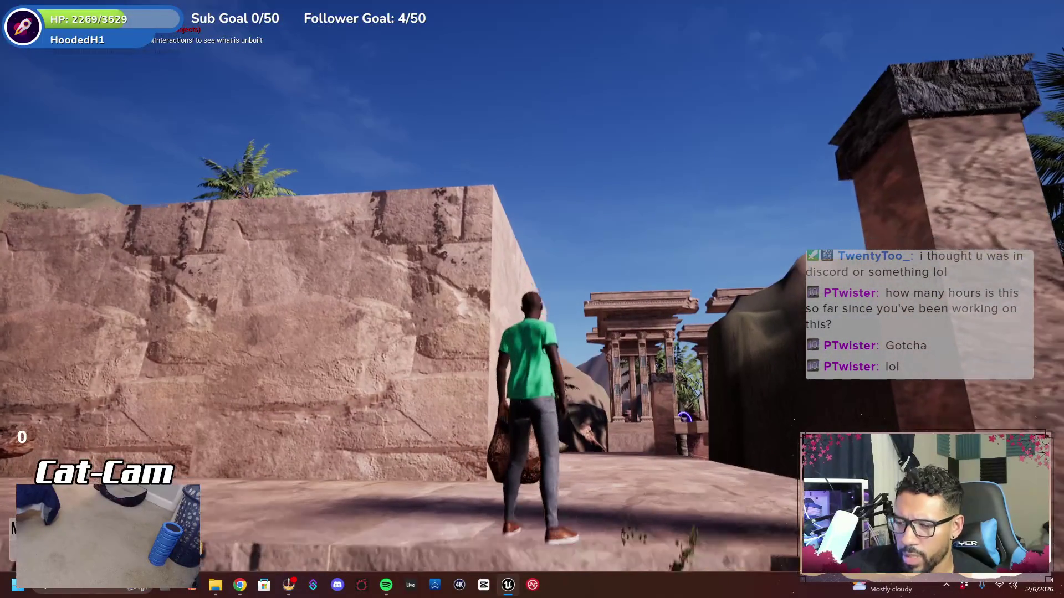
key(F11)
key(Escape)
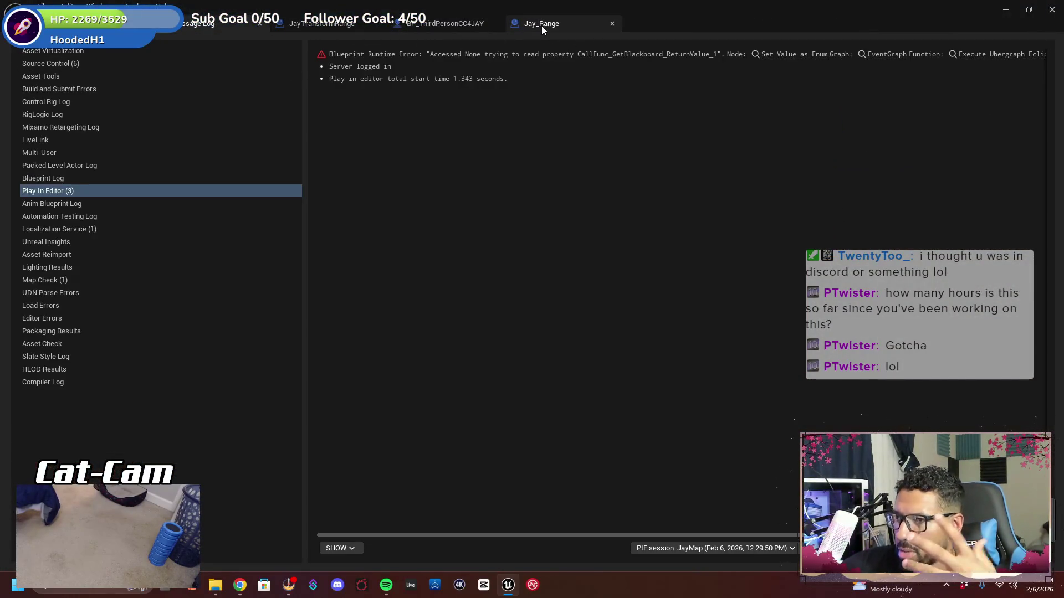
Check the JayTransformRange, BP_ThirdPersonCC4JAY and Jay_Range graphs, frame ClimbUpSystem, and start Play In Editor
click(327, 23)
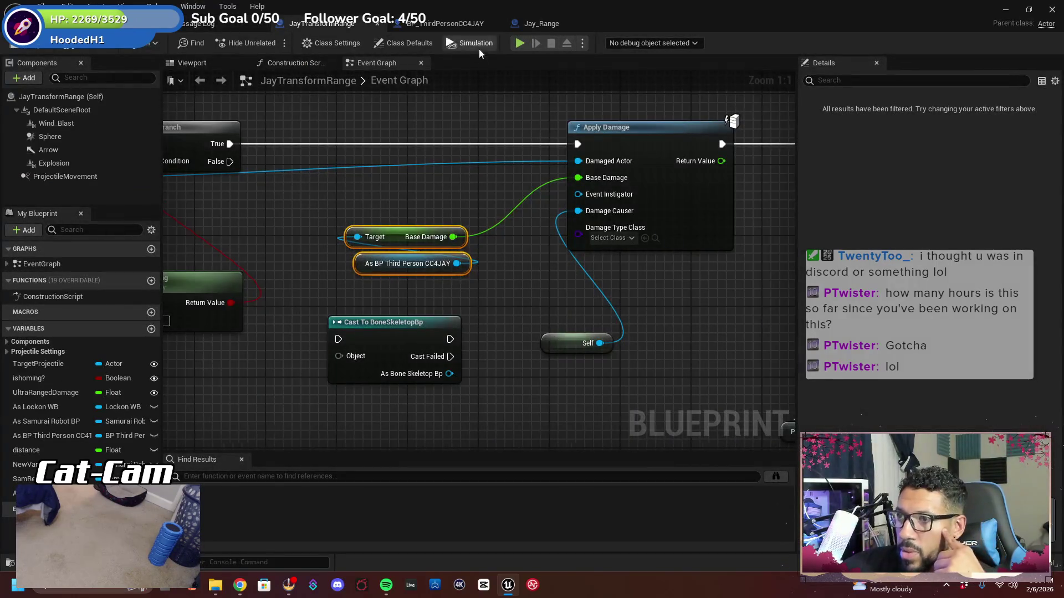
click(448, 23)
click(550, 26)
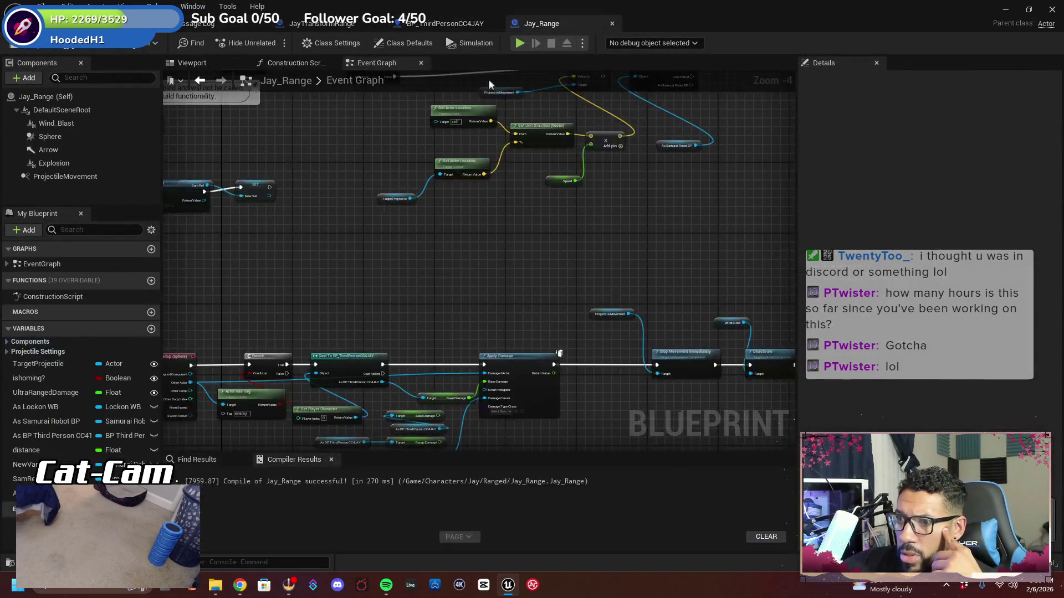
click(111, 24)
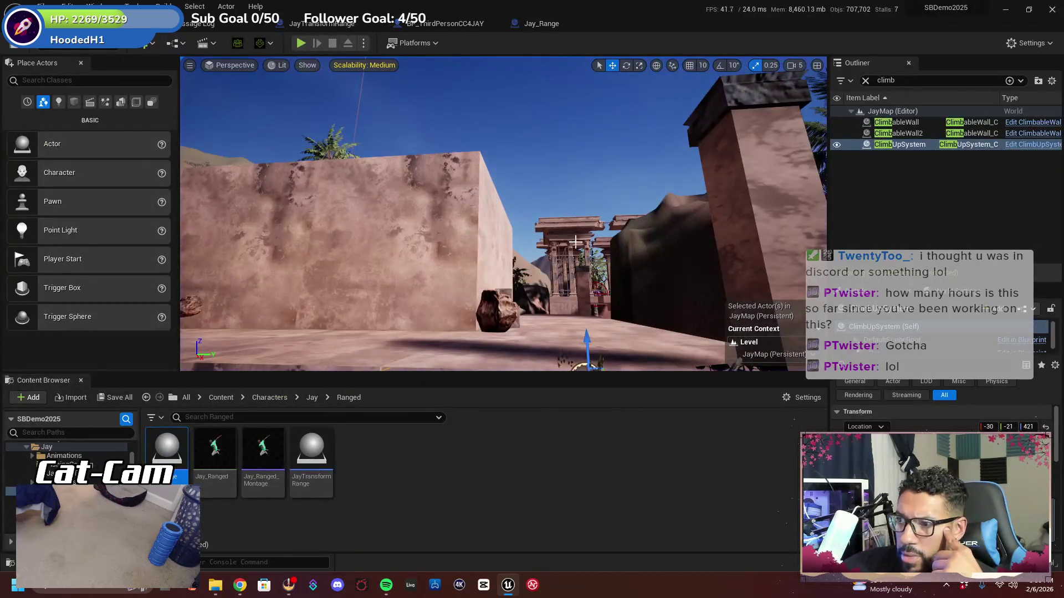
key(f)
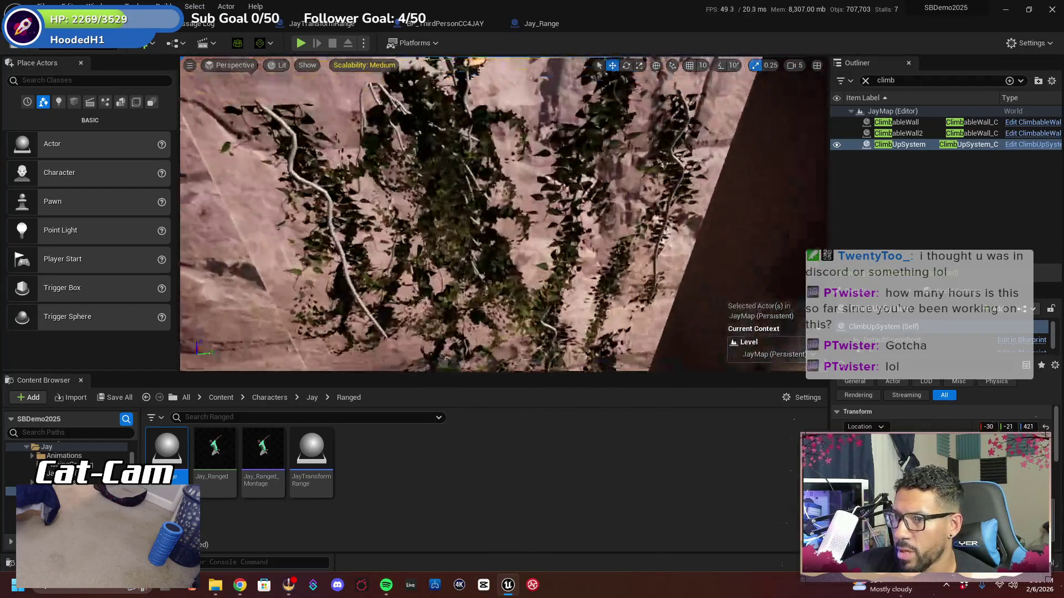
key(f)
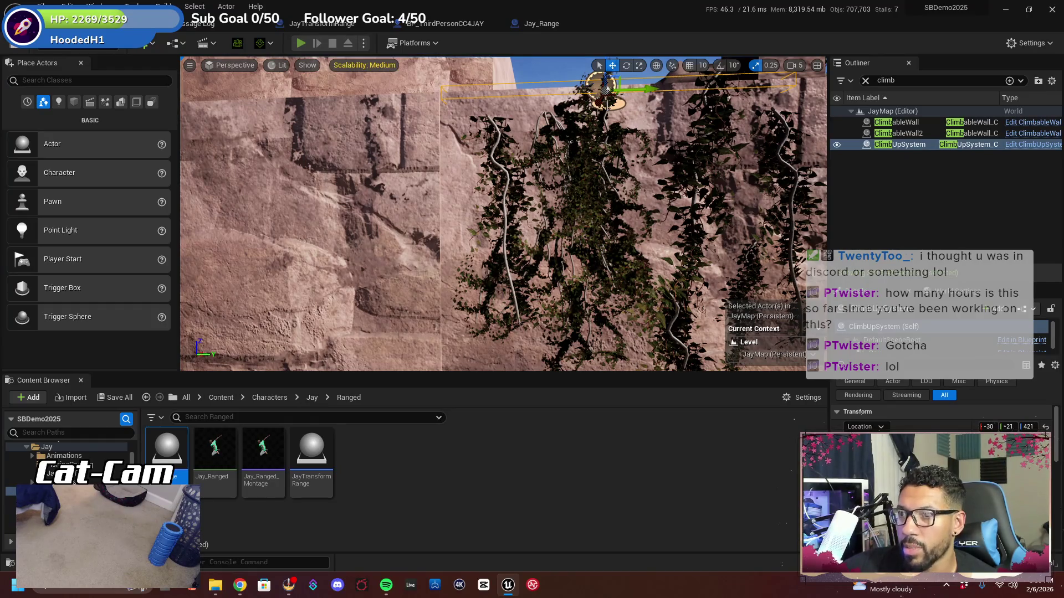
key(alt+p)
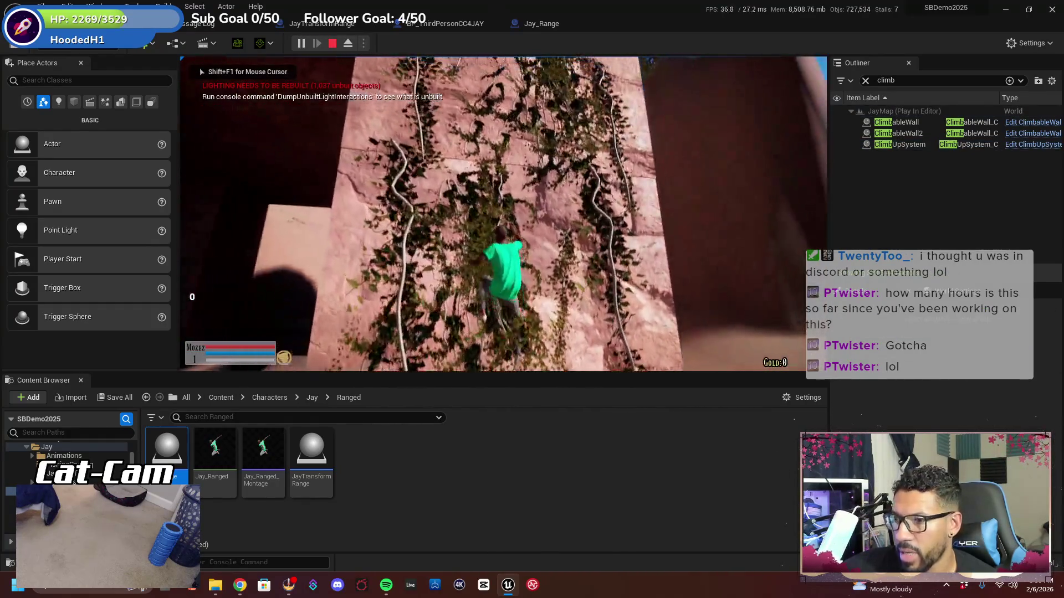
Stop the current play session and restart Play In Editor
key(F11)
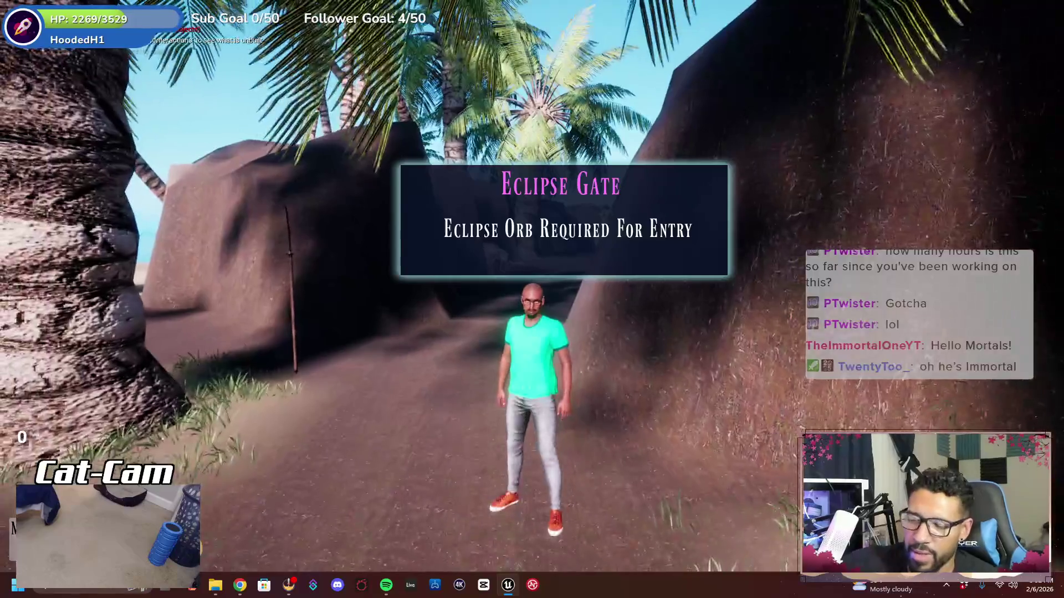
key(F11)
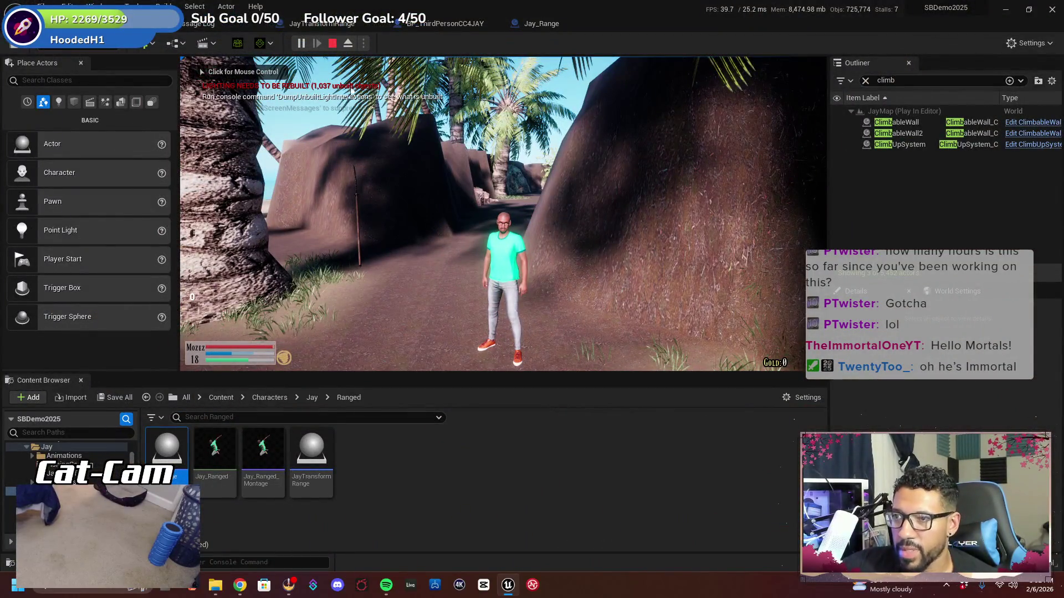
click(333, 44)
click(149, 24)
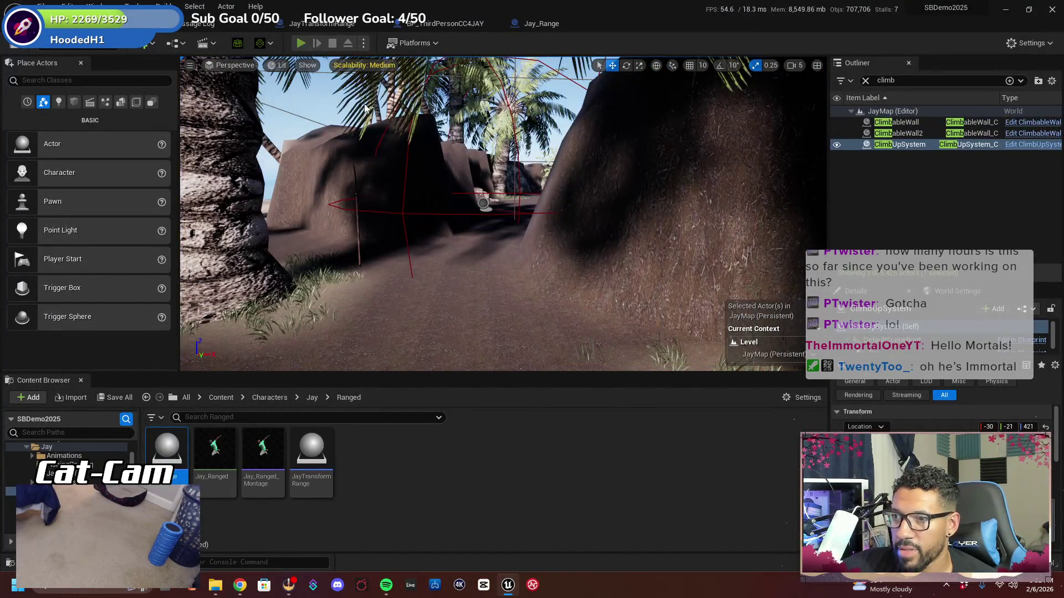
key(alt+p)
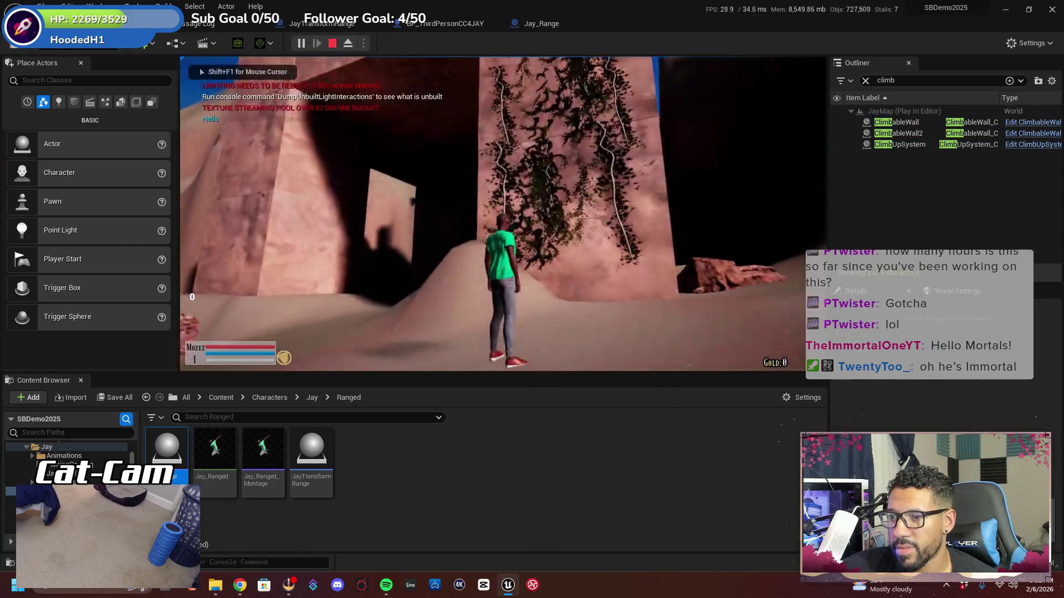
In fullscreen, climb the vine wall and jump the character across the gap onto the far ledge
key(F11)
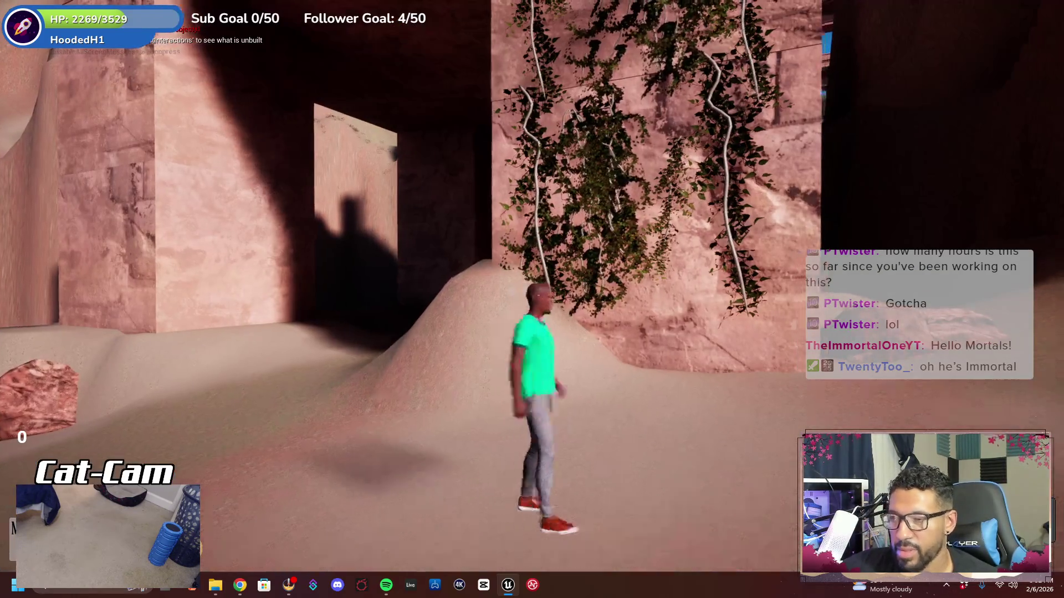
key(w)
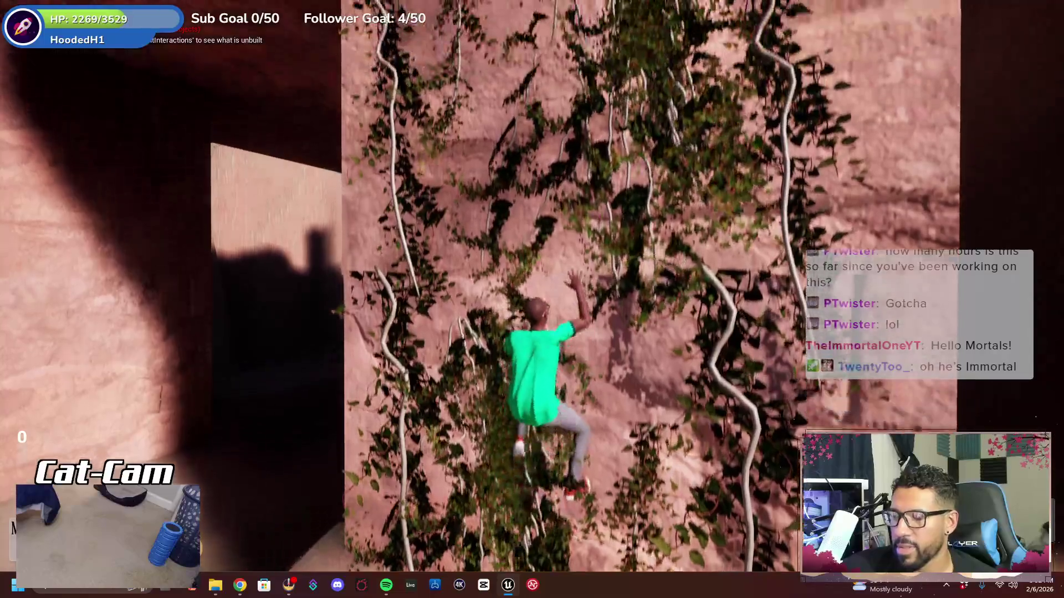
key(w)
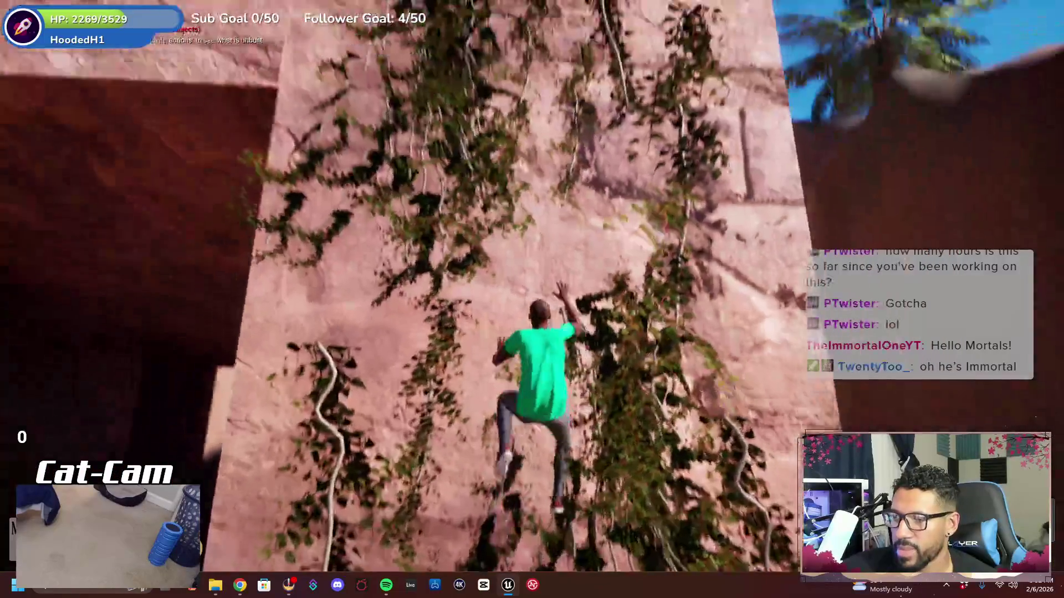
key(w)
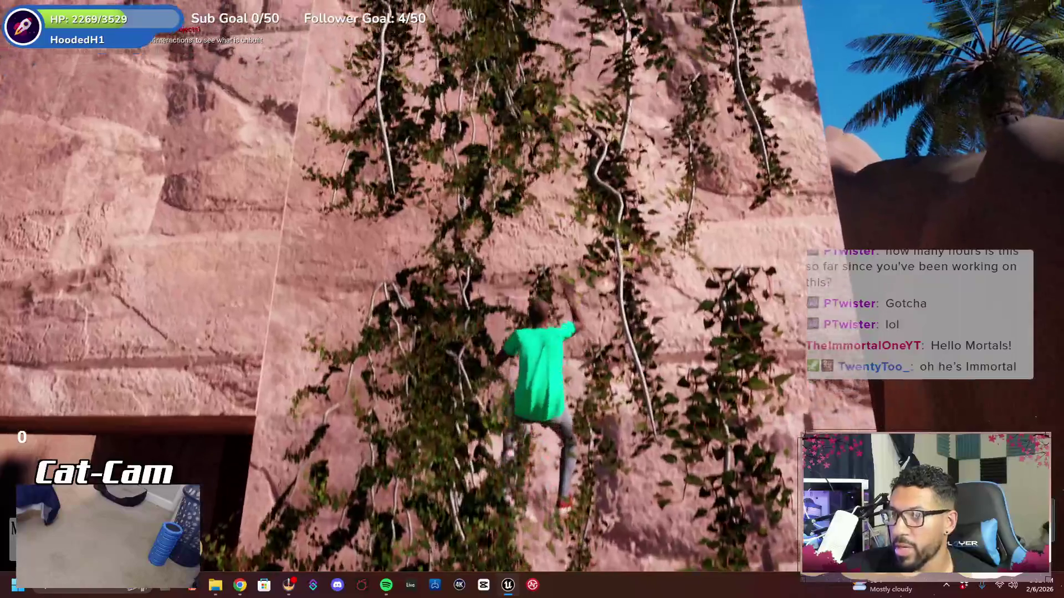
key(w)
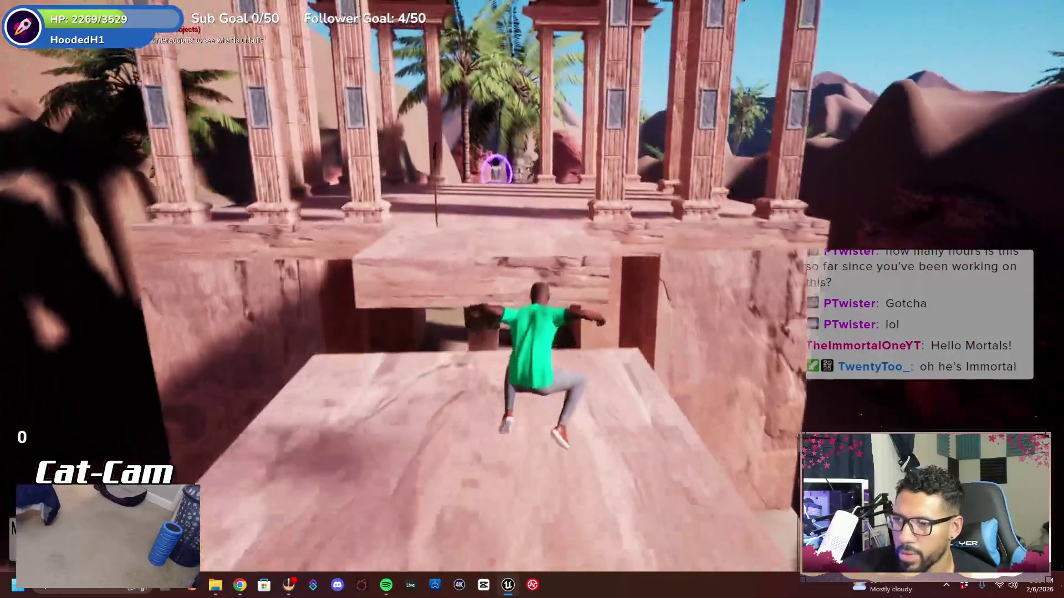
key(w)
key(space)
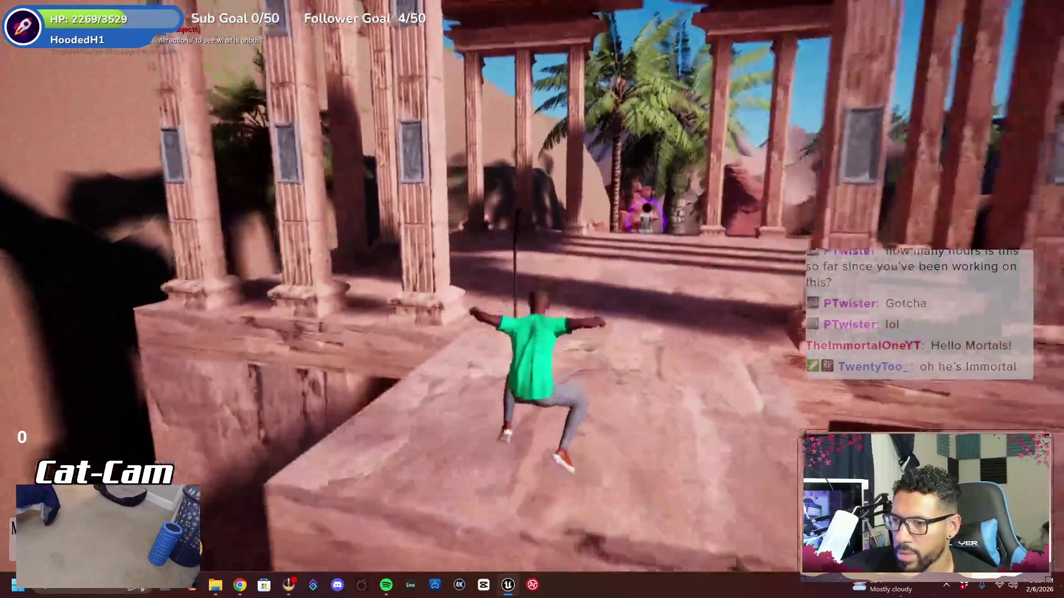
Pick up the Soul Reaper sword, check the inventory, resume, and exit fullscreen
key(f)
key(Tab)
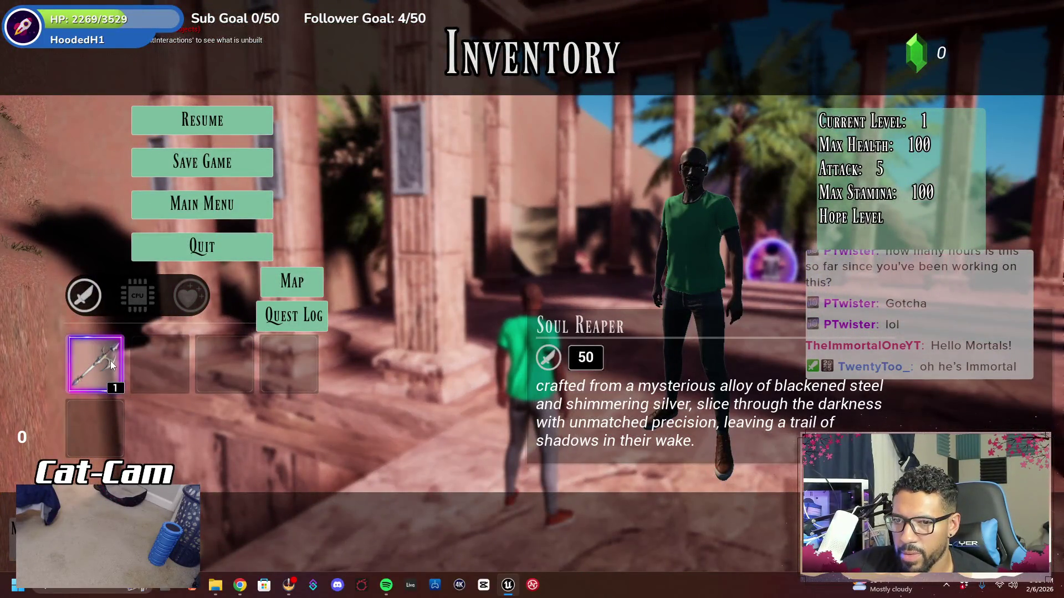
click(257, 132)
key(w)
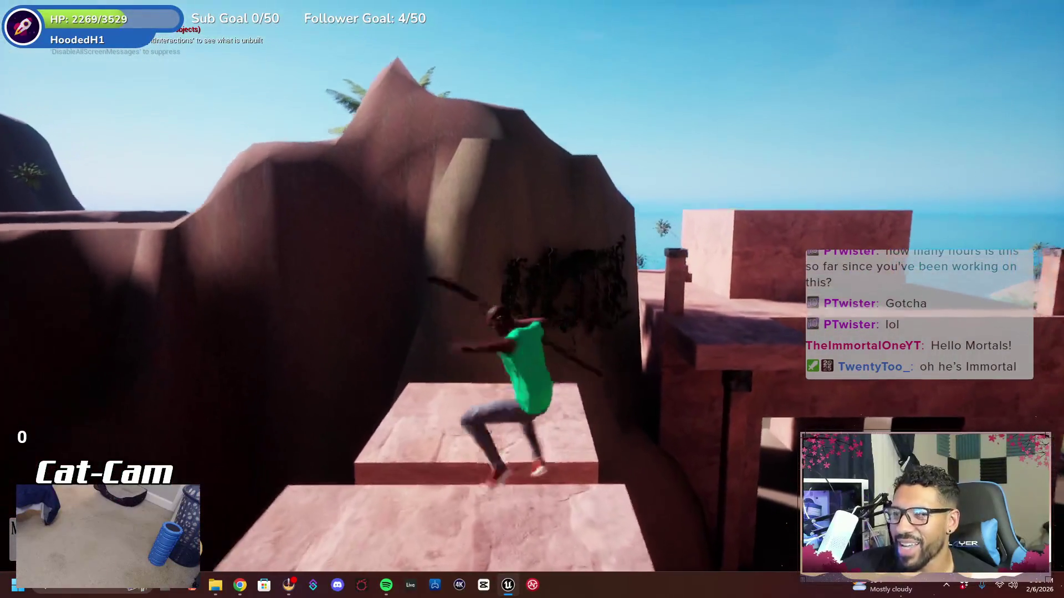
key(F11)
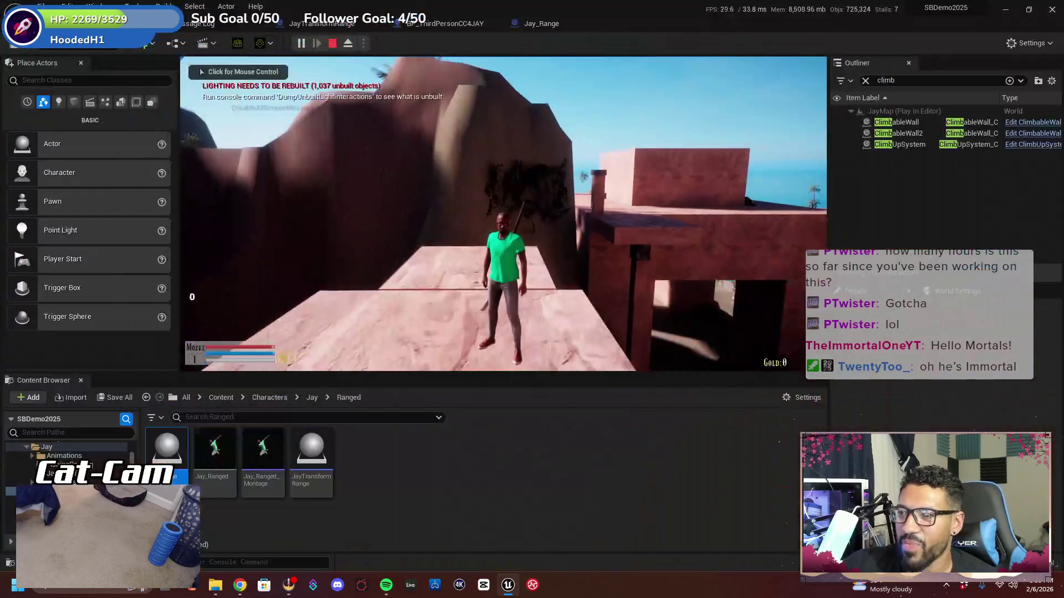
End the play session and bring up the BP_ThirdPersonCC4JAY Event Graph with its Apply Damage setup
key(Escape)
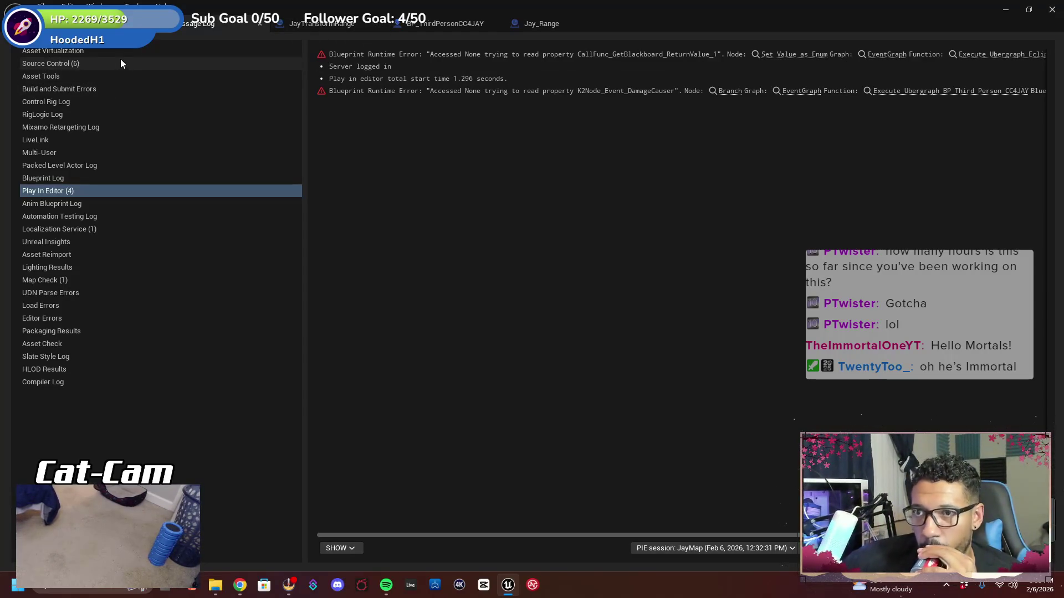
click(105, 23)
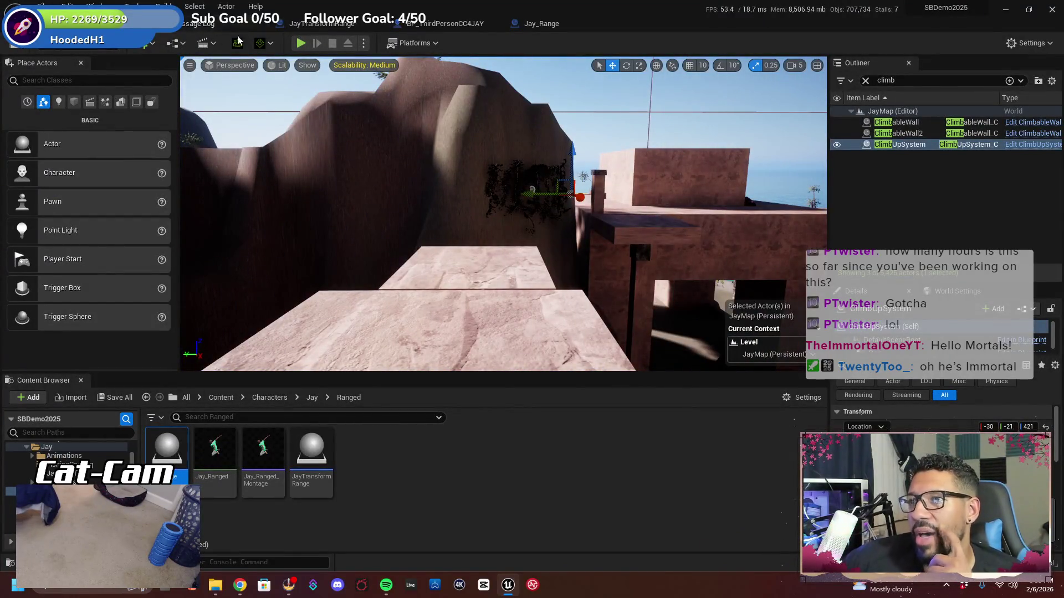
click(424, 27)
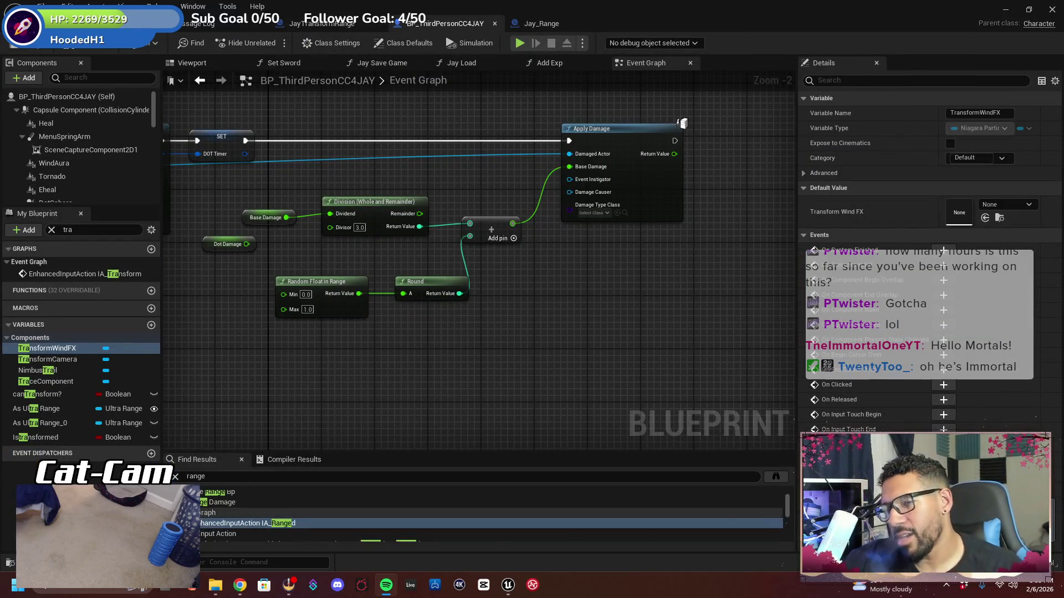
Inspect the character in the blueprint Viewport and select the DotSphere component
mouse_move(484, 334)
mouse_down()
mouse_move(499, 352)
mouse_move(575, 373)
mouse_up()
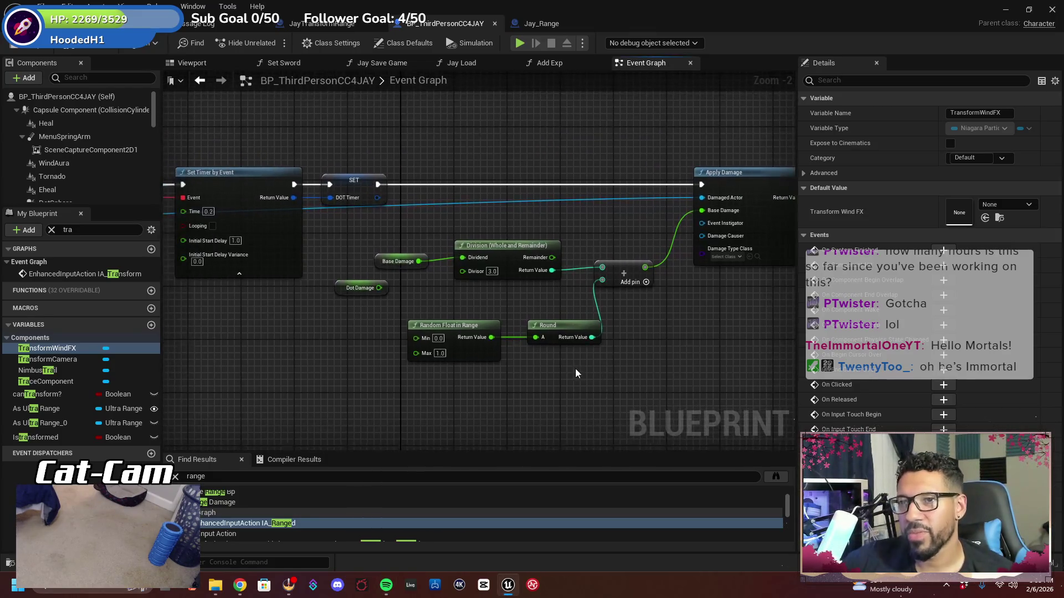
click(192, 63)
mouse_move(384, 224)
mouse_down()
mouse_move(404, 225)
mouse_move(388, 222)
mouse_up()
mouse_move(435, 178)
mouse_down()
mouse_move(435, 144)
mouse_move(436, 178)
mouse_up()
mouse_move(494, 228)
mouse_down()
mouse_move(471, 213)
mouse_move(471, 229)
mouse_up()
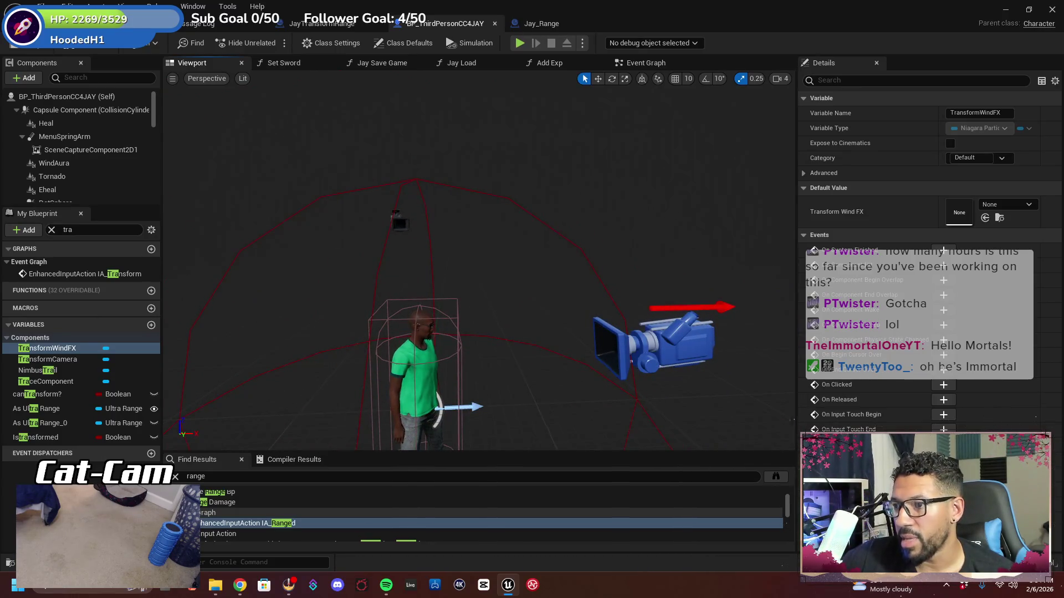
mouse_move(422, 232)
mouse_down()
mouse_move(436, 303)
mouse_move(487, 332)
mouse_move(507, 298)
mouse_up()
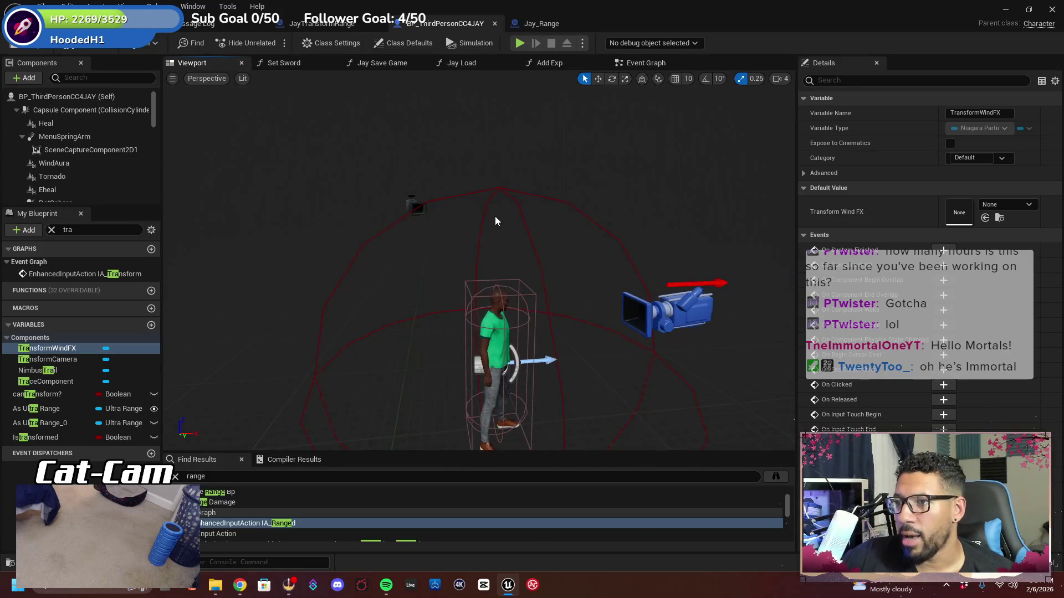
click(496, 190)
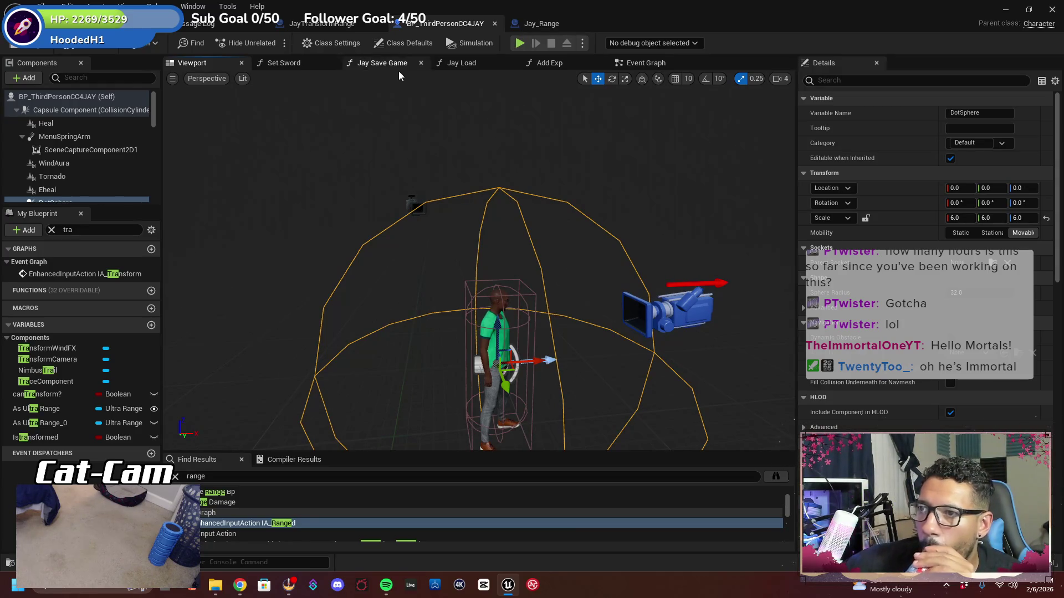
Back in the Event Graph, search Find Results for 'event begin'
click(646, 64)
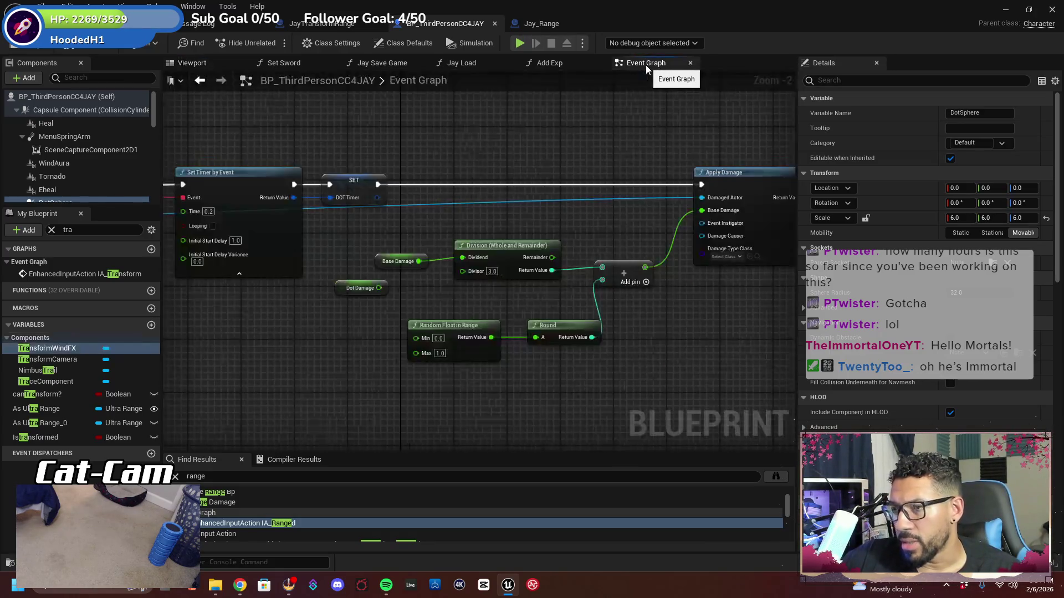
scroll(320, 235, down, 5)
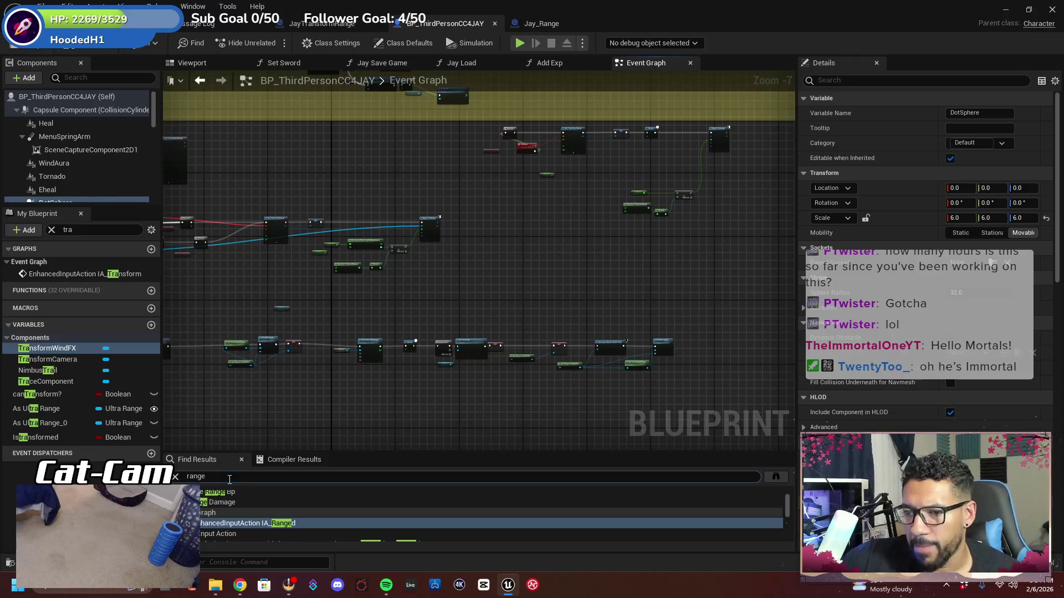
click(197, 476)
text(event begin)
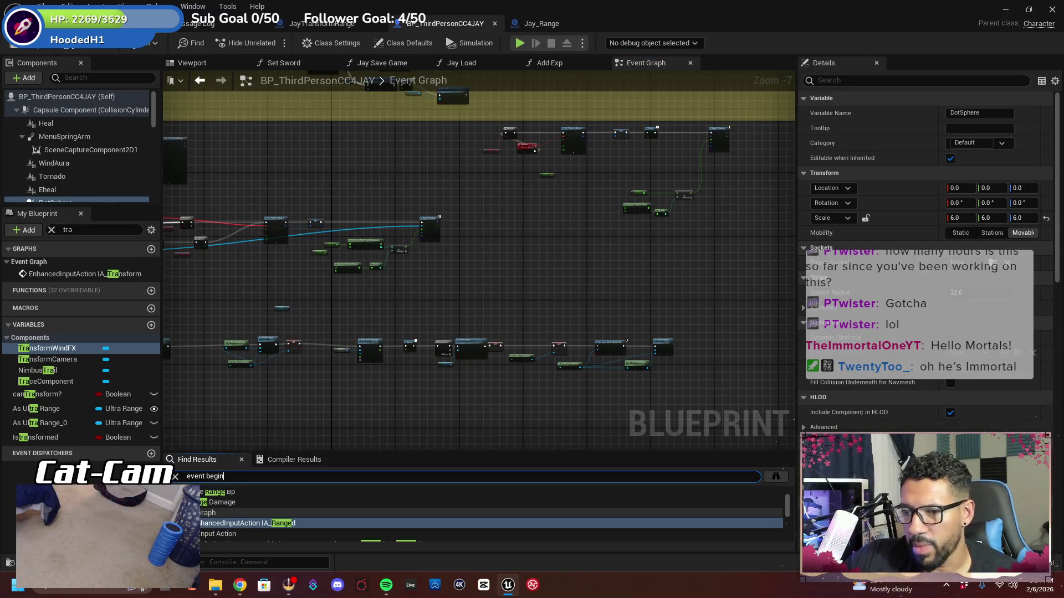
key(Return)
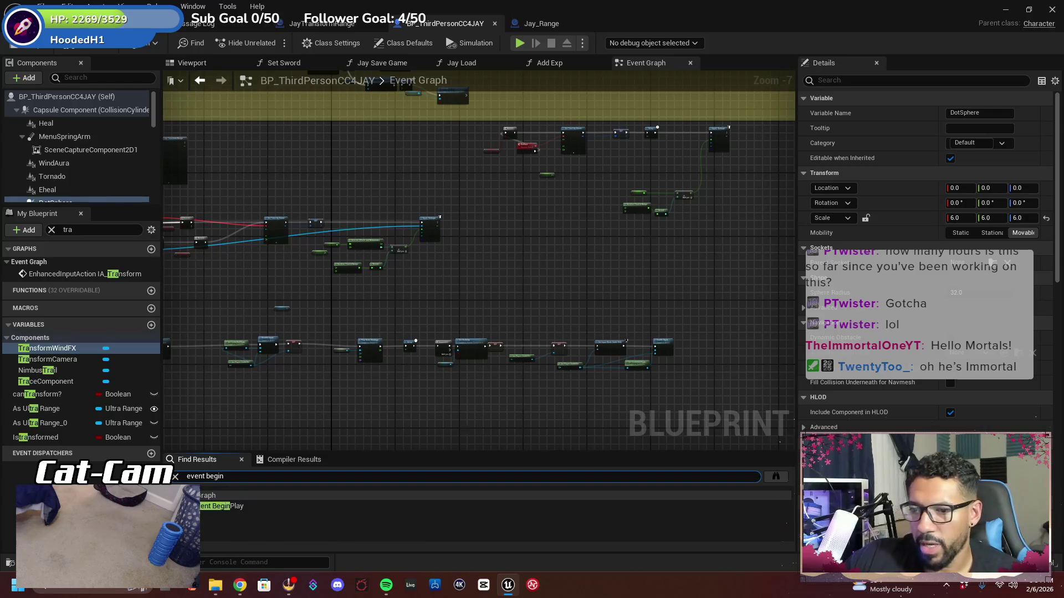
Jump to the Event BeginPlay node and pan to the empty space below it
click(221, 506)
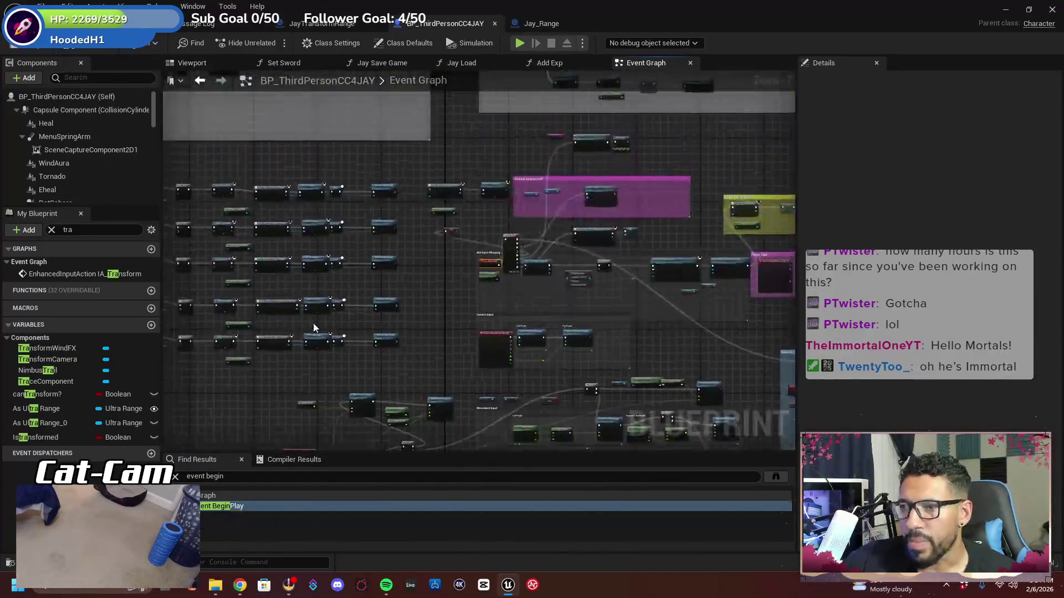
mouse_move(402, 305)
mouse_down()
mouse_move(330, 283)
mouse_move(209, 214)
mouse_up()
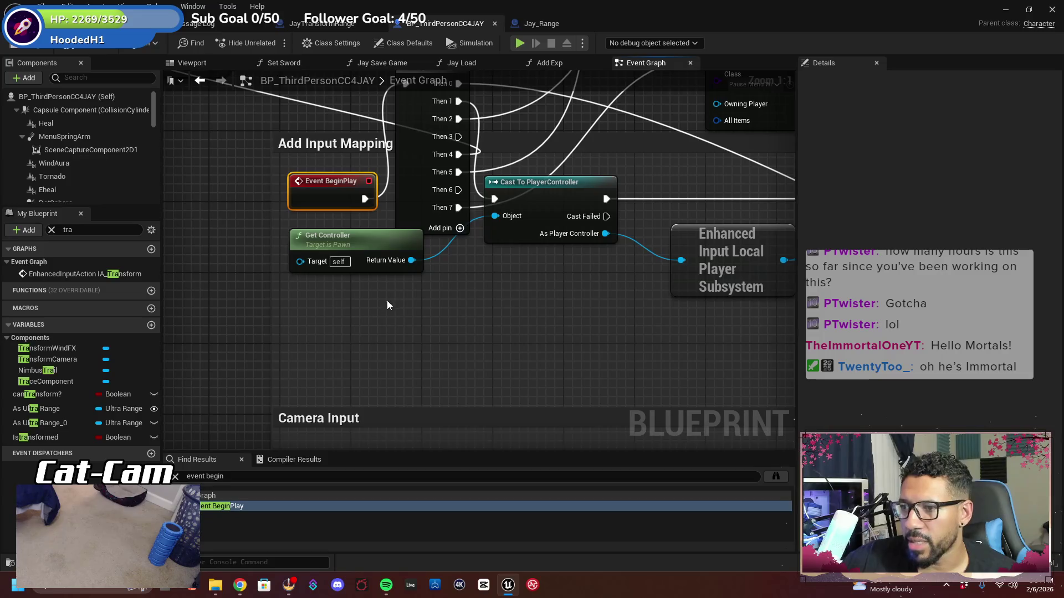
scroll(98, 165, down, 5)
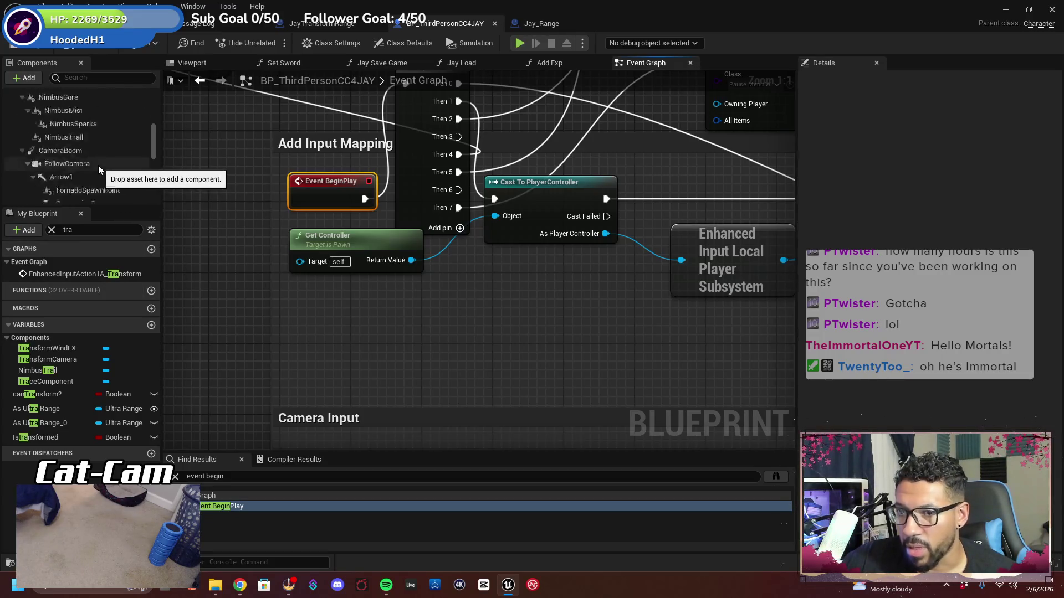
scroll(117, 158, down, 2)
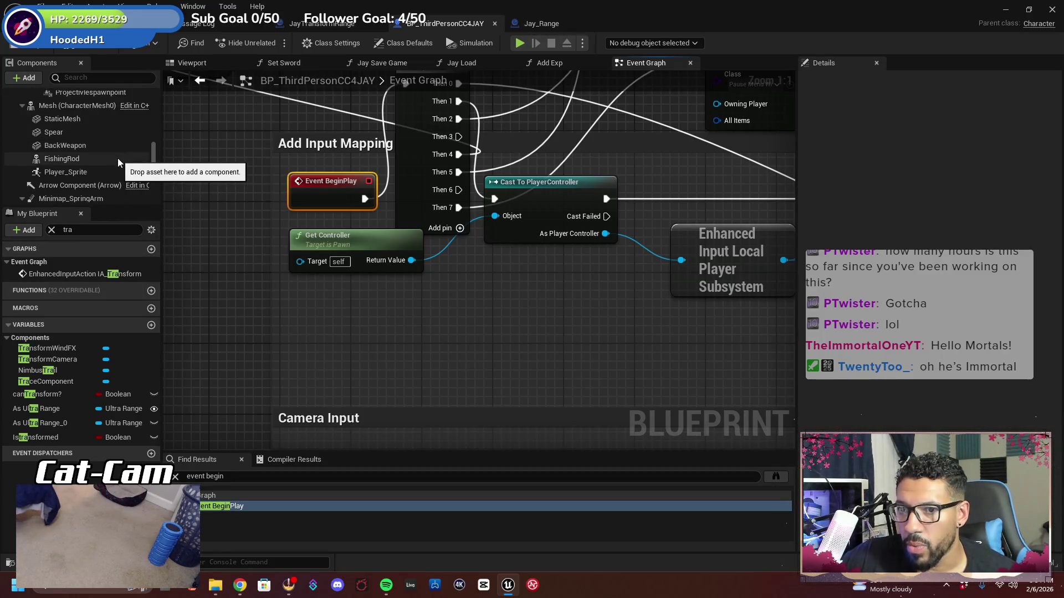
scroll(118, 158, down, 6)
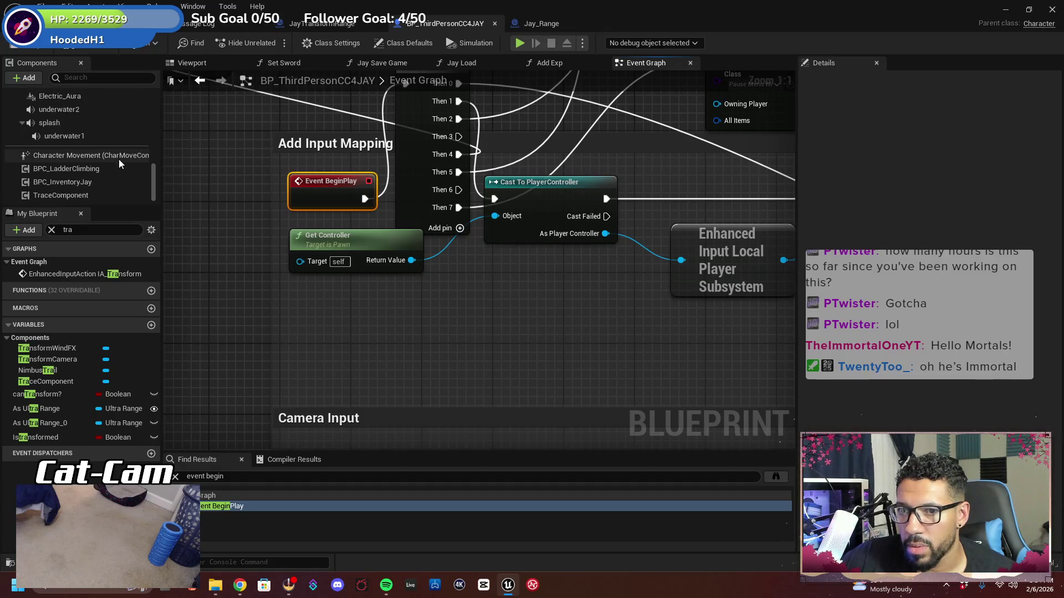
Confirm DotSphere in the Viewport, then drag a DotSphere reference node below BeginPlay
click(195, 63)
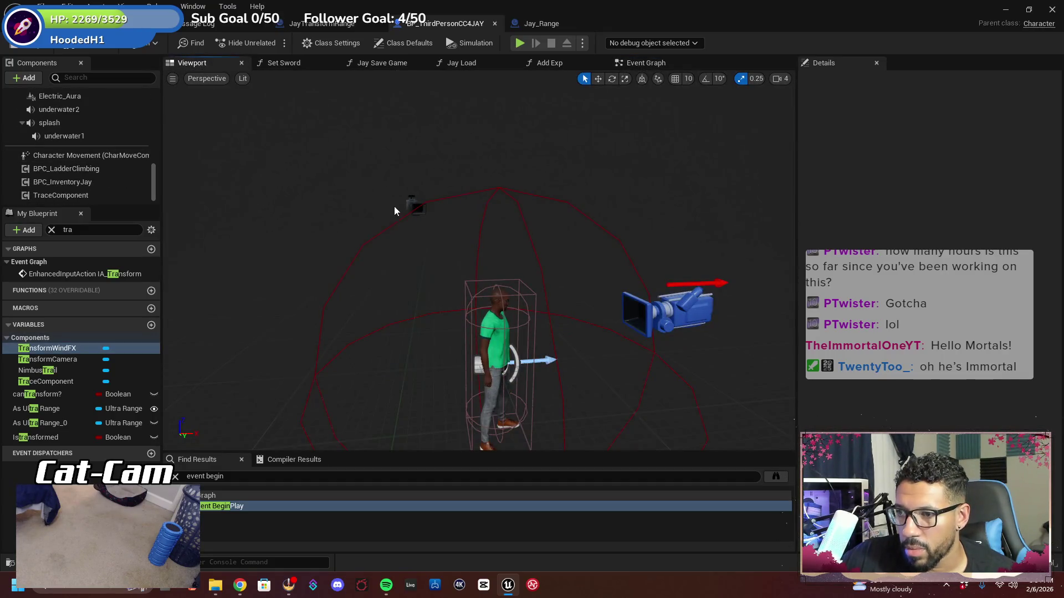
click(384, 227)
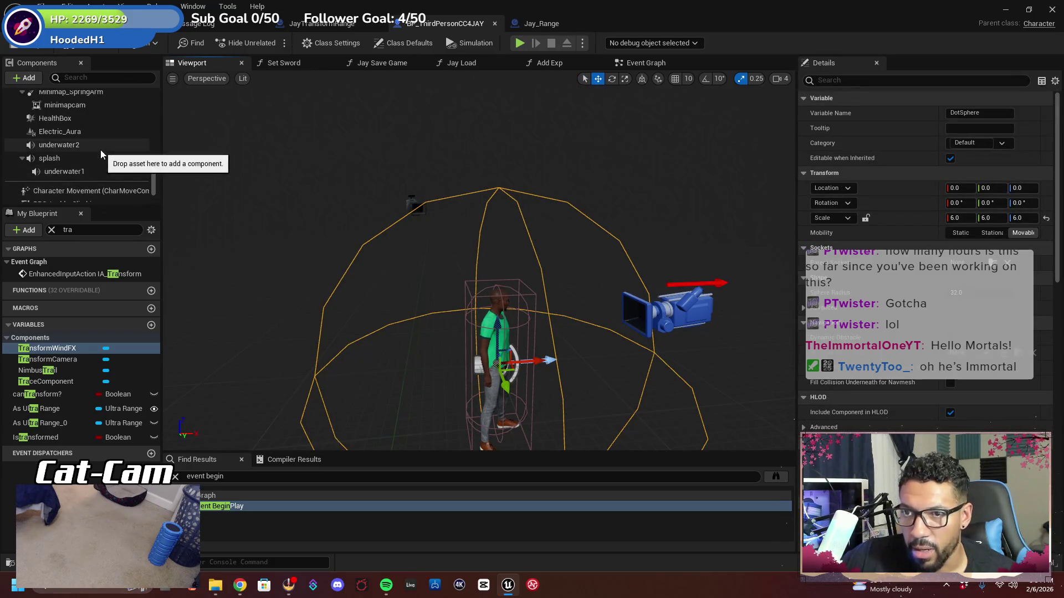
scroll(98, 148, up, 4)
scroll(106, 146, down, 5)
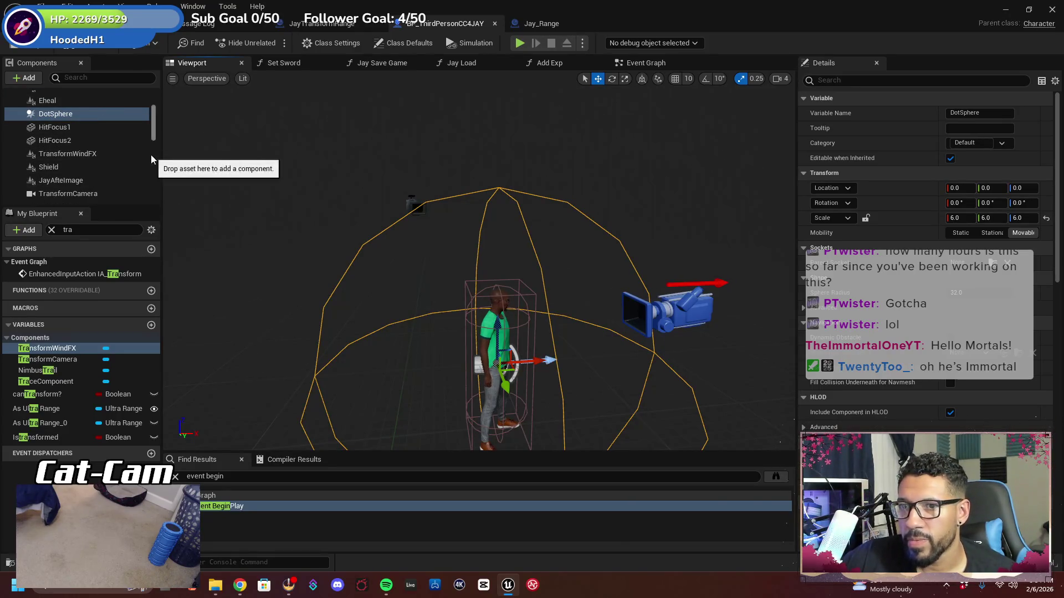
click(646, 63)
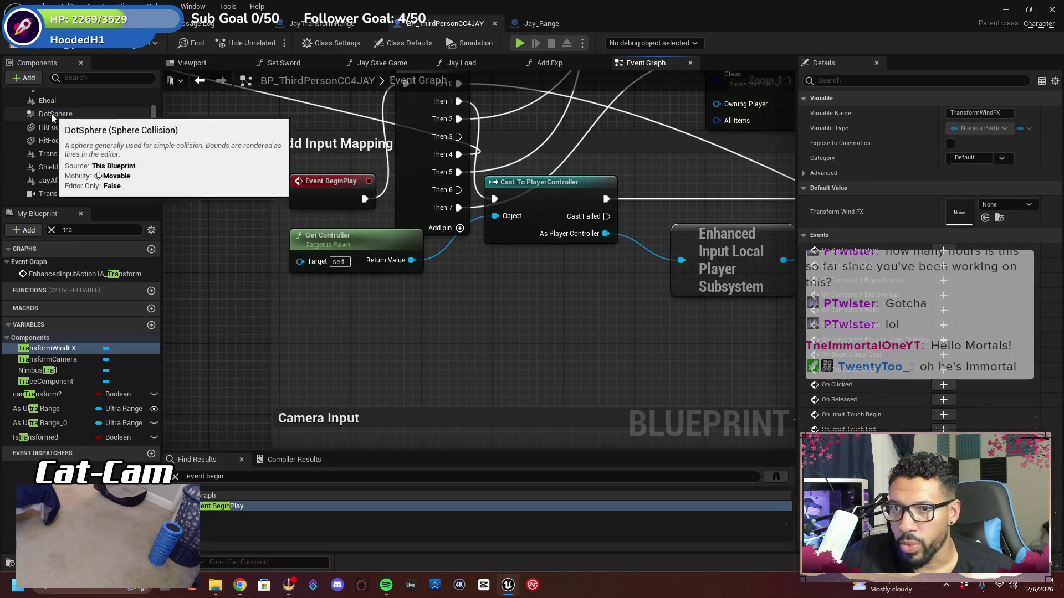
mouse_move(51, 114)
mouse_down()
mouse_move(344, 278)
mouse_move(457, 313)
mouse_move(337, 301)
mouse_move(305, 371)
mouse_up()
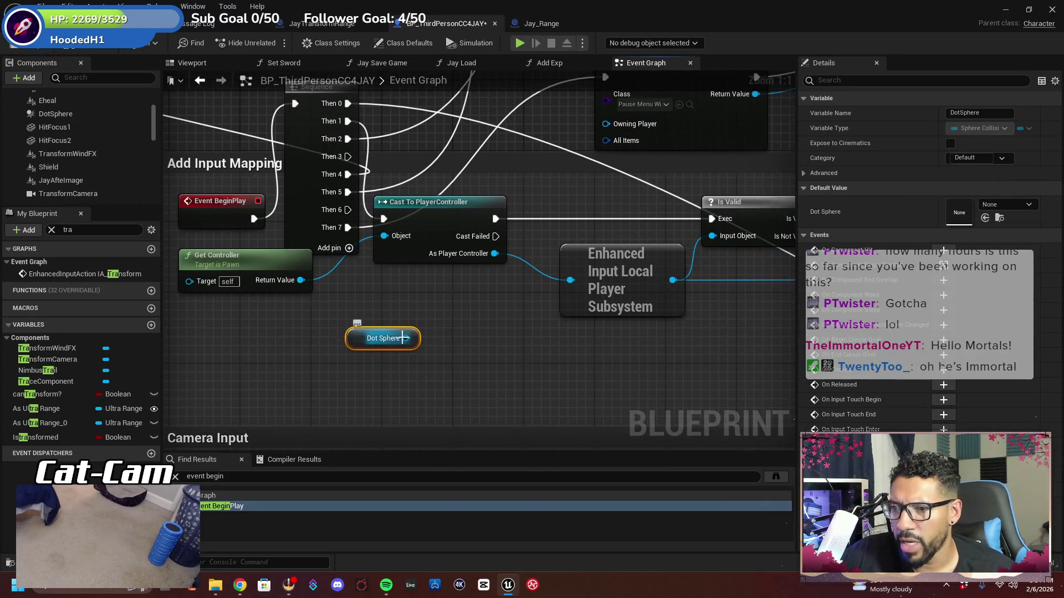
Browse Dot Sphere's actions for 'disa' and 'de', then dismiss the list without adding a node
drag(406, 338, 472, 346)
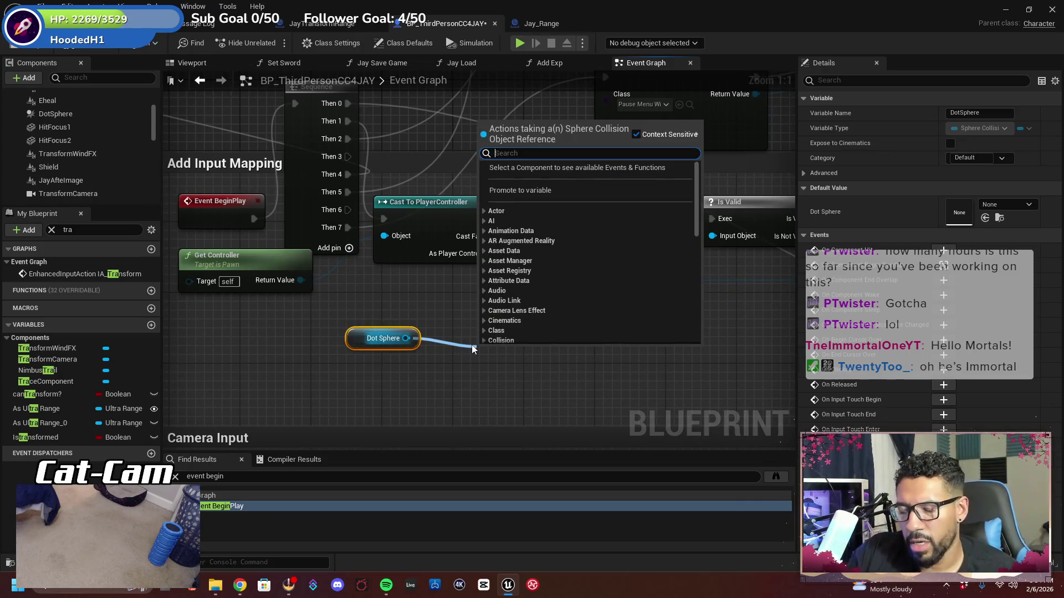
text(disa)
key(BackSpace)
key(BackSpace)
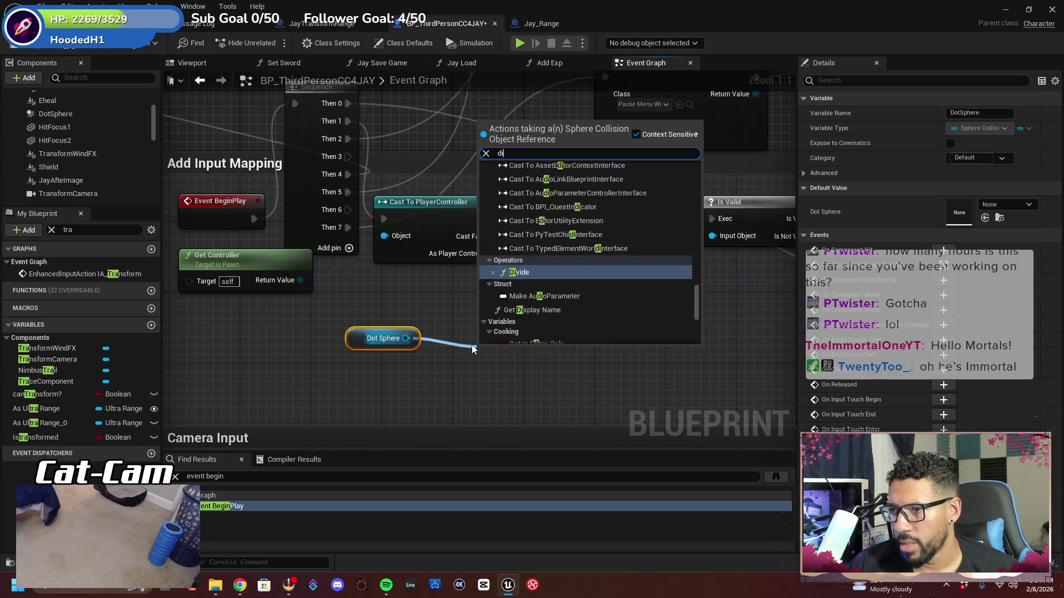
key(BackSpace)
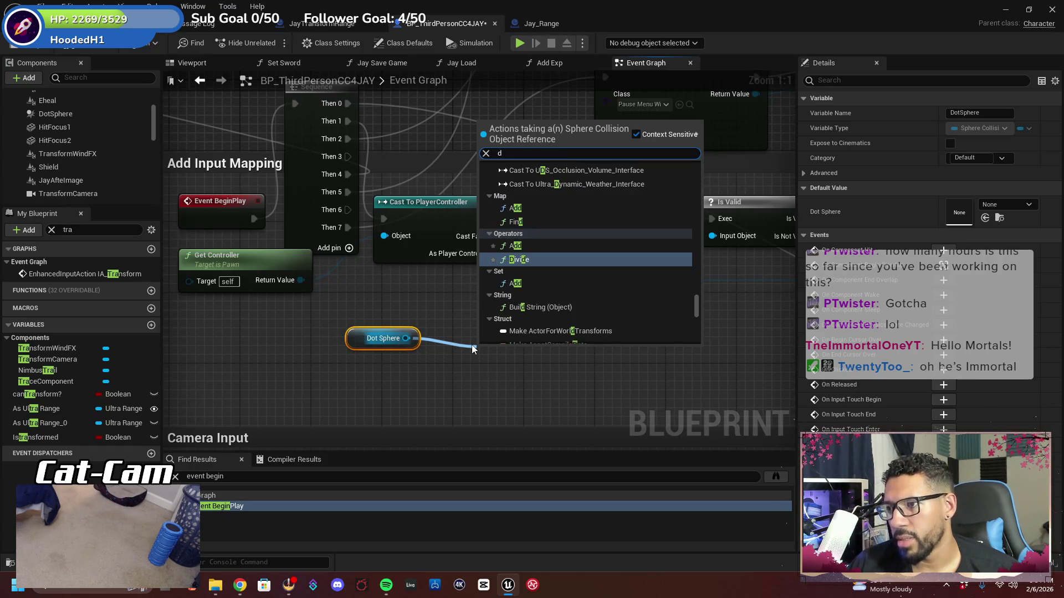
key(BackSpace)
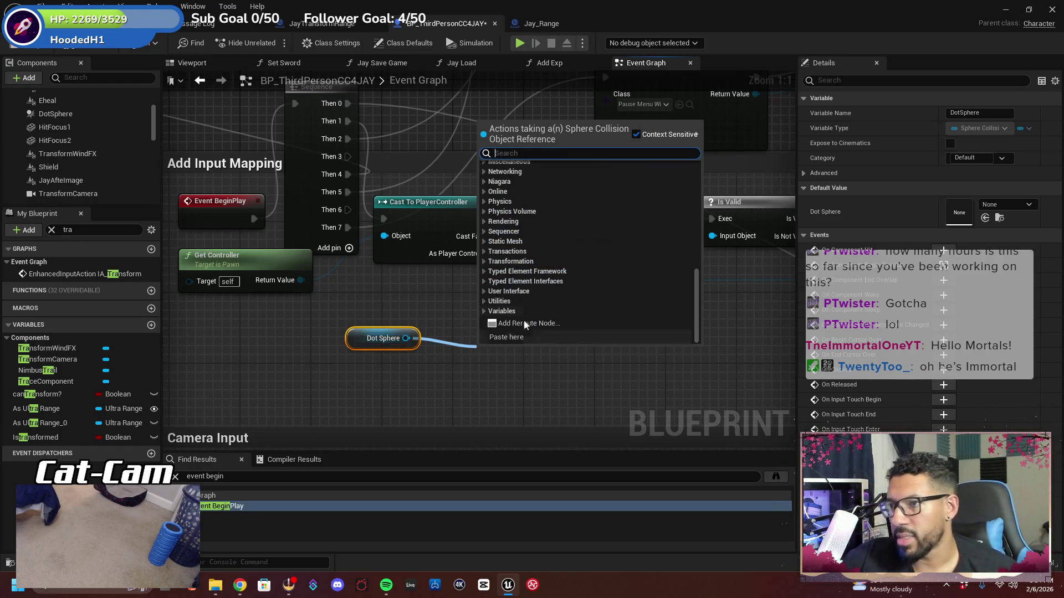
scroll(631, 244, up, 5)
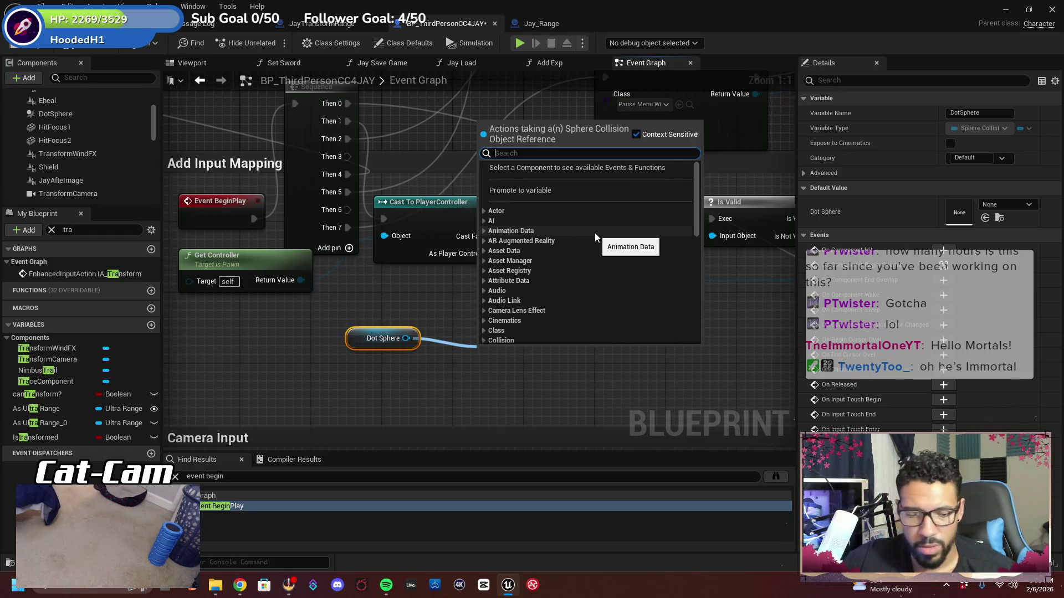
text(de)
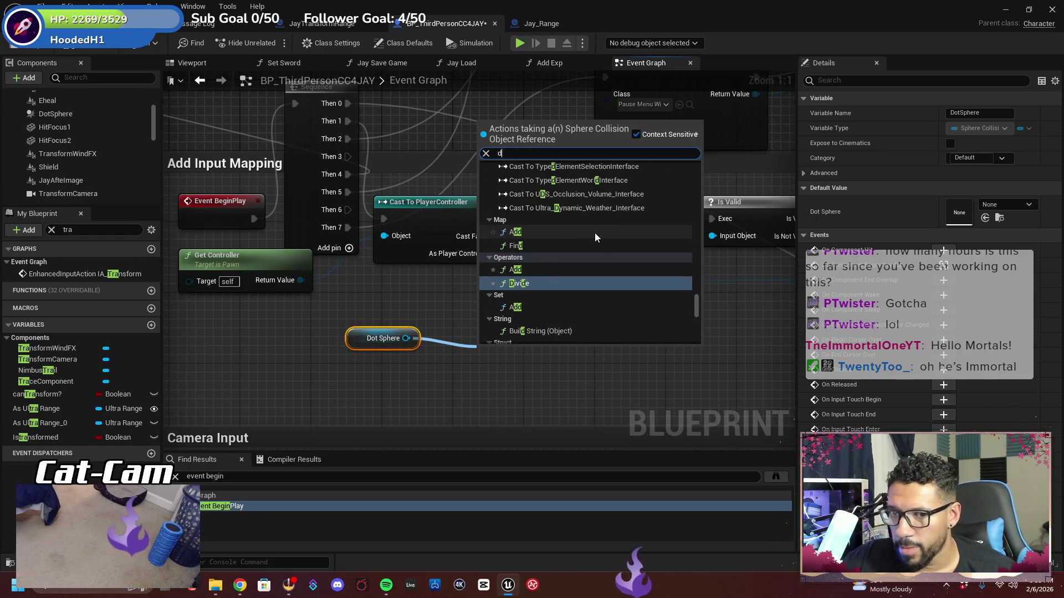
scroll(595, 237, down, 5)
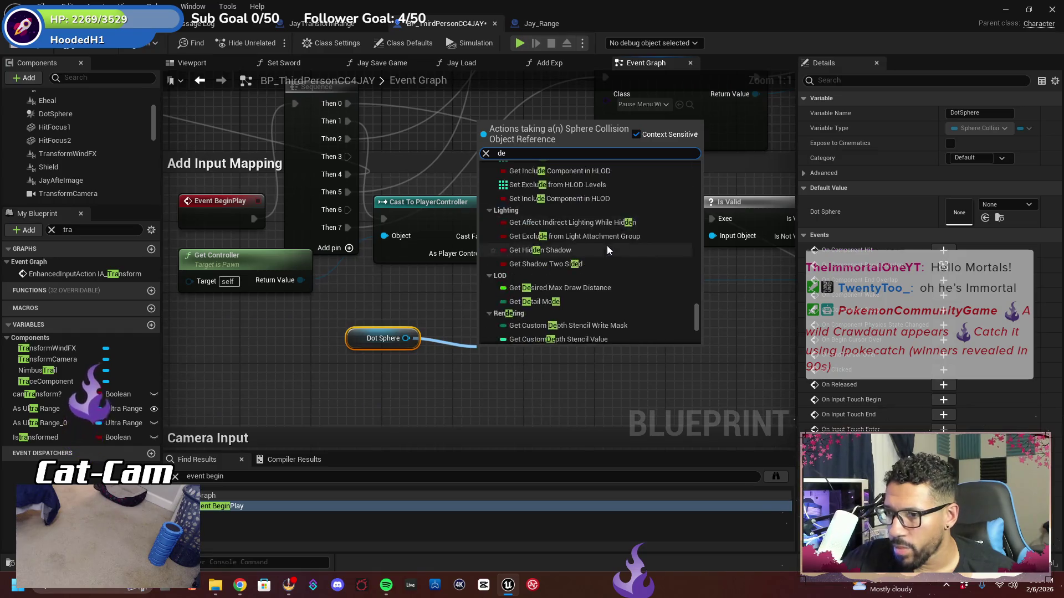
scroll(614, 247, up, 5)
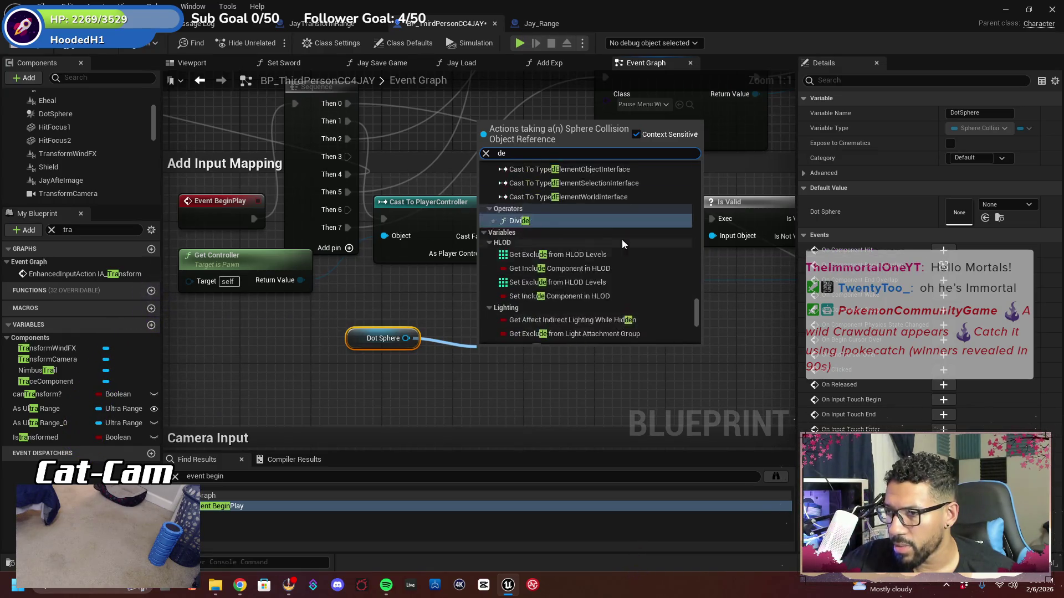
scroll(619, 244, up, 5)
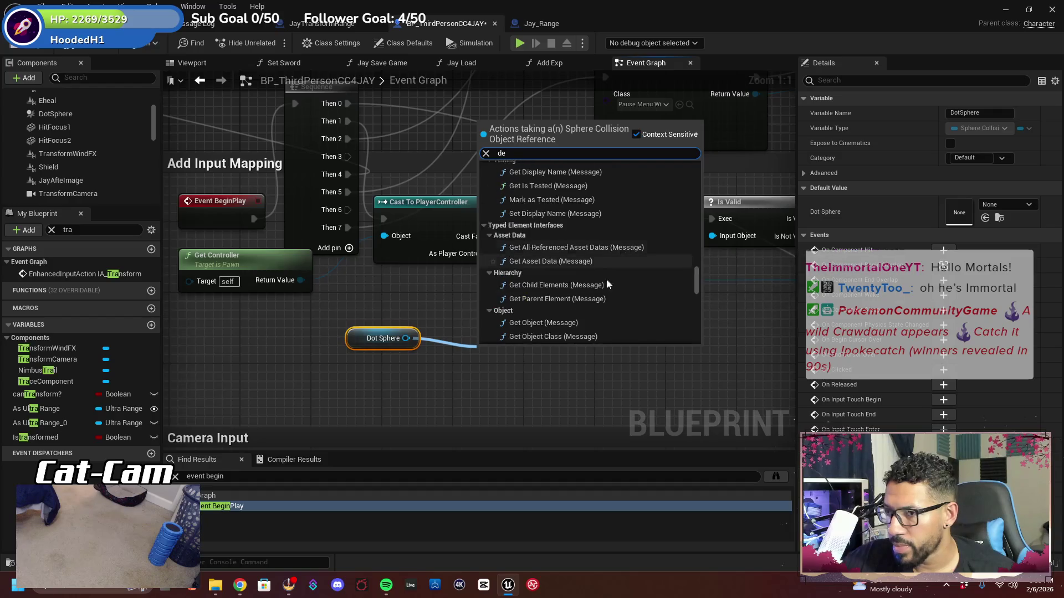
click(573, 372)
Search Dot Sphere's actions again for 'disa' and 'enabl', then dismiss the list
scroll(572, 377, down, 5)
scroll(534, 336, up, 2)
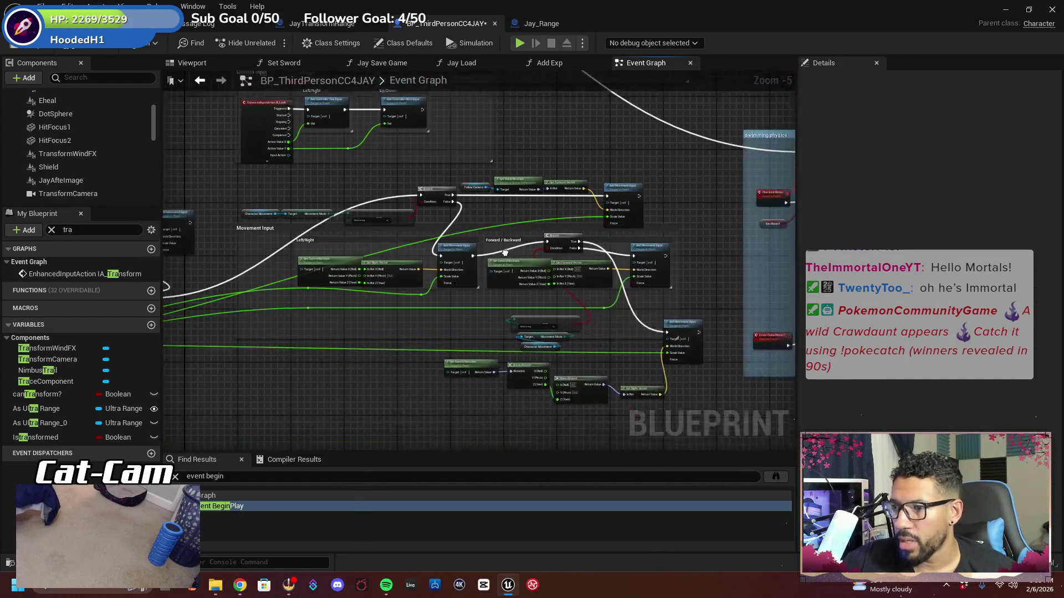
drag(470, 256, 431, 176)
scroll(501, 165, up, 2)
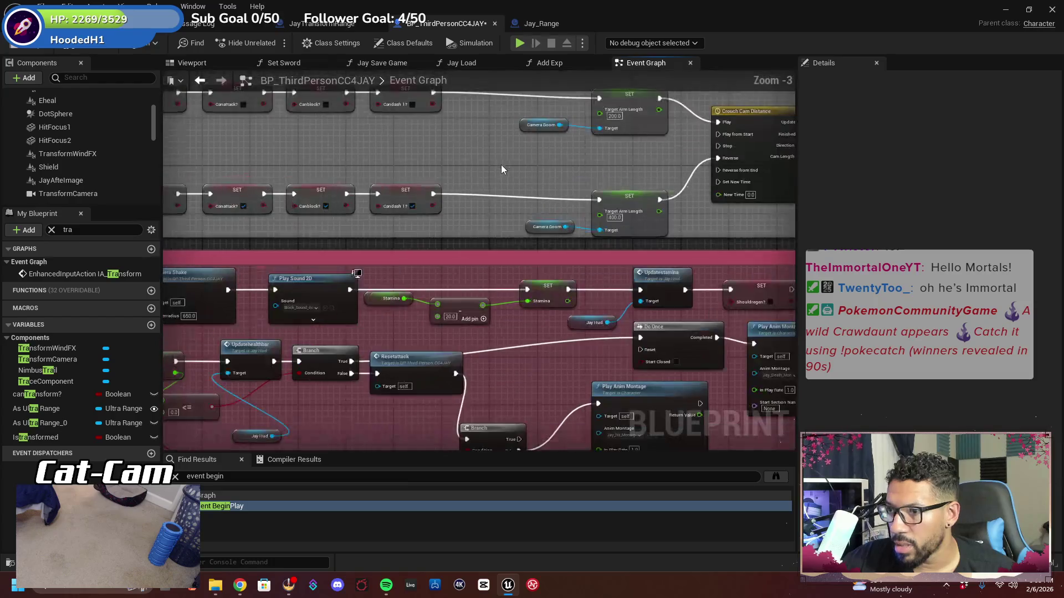
mouse_move(494, 232)
mouse_down()
mouse_move(631, 445)
mouse_move(495, 299)
mouse_move(553, 311)
mouse_up()
text(disa)
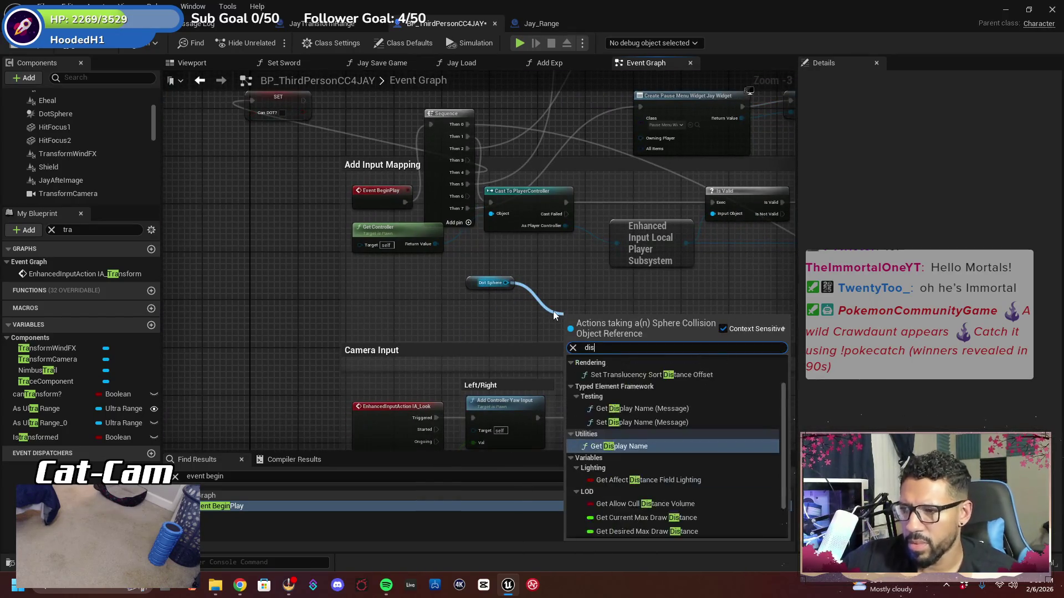
key(BackSpace)
key(BackSpace)
key(BackSpace)
text(enabl)
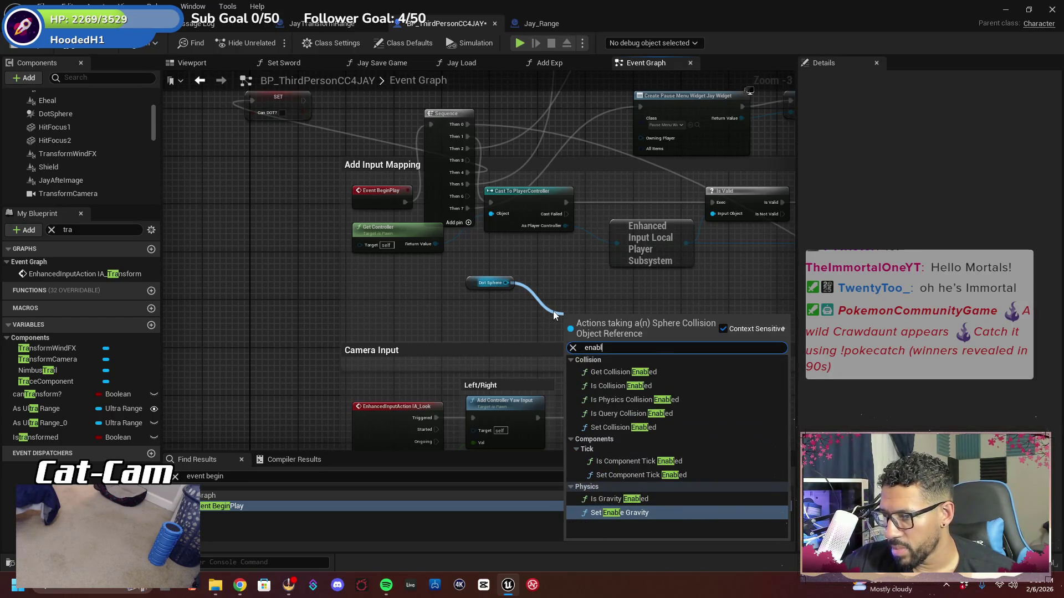
key(BackSpace)
key(BackSpace)
key(BackSpace)
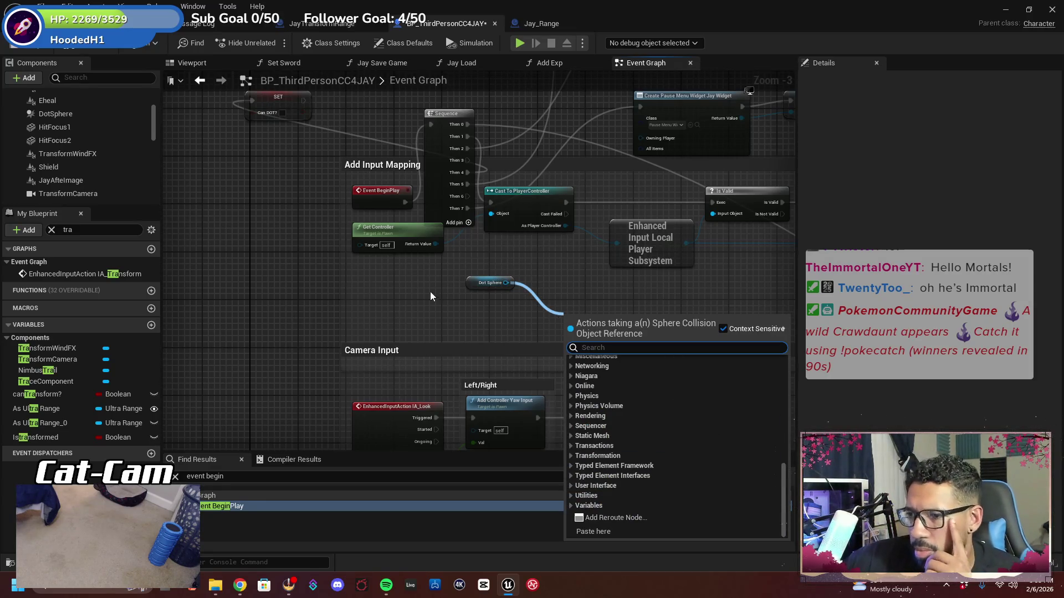
click(439, 331)
Survey the Camera Input, Apply Damage, Target Lock and Crouch sections, then return to Event BeginPlay
mouse_move(440, 331)
mouse_down()
mouse_move(341, 225)
mouse_move(348, 182)
mouse_up()
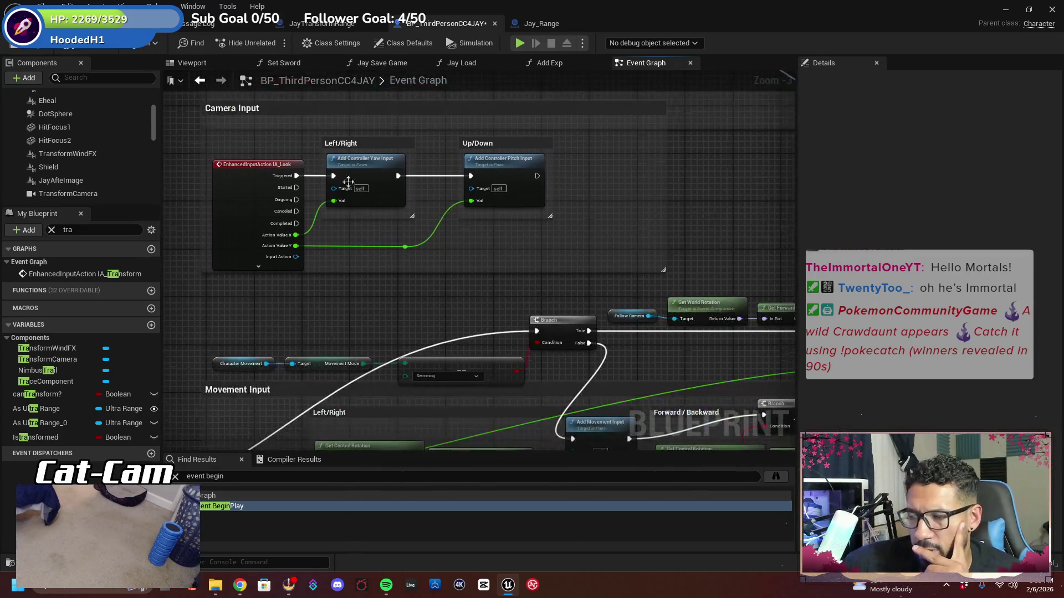
scroll(403, 264, down, 2)
mouse_move(403, 263)
mouse_down()
mouse_move(416, 245)
mouse_move(417, 114)
mouse_up()
drag(554, 360, 442, 260)
mouse_move(496, 317)
mouse_down()
mouse_move(308, 338)
mouse_move(491, 84)
mouse_move(523, 78)
mouse_up()
scroll(308, 338, down, 3)
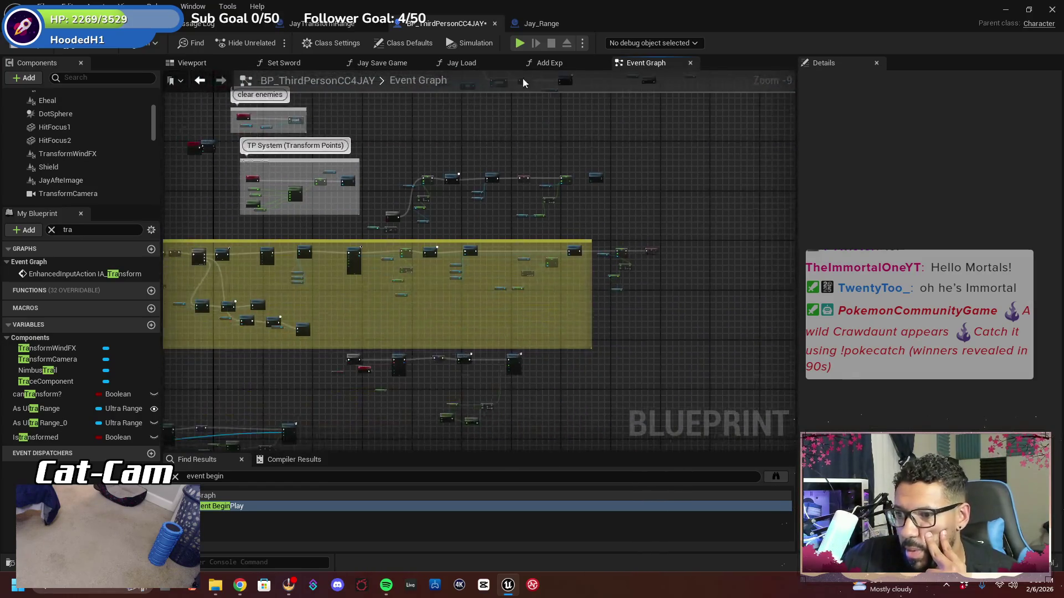
scroll(365, 213, up, 3)
drag(366, 214, 444, 191)
scroll(438, 225, up, 3)
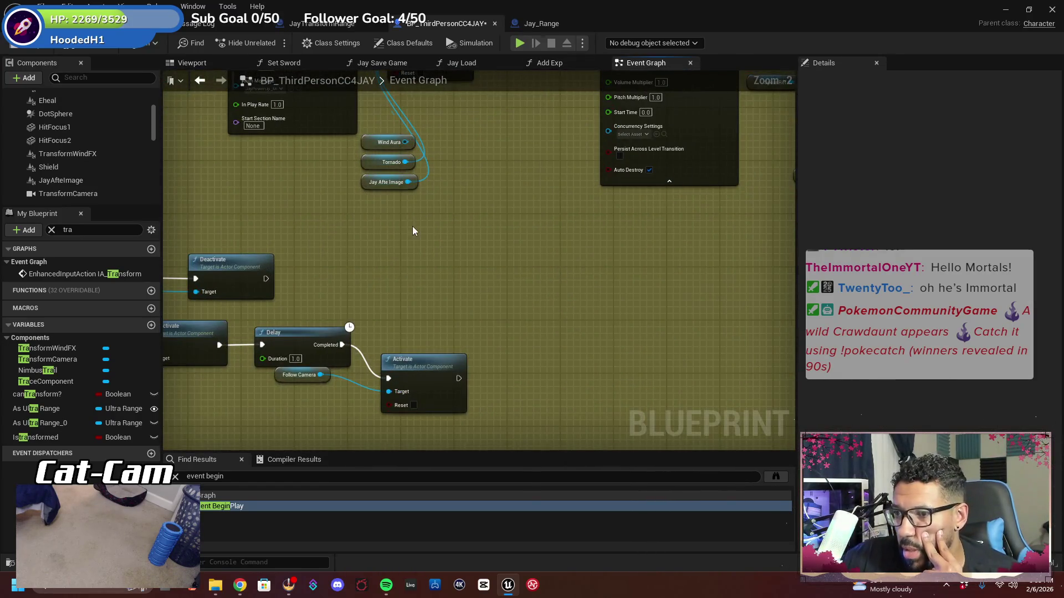
scroll(397, 246, down, 3)
scroll(430, 340, up, 2)
mouse_move(399, 237)
mouse_down()
mouse_move(430, 340)
mouse_move(322, 368)
mouse_up()
scroll(322, 367, down, 3)
drag(334, 306, 578, 426)
drag(498, 293, 499, 432)
drag(498, 332, 499, 432)
mouse_move(498, 388)
mouse_down()
mouse_move(488, 233)
mouse_move(359, 344)
mouse_move(381, 217)
mouse_move(340, 444)
mouse_up()
double_click(242, 506)
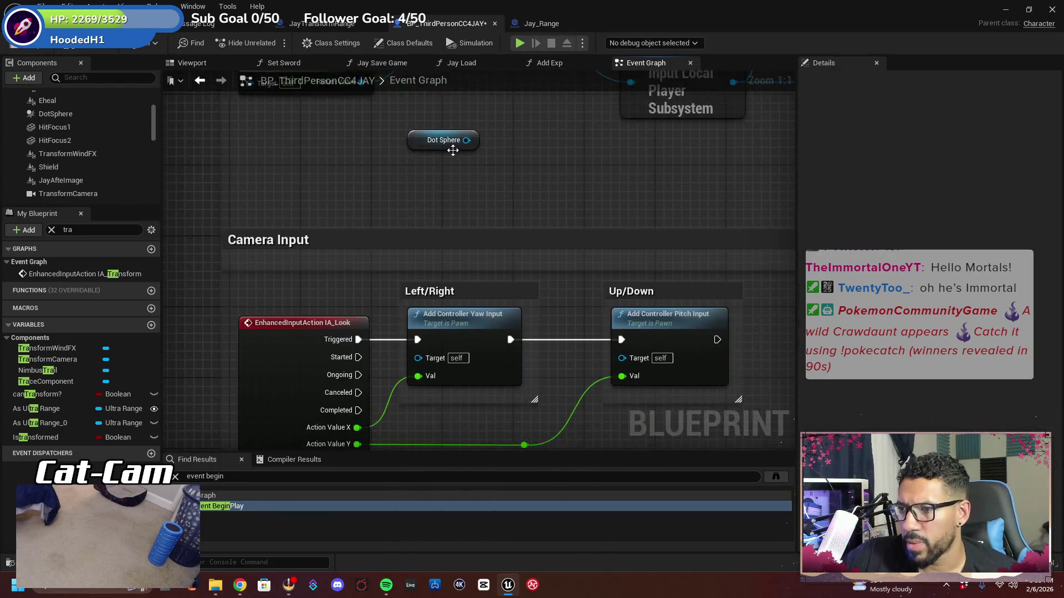
Add a Deactivate node targeting Dot Sphere, fired from the sequence's Then 6 output
drag(436, 251, 490, 300)
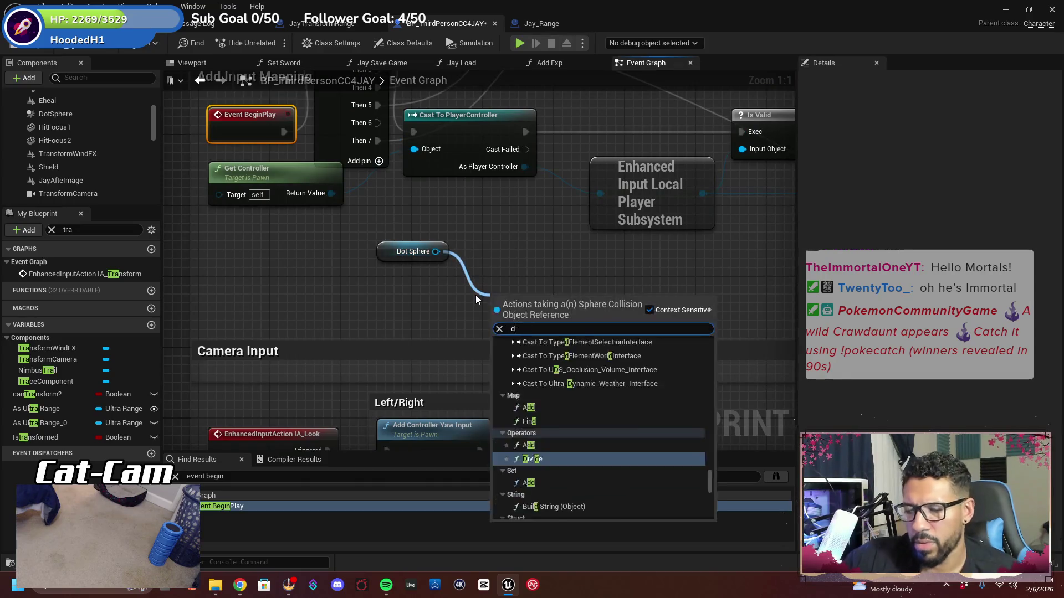
text(deac)
key(Return)
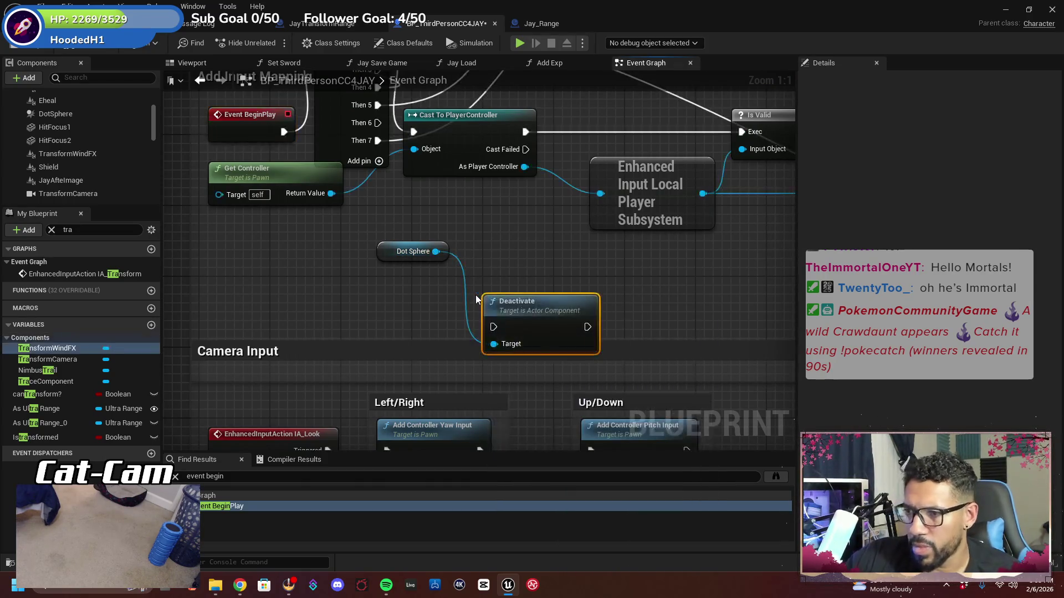
drag(386, 250, 315, 249)
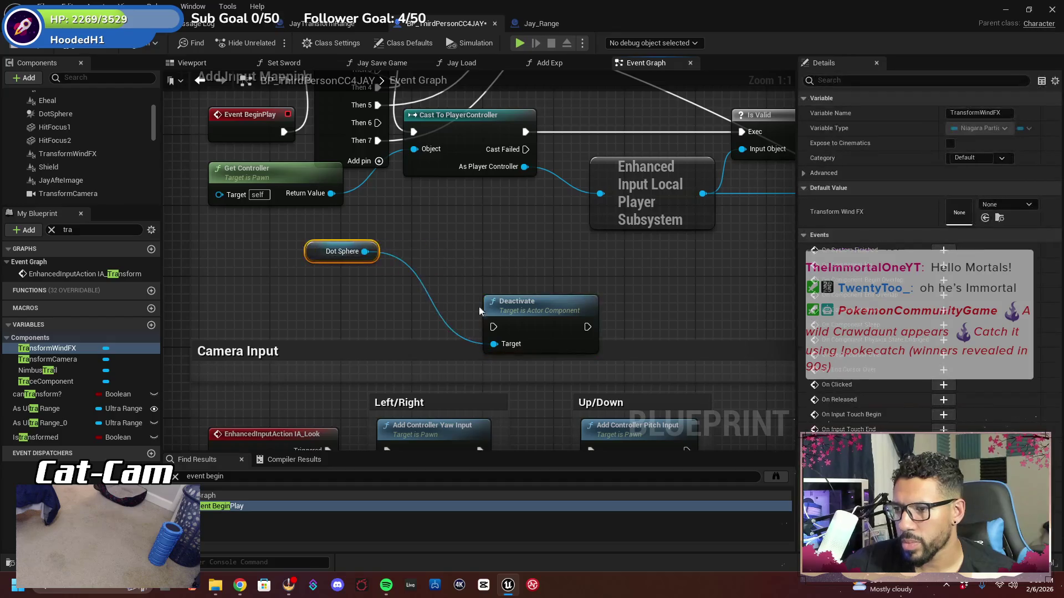
drag(498, 302, 464, 266)
drag(380, 124, 459, 291)
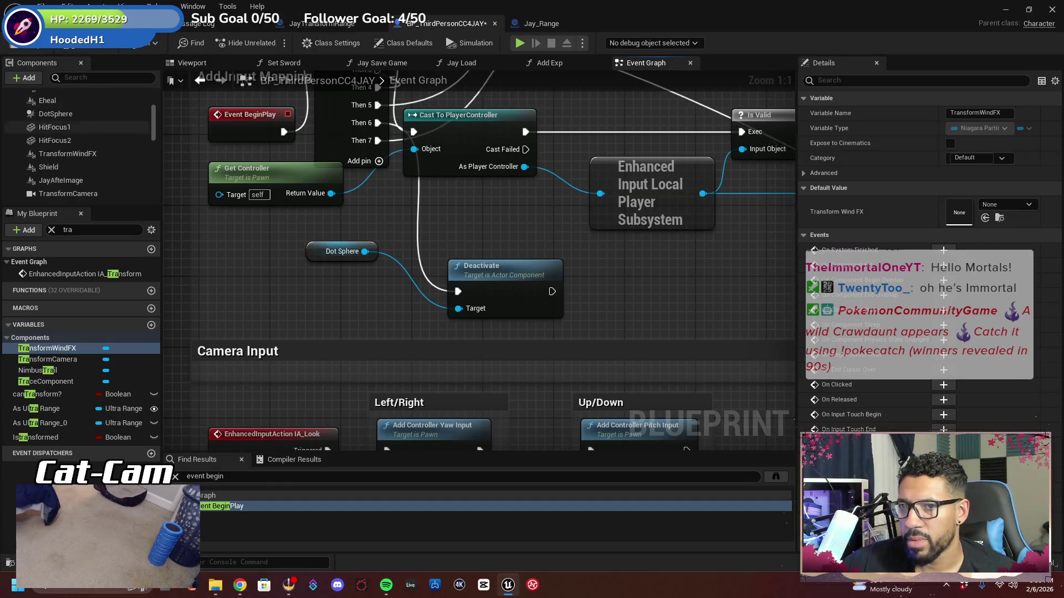
Save the character blueprint and return to the level editor
click(14, 50)
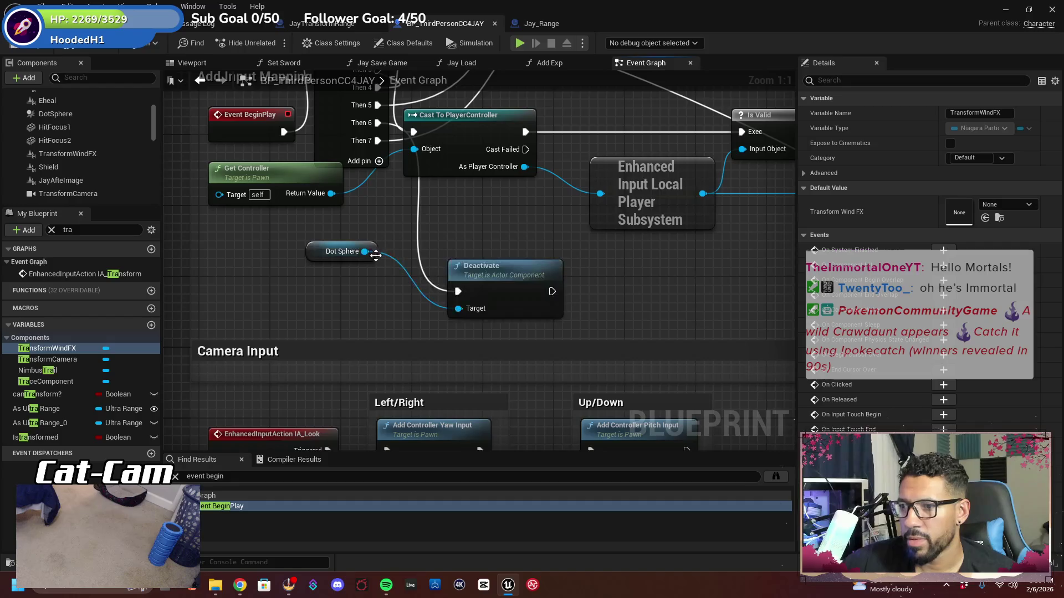
scroll(468, 348, down, 2)
mouse_move(489, 295)
mouse_down()
mouse_move(374, 45)
mouse_move(480, 6)
mouse_move(486, 21)
mouse_up()
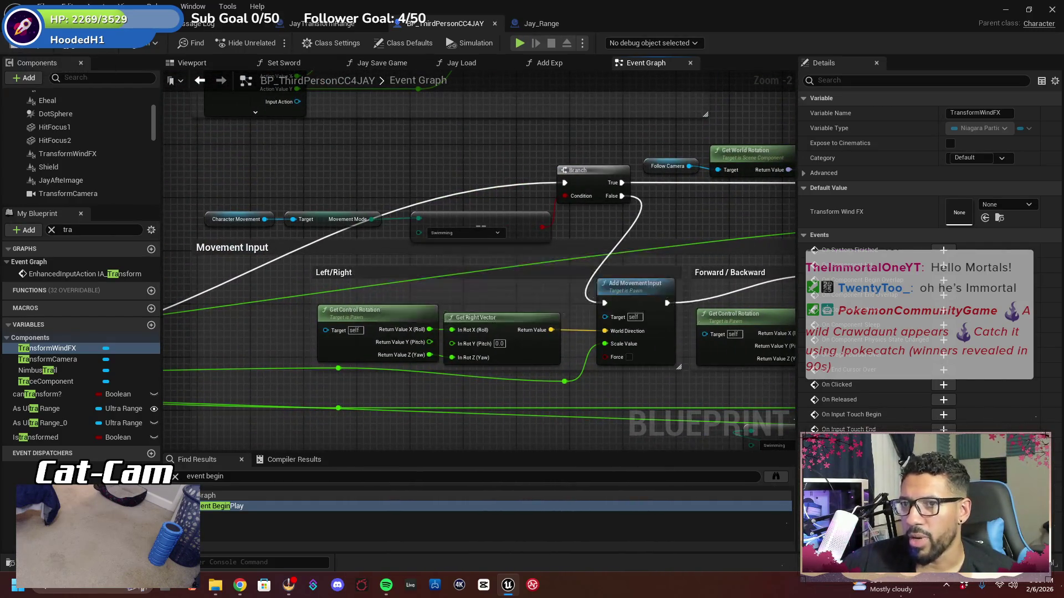
click(83, 23)
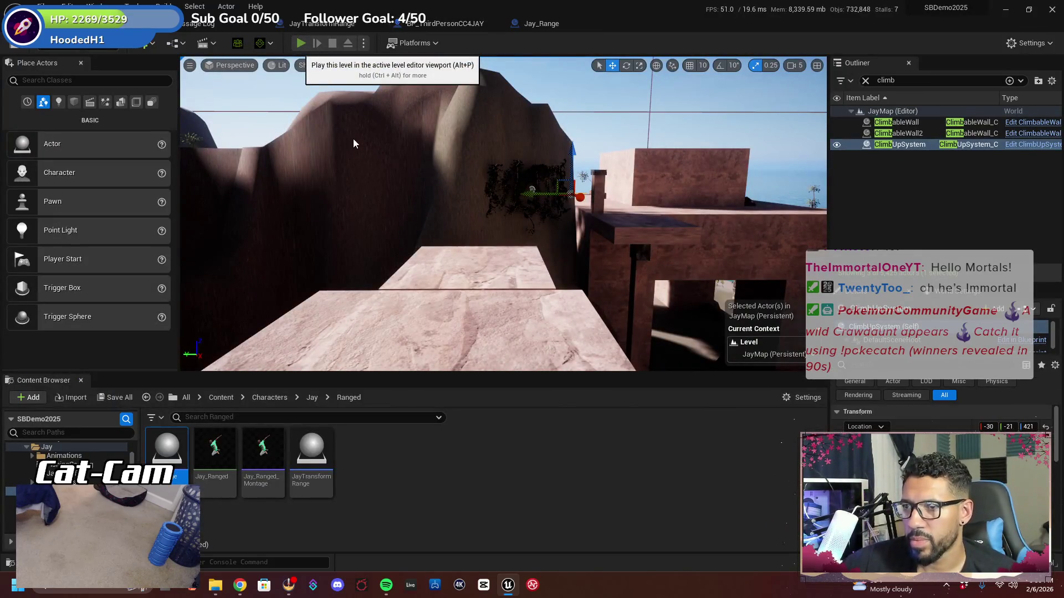
key(alt+p)
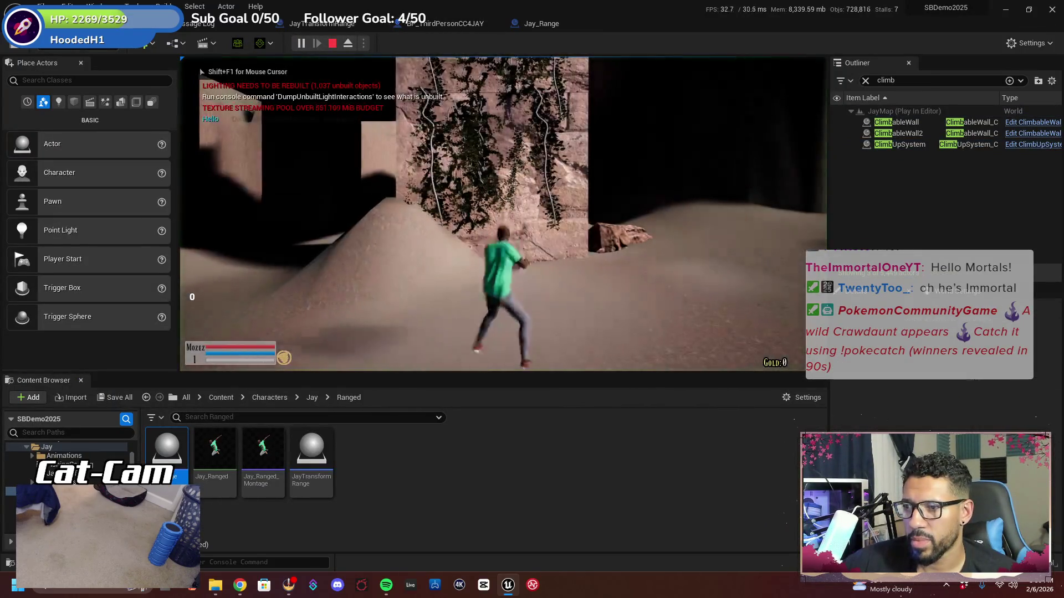
key(w)
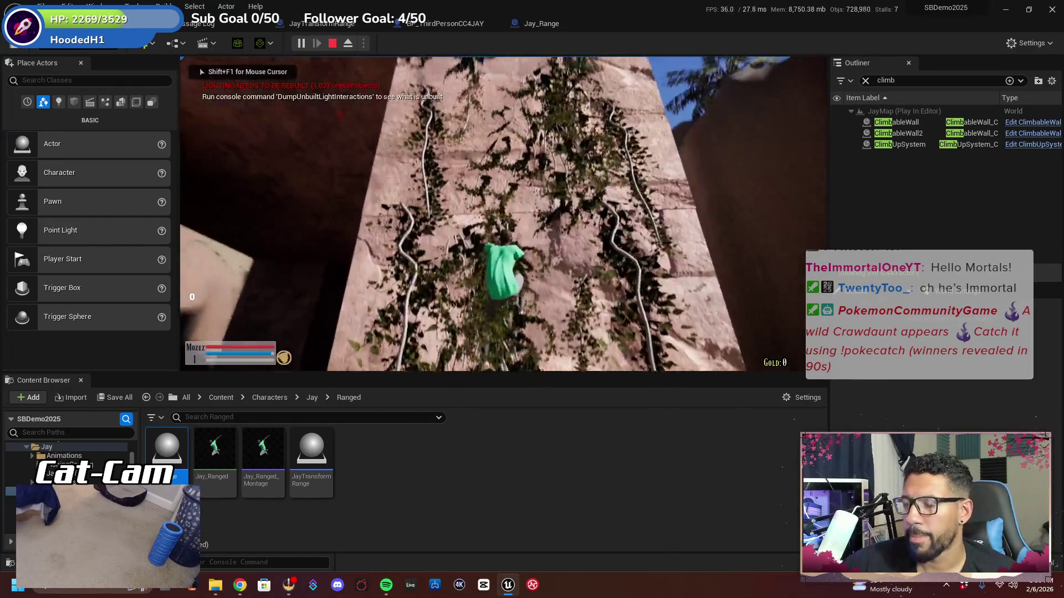
key(w)
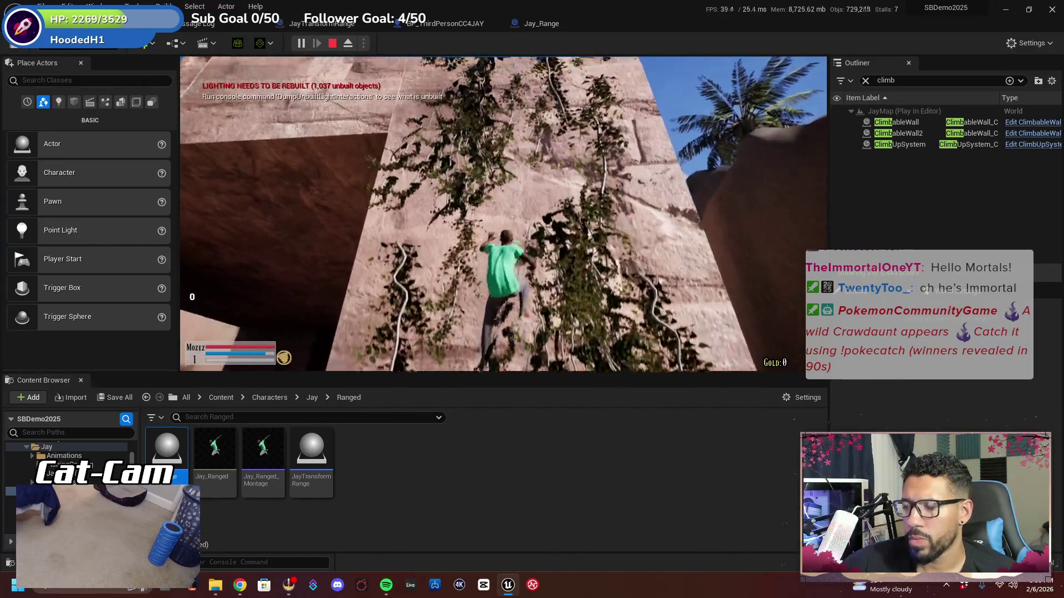
key(w)
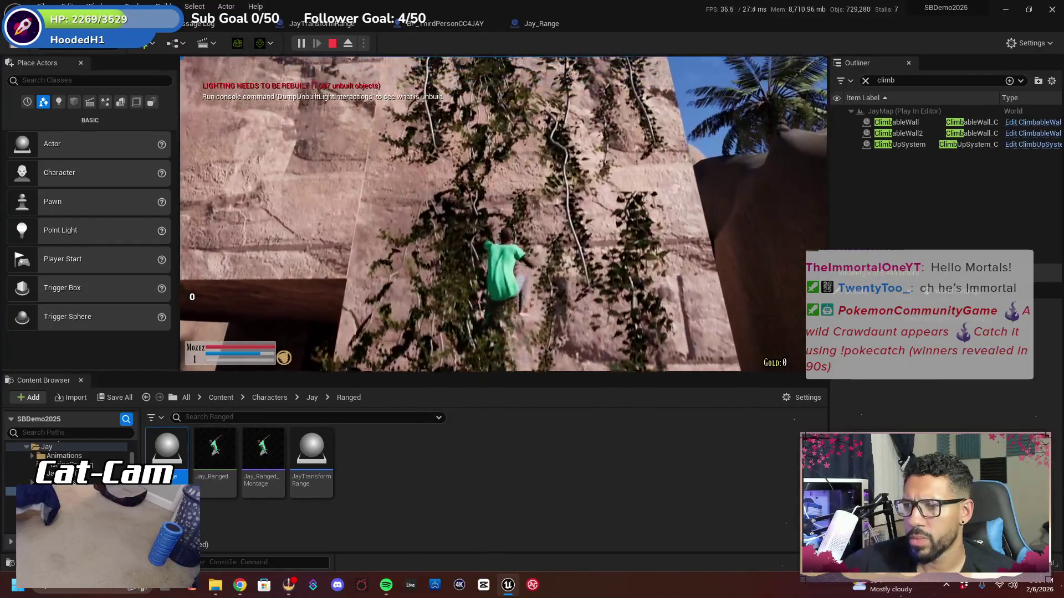
key(w)
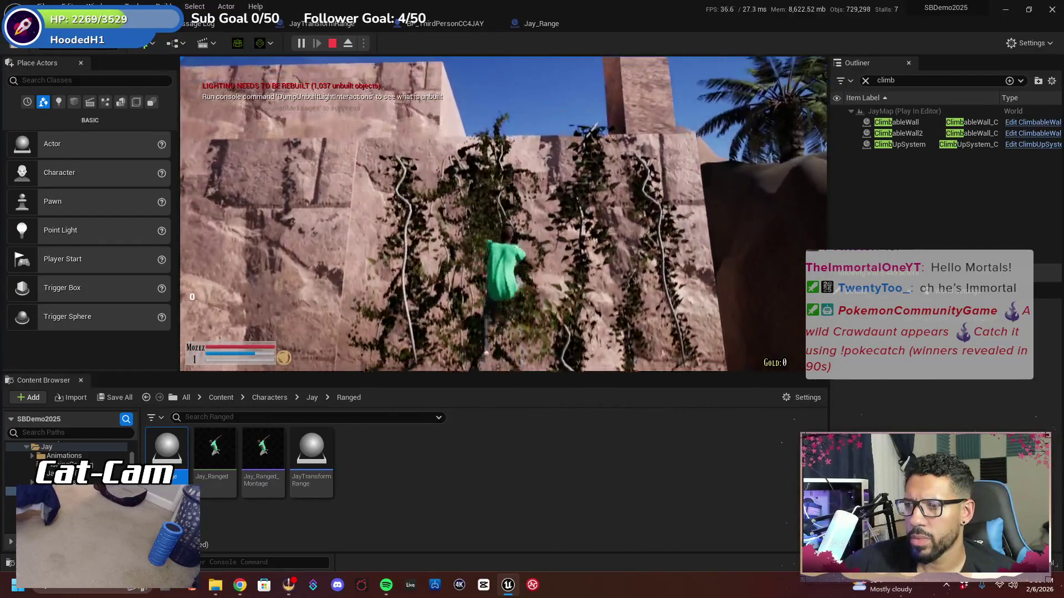
key(w)
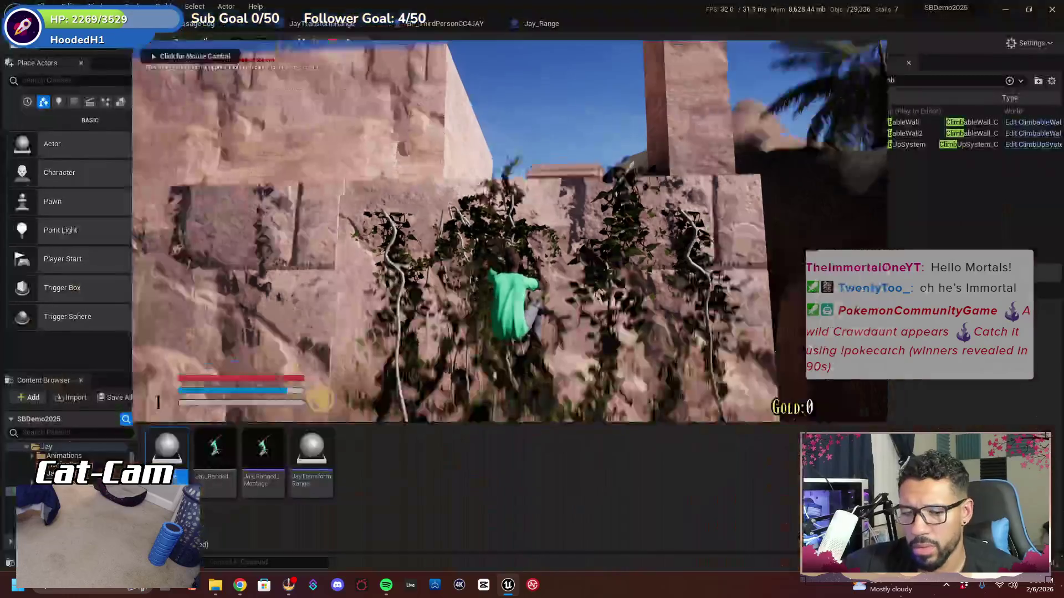
key(shift+F1)
key(Escape)
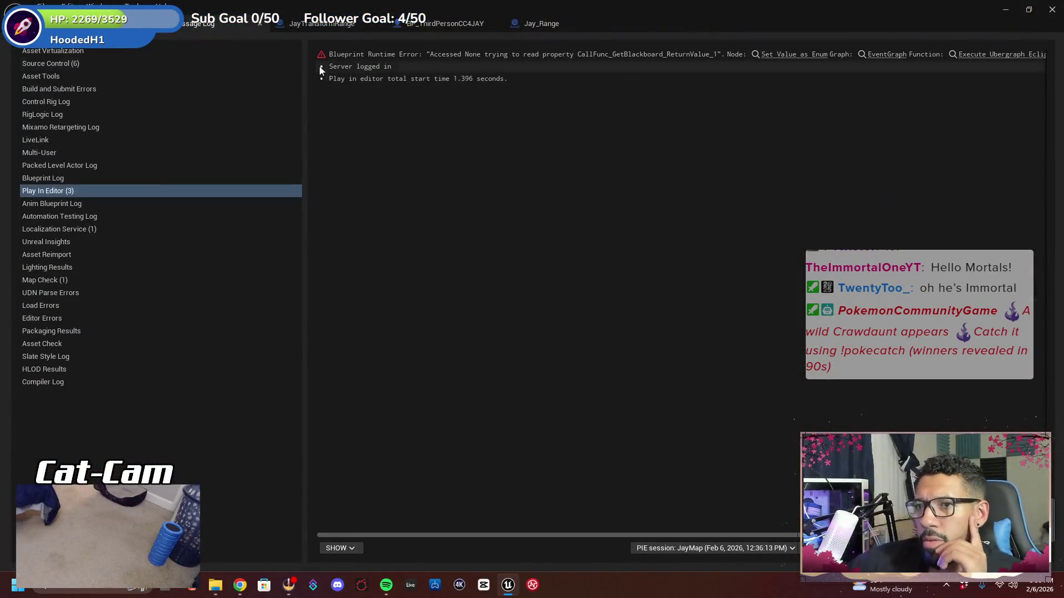
click(128, 23)
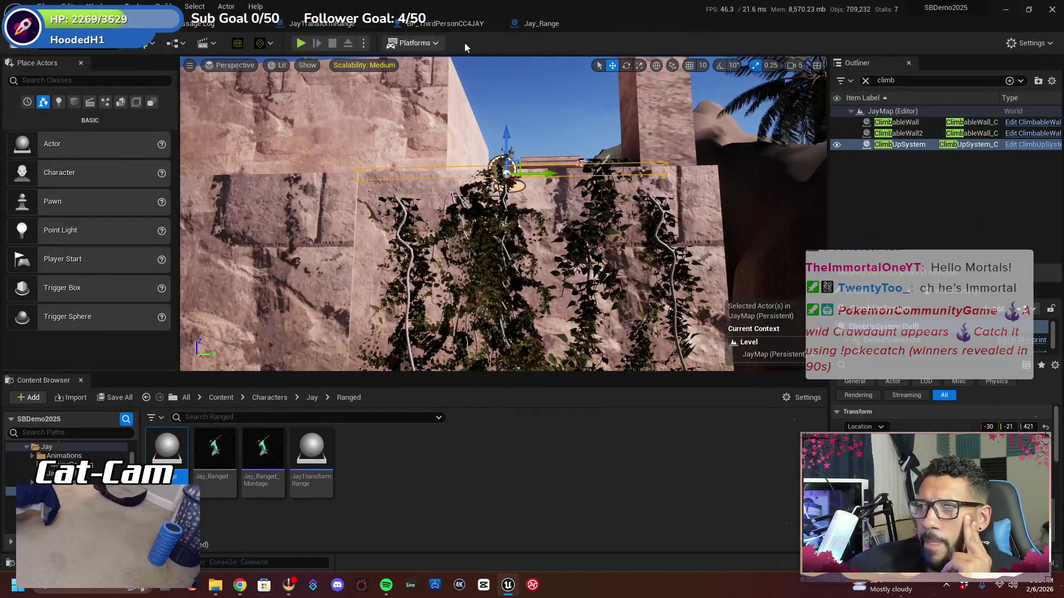
In the character's Event Graph, navigate to the Event BeginPlay nodes
click(434, 24)
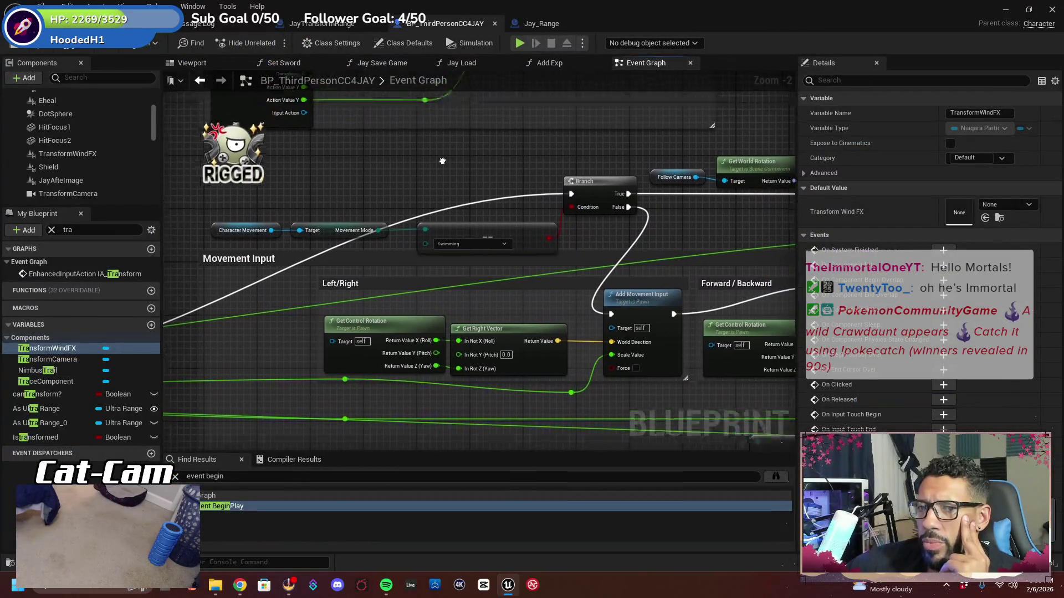
scroll(474, 239, down, 3)
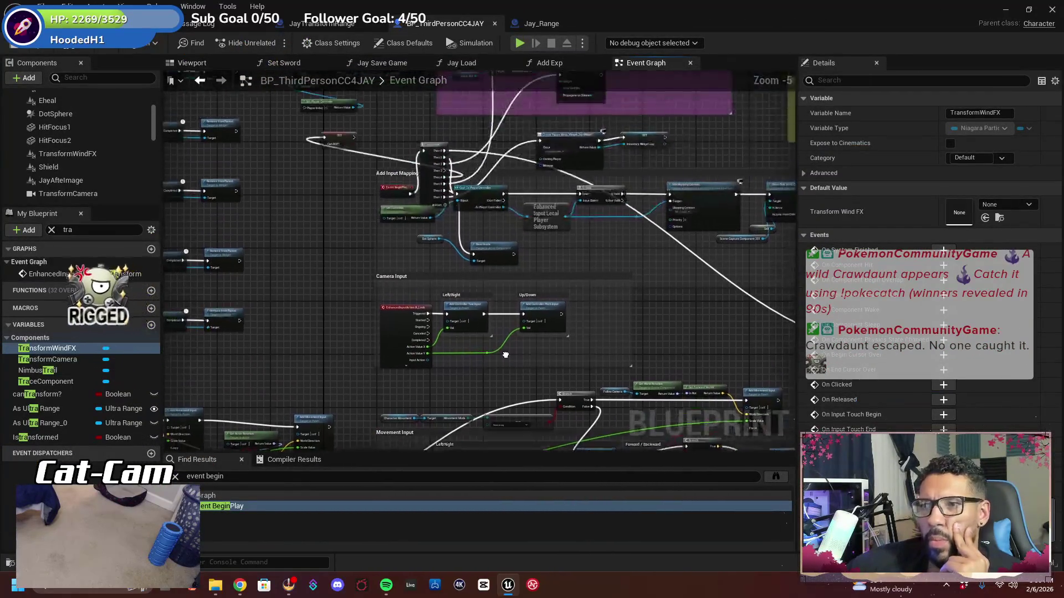
mouse_move(454, 325)
mouse_down()
mouse_move(398, 319)
mouse_move(488, 341)
mouse_move(541, 408)
mouse_up()
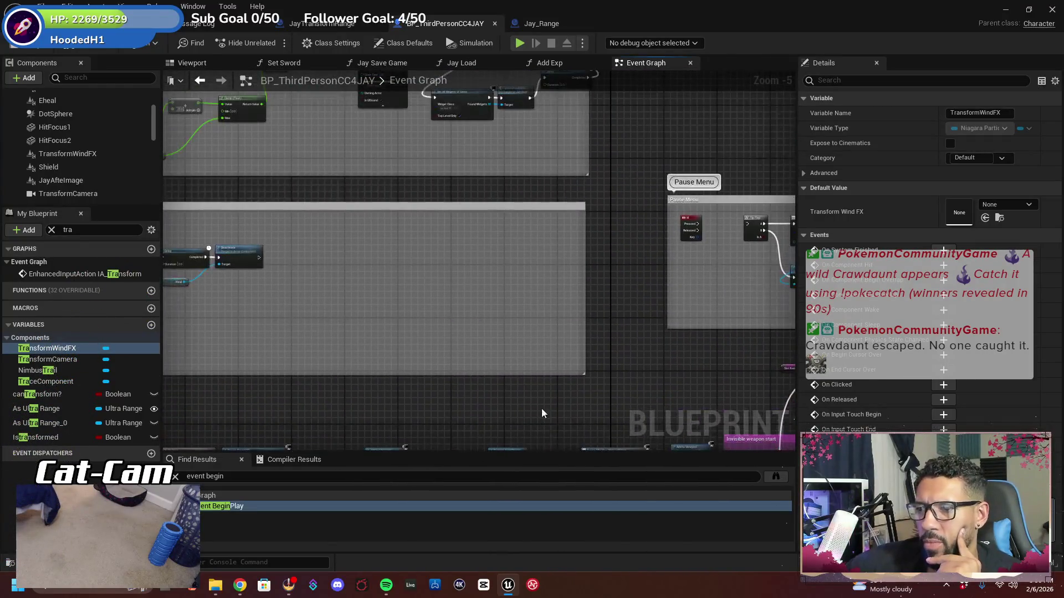
double_click(304, 507)
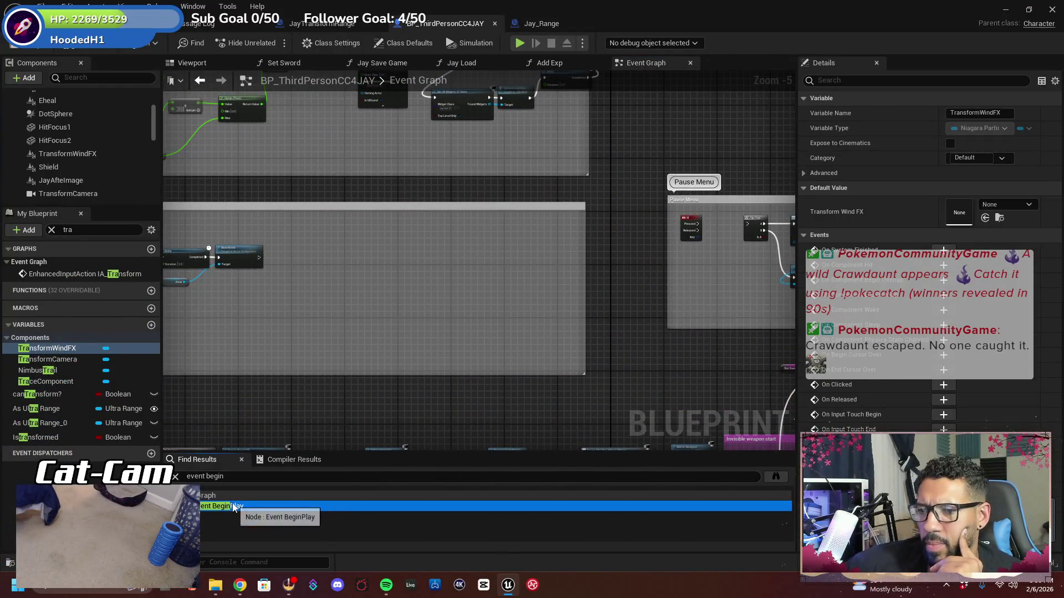
drag(510, 399, 290, 188)
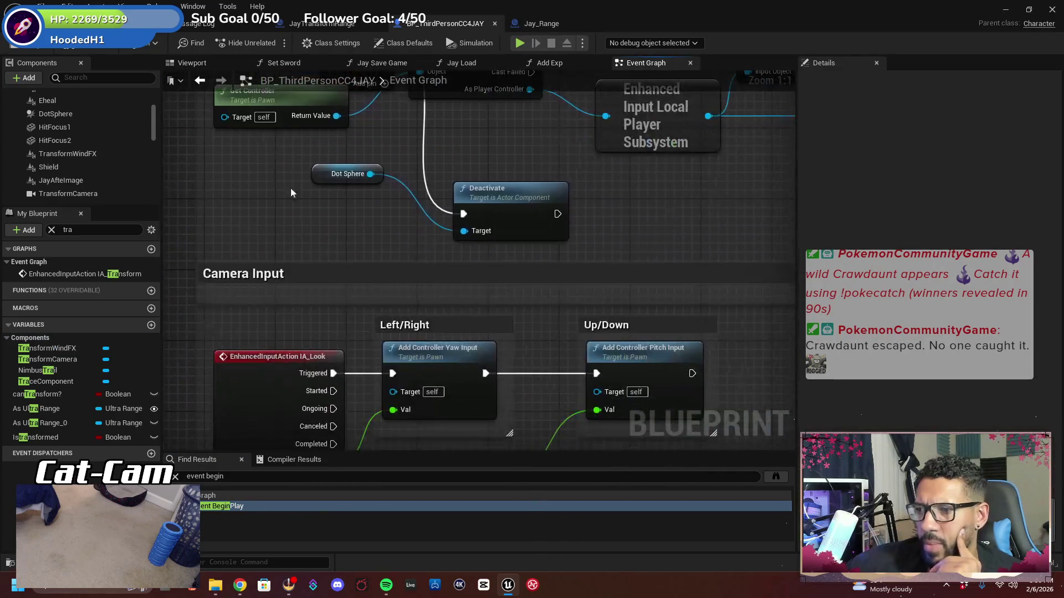
scroll(386, 282, up, 2)
scroll(387, 282, down, 1)
scroll(582, 285, up, 1)
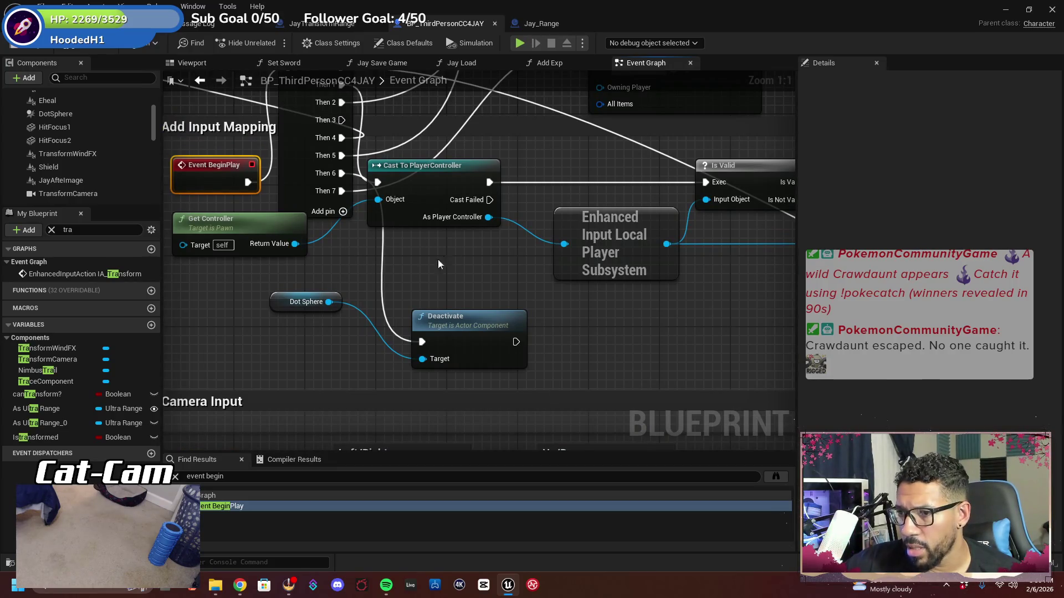
Replace the Deactivate node with a Destroy Component node on Dot Sphere, run from Then 6
right_click(464, 316)
click(499, 70)
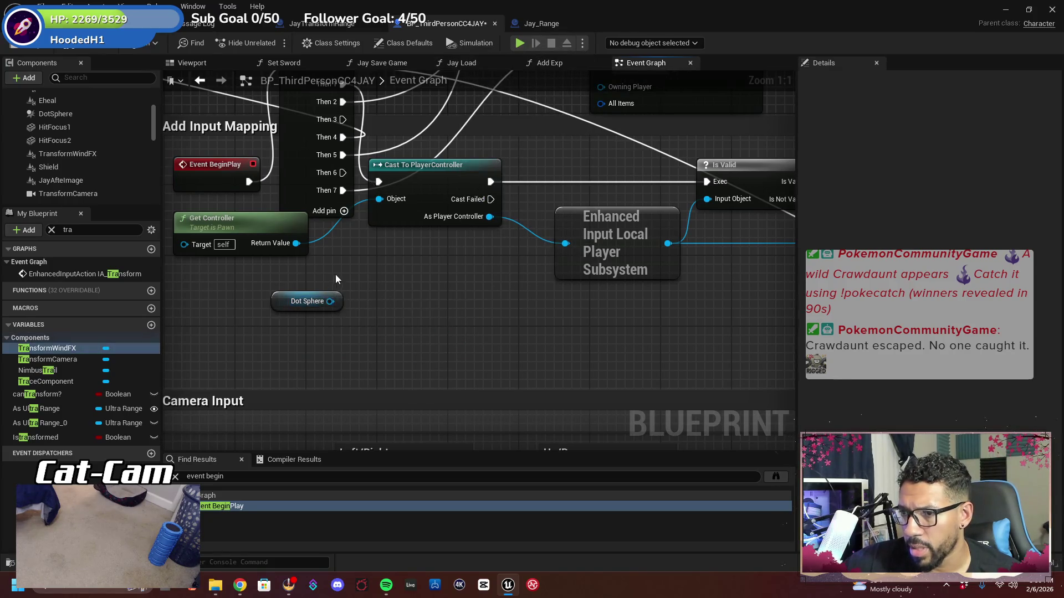
drag(331, 301, 410, 298)
text(destro)
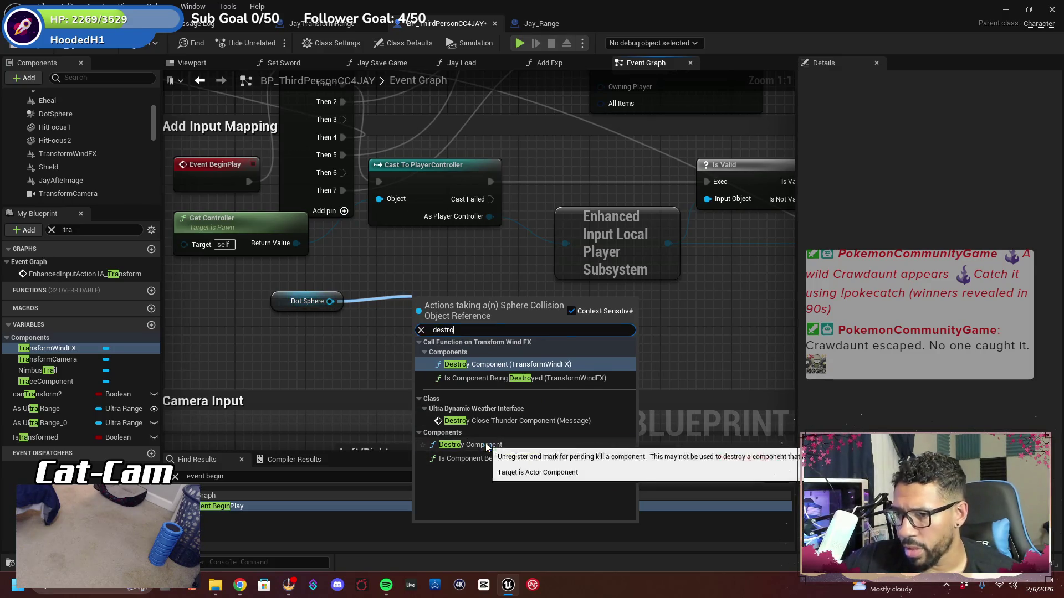
click(460, 445)
drag(354, 240, 350, 261)
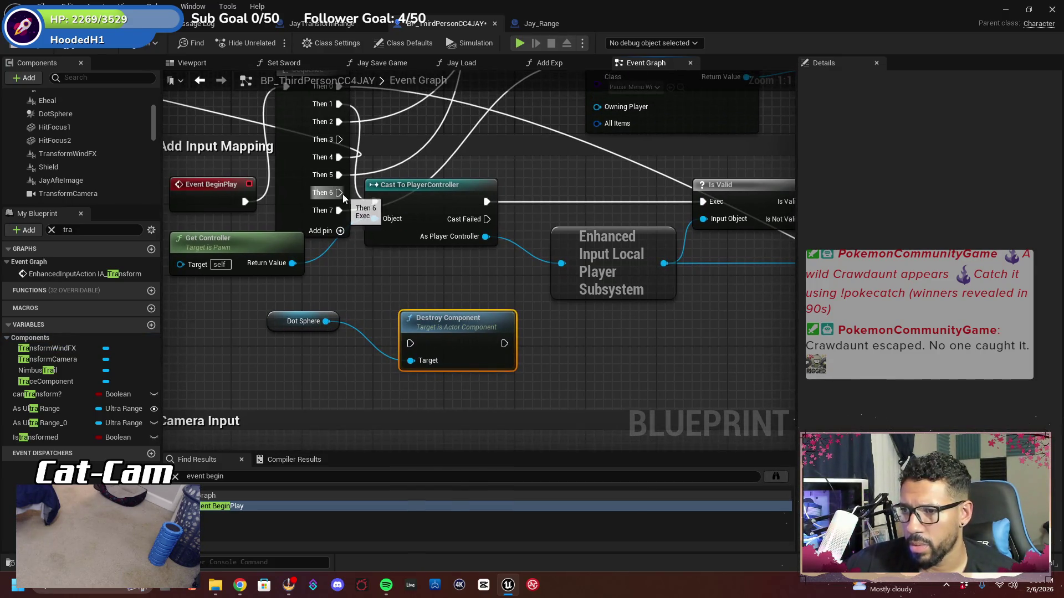
drag(339, 193, 410, 344)
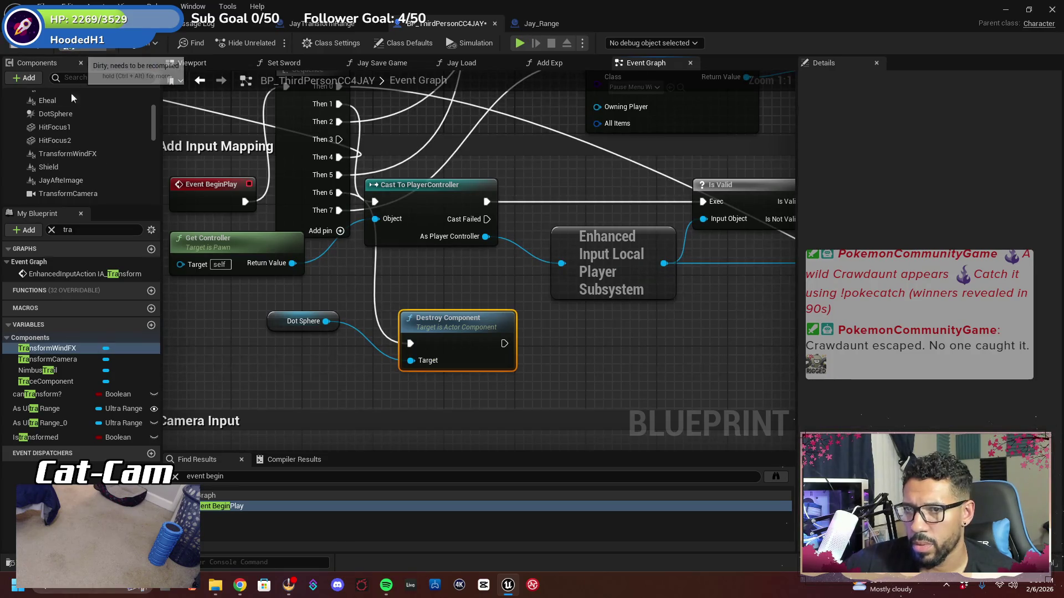
Compile and save the blueprint, then return to the level editor
click(14, 48)
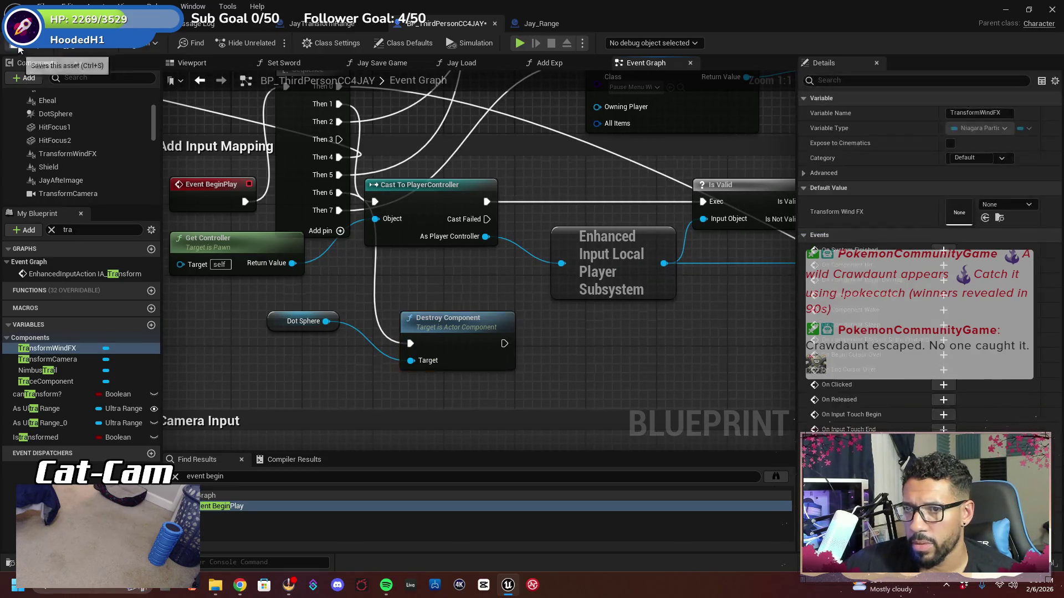
key(ctrl+s)
click(33, 24)
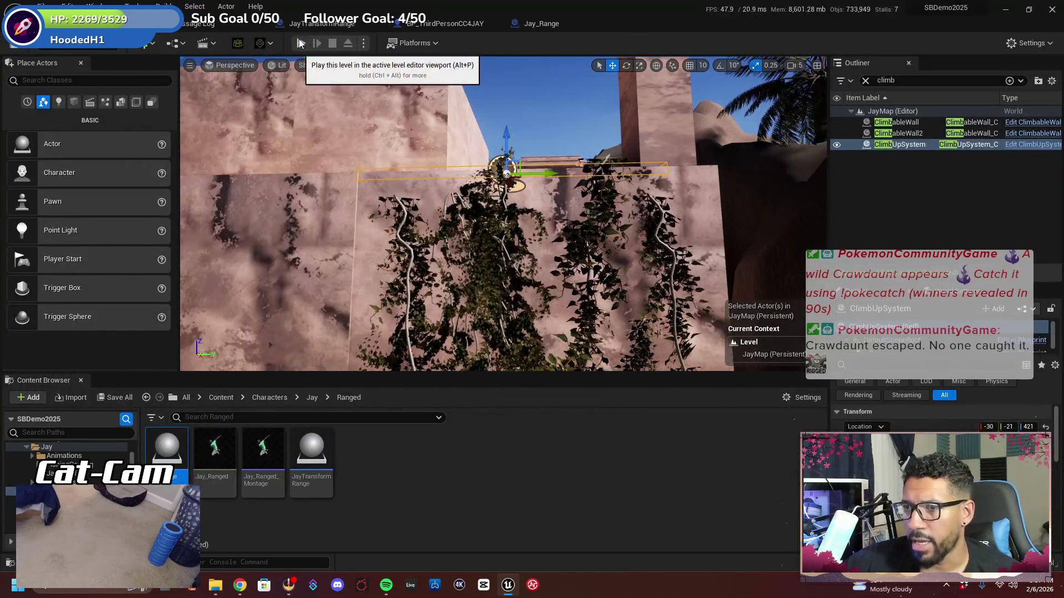
Play-test climbing the vine wall onto the walkway, stop the session, and return to the JayTransformRange graph
key(alt+p)
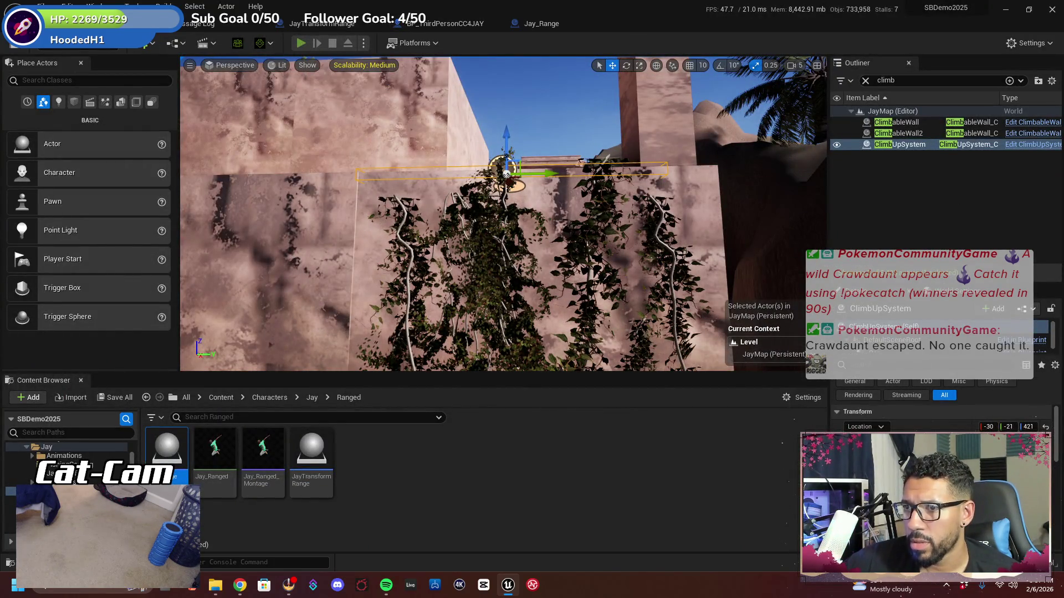
key(w)
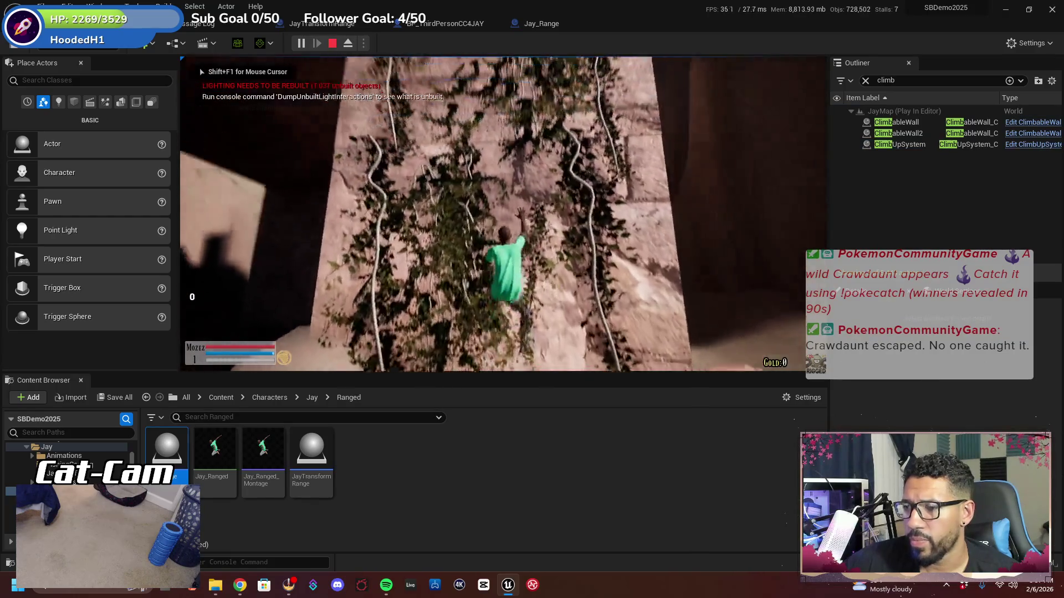
key(w)
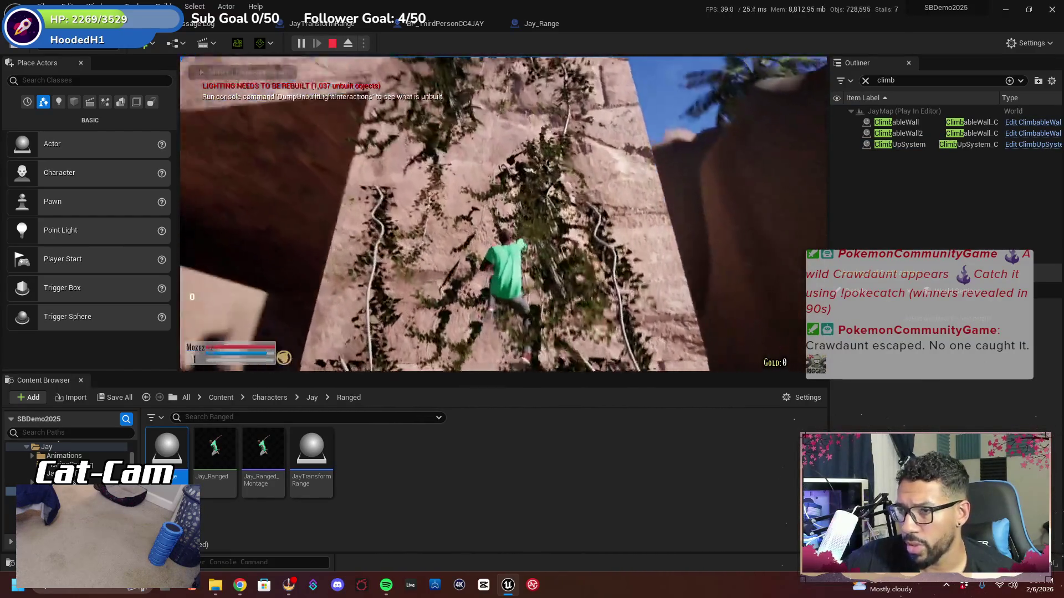
key(w)
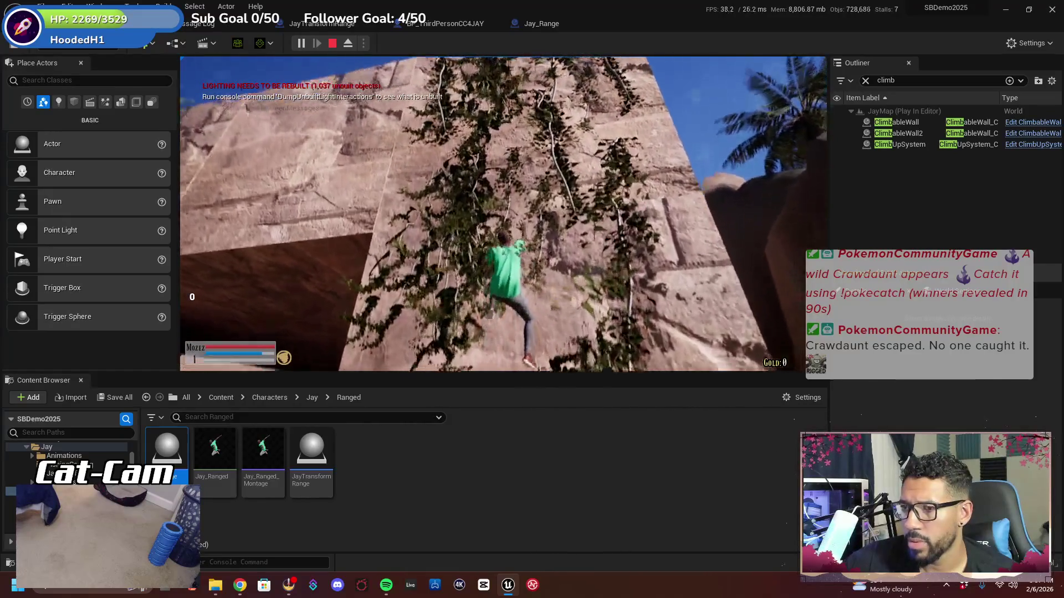
key(w)
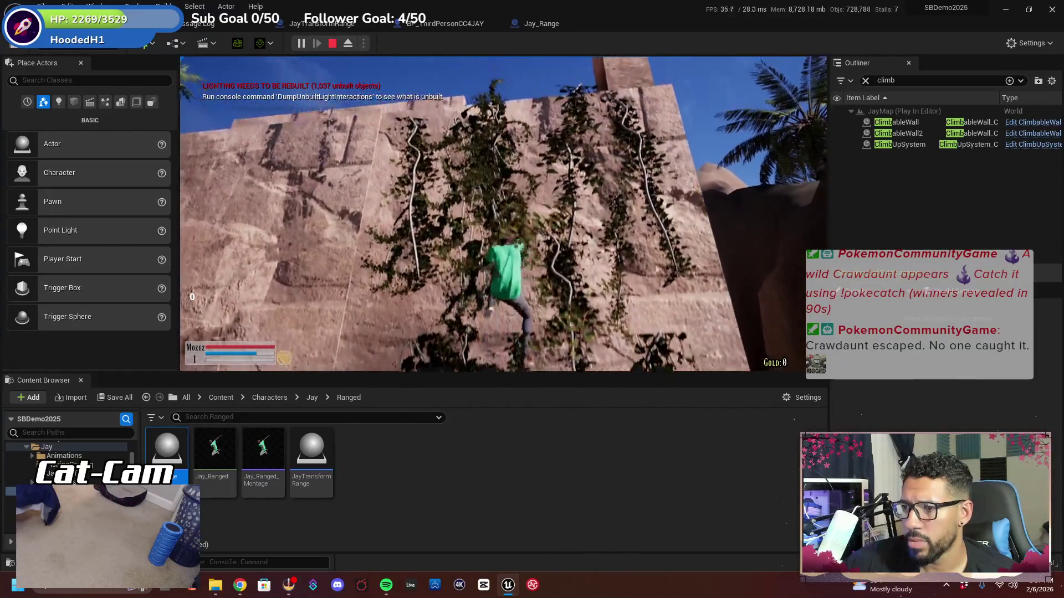
key(w)
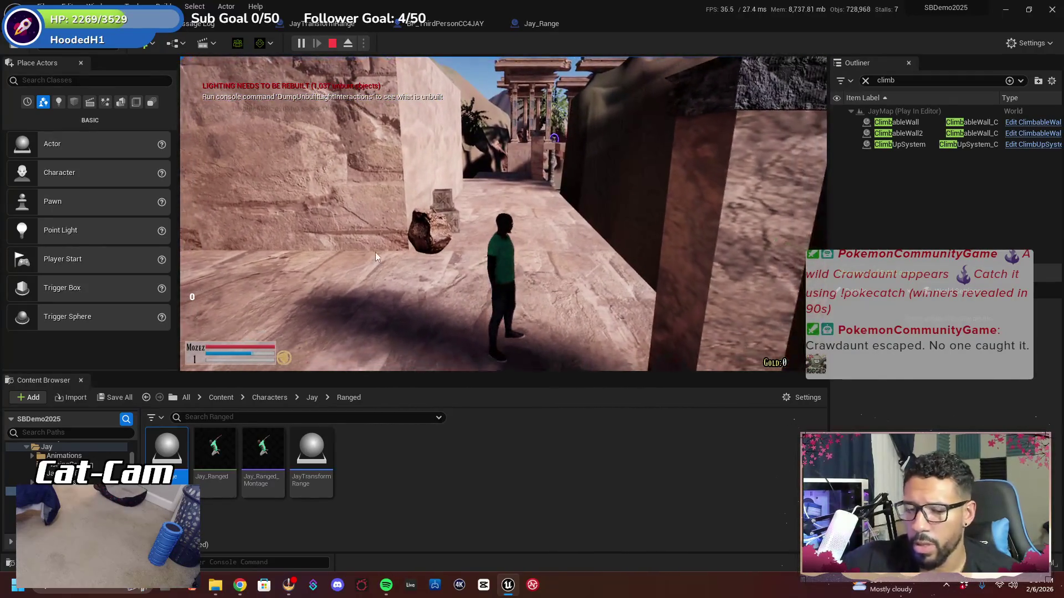
key(F11)
key(Escape)
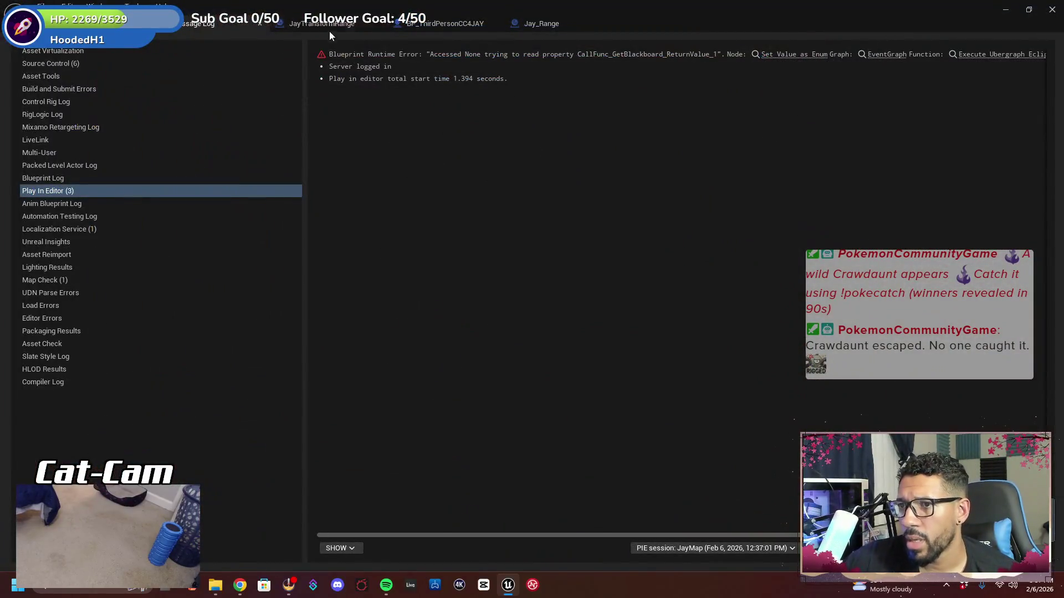
click(329, 31)
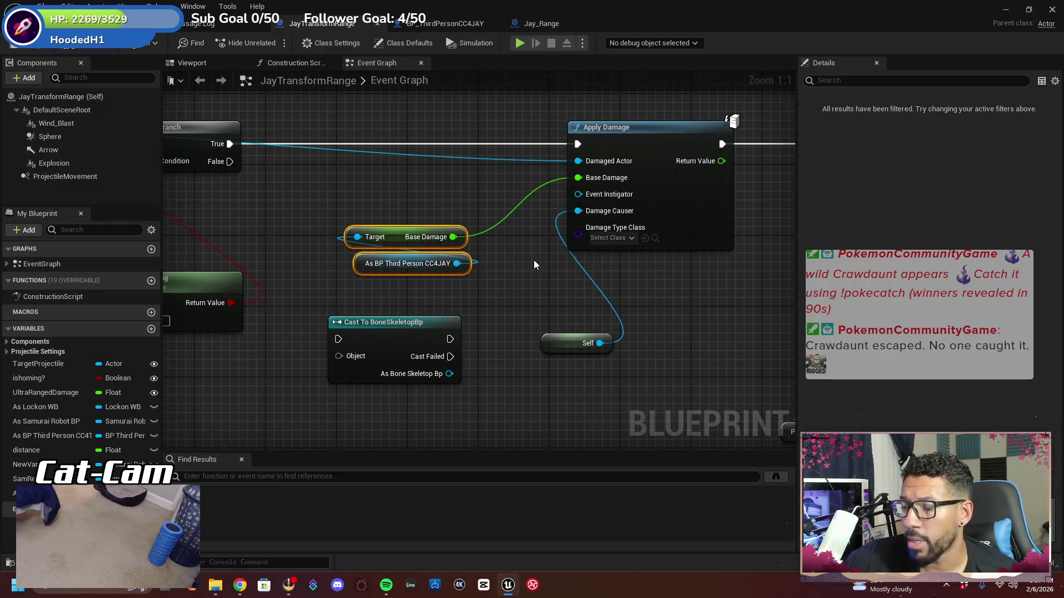
Pan around the JayTransformRange graph, begin a 't' search, then switch to the BP_ThirdPersonCC4JAY blueprint
scroll(513, 313, down, 6)
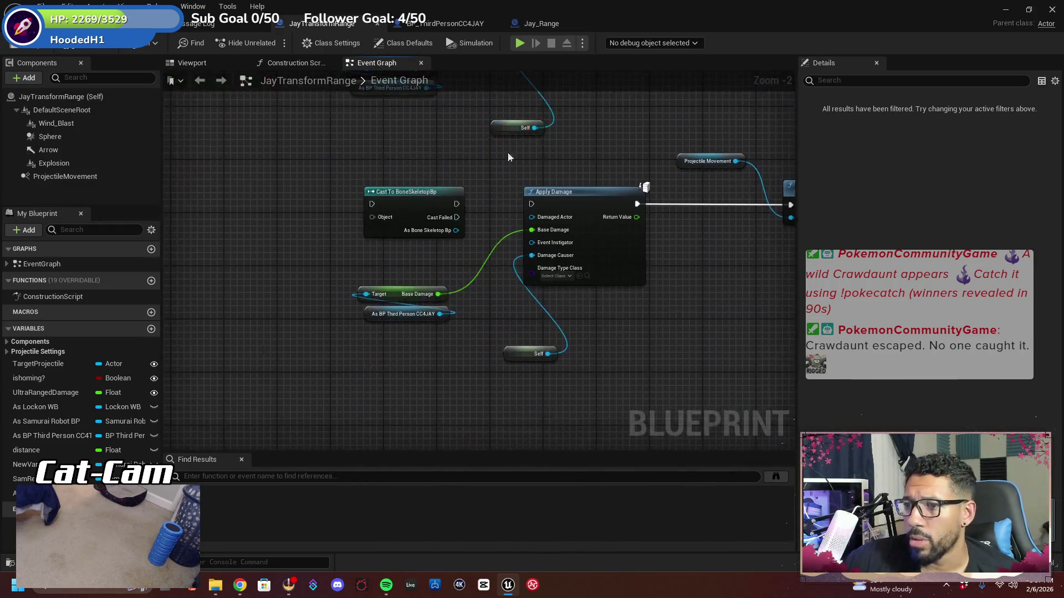
drag(535, 309, 526, 420)
drag(470, 382, 471, 414)
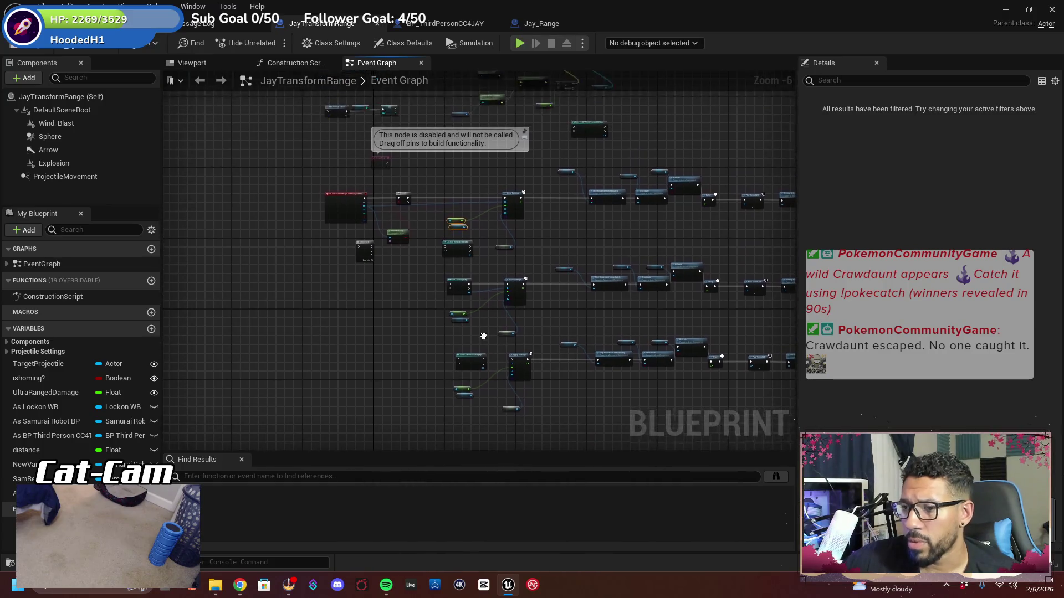
click(338, 475)
text(trans)
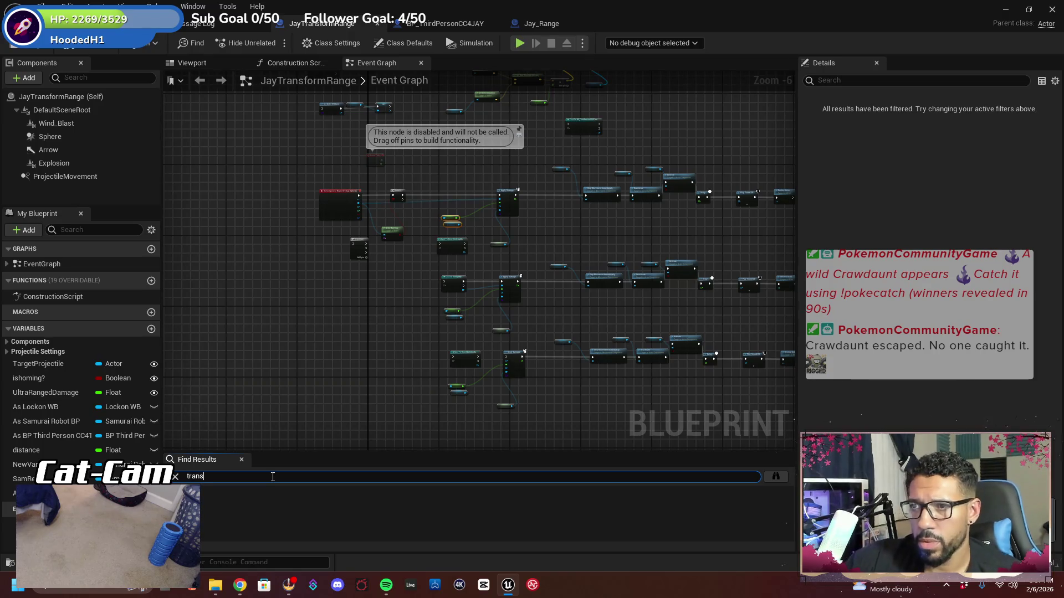
click(442, 24)
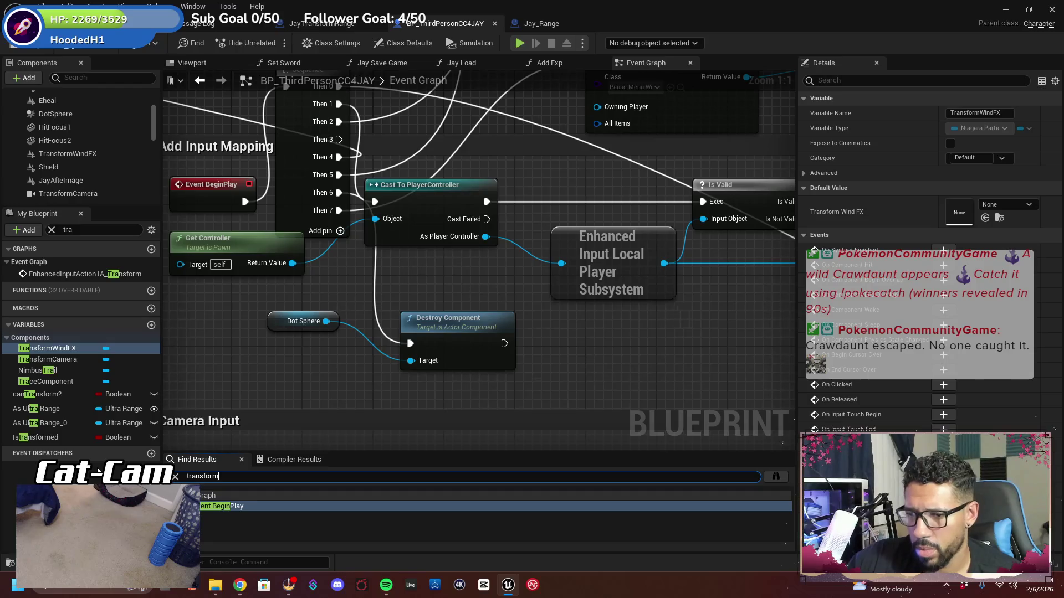
Find the 'transform' Sequence node, add a Then 3 output, and drop a DotSphere reference beside it
key(Return)
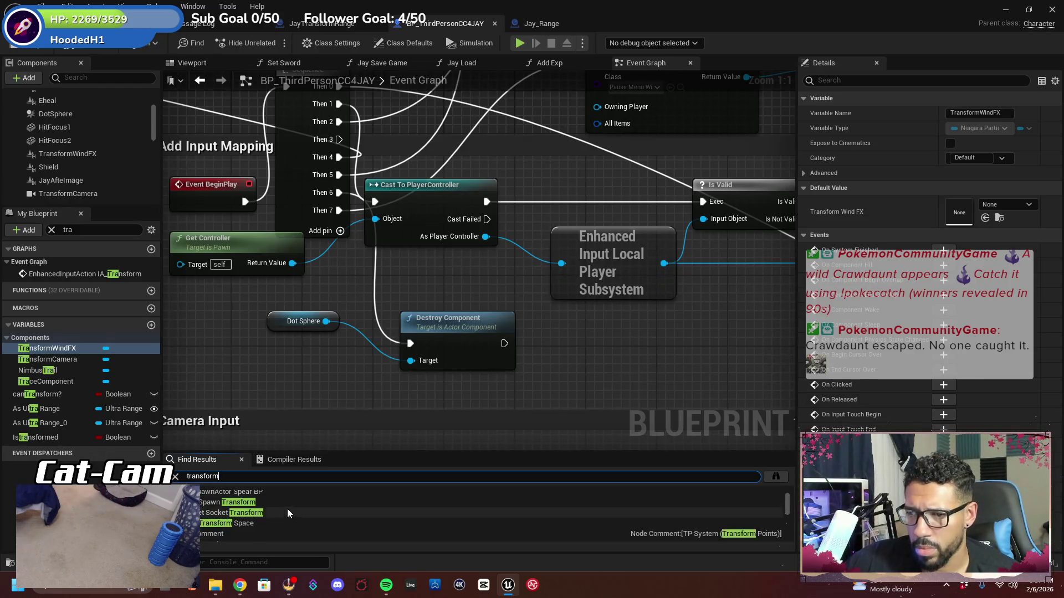
double_click(272, 509)
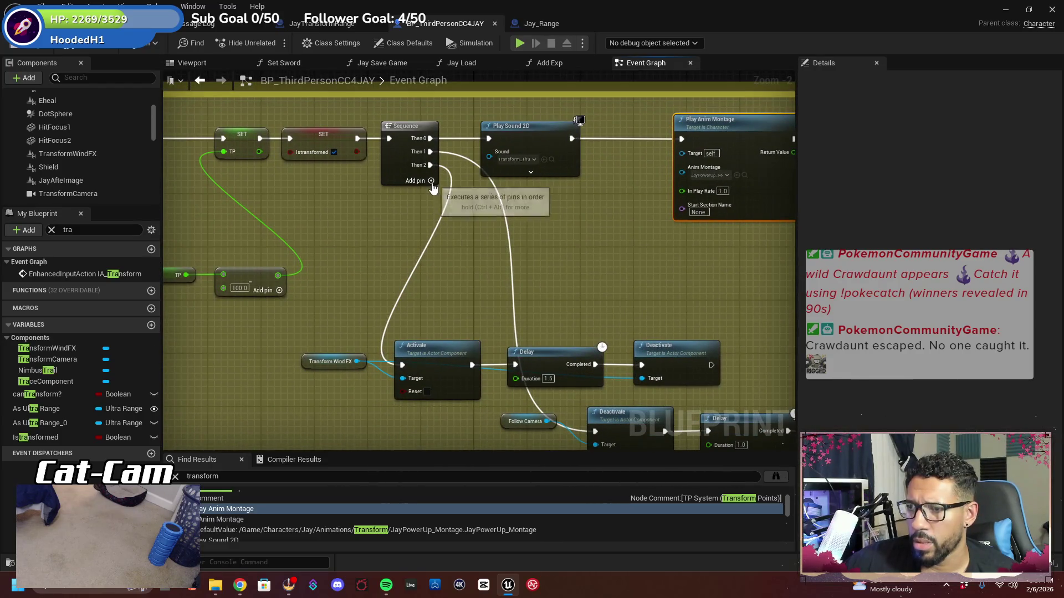
click(430, 180)
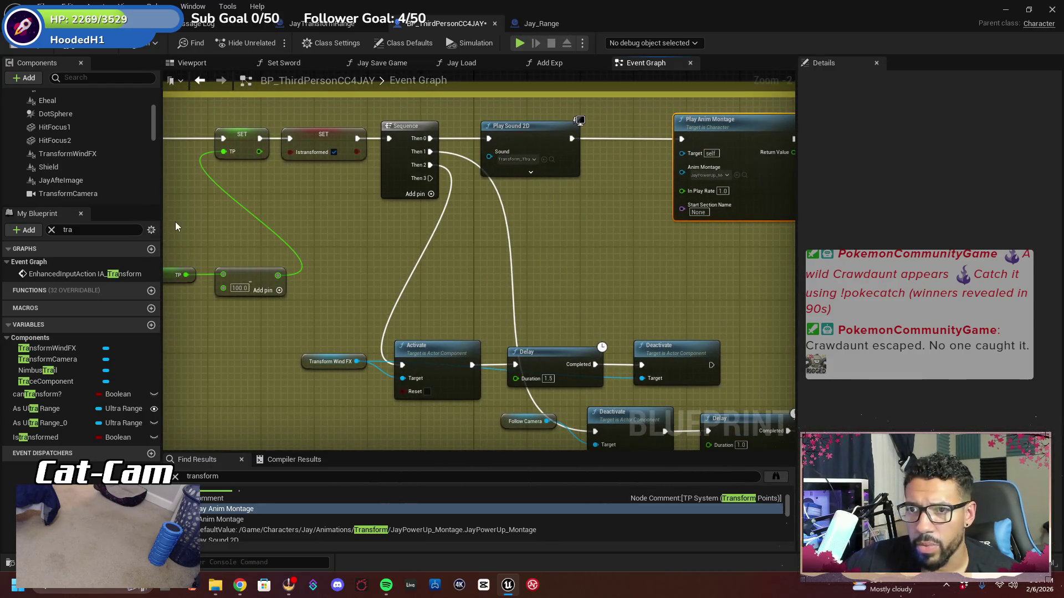
mouse_move(97, 127)
mouse_down()
mouse_move(82, 131)
mouse_move(400, 245)
mouse_move(460, 250)
mouse_move(493, 235)
mouse_up()
text(spawn)
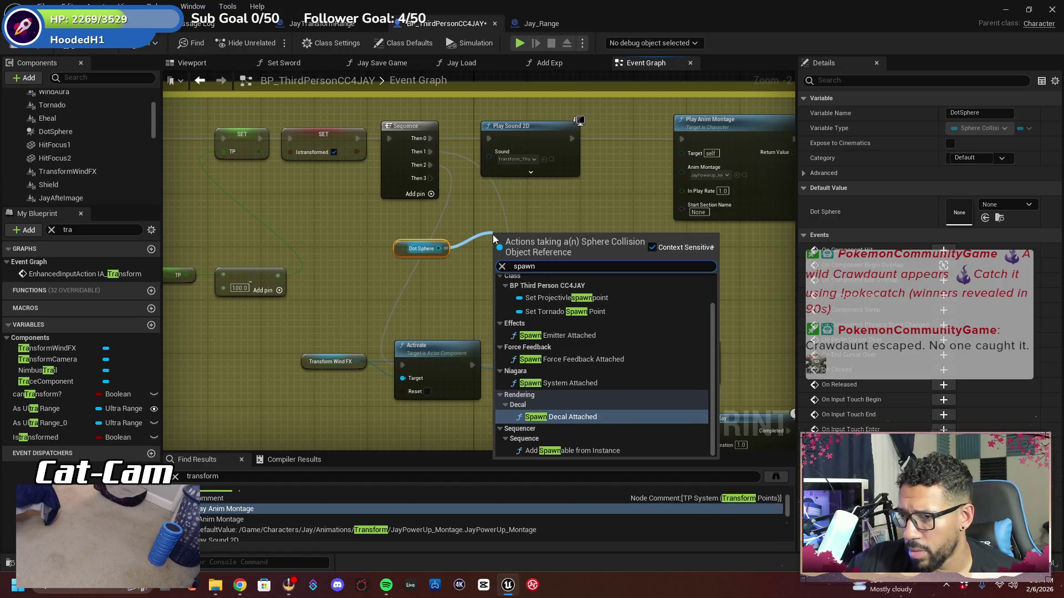
key(BackSpace)
key(BackSpace)
key(BackSpace)
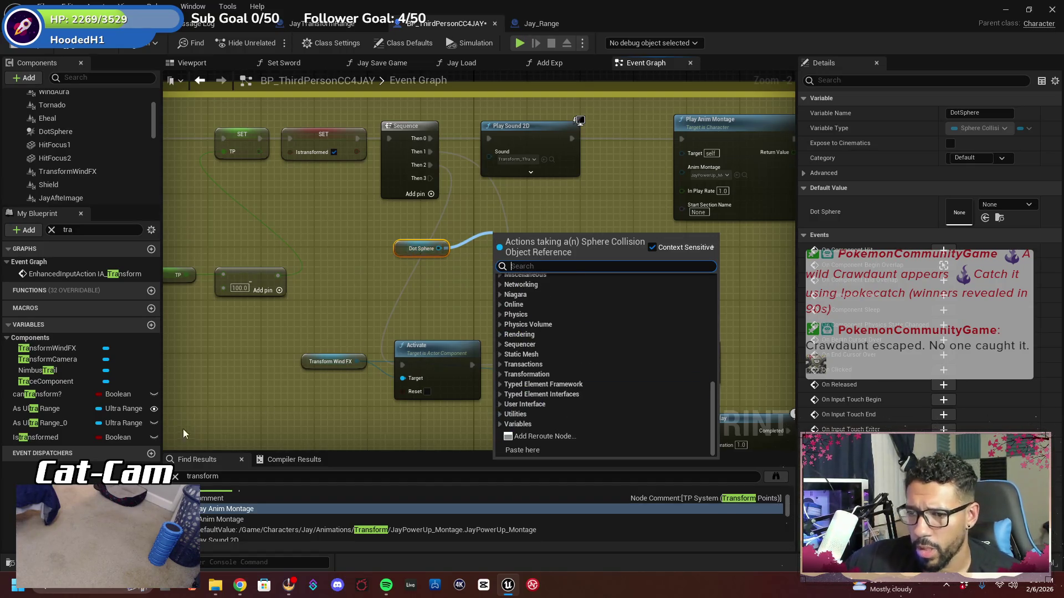
click(229, 480)
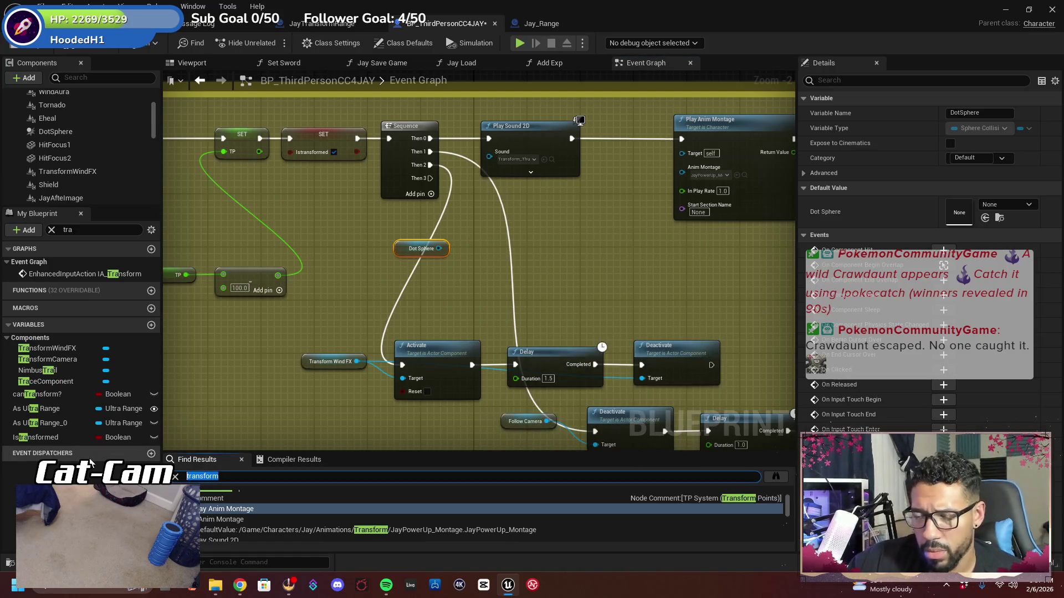
text(begin)
Jump to Event BeginPlay and look over the Camera Input and Movement Input sections
key(Return)
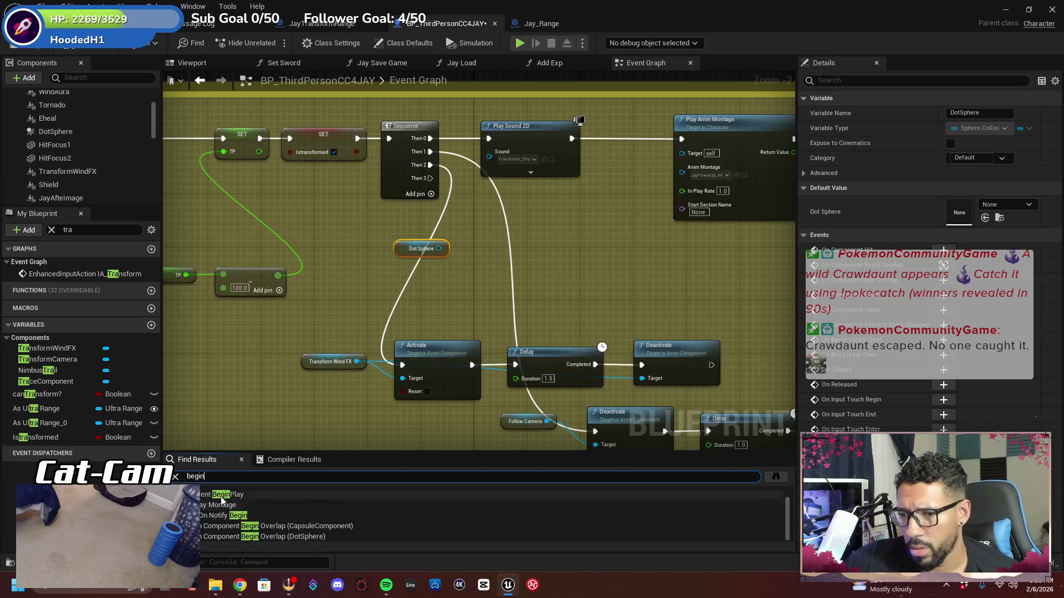
double_click(222, 495)
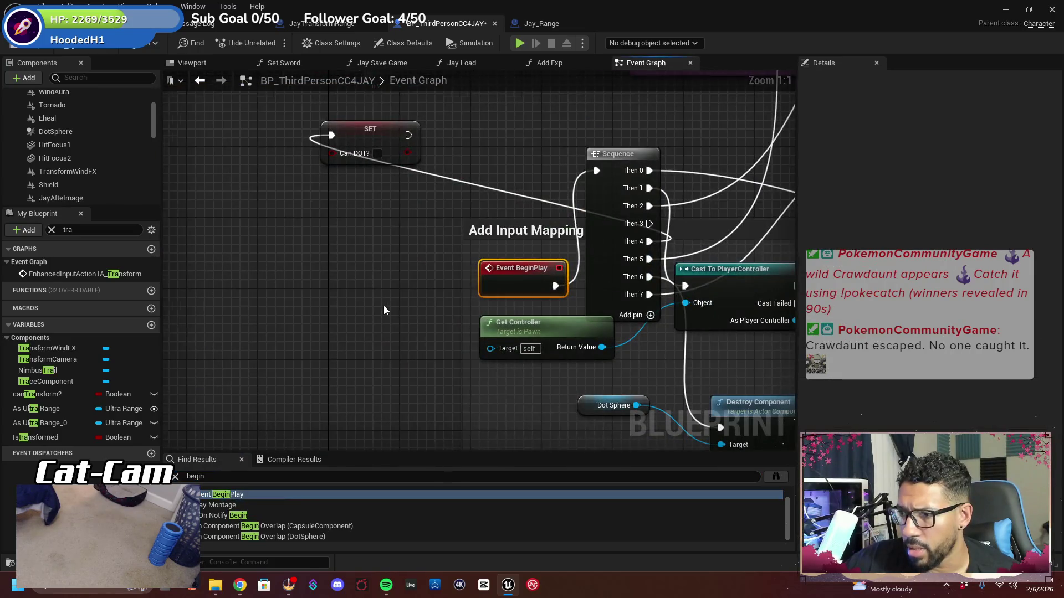
scroll(383, 310, down, 2)
drag(383, 331, 227, 190)
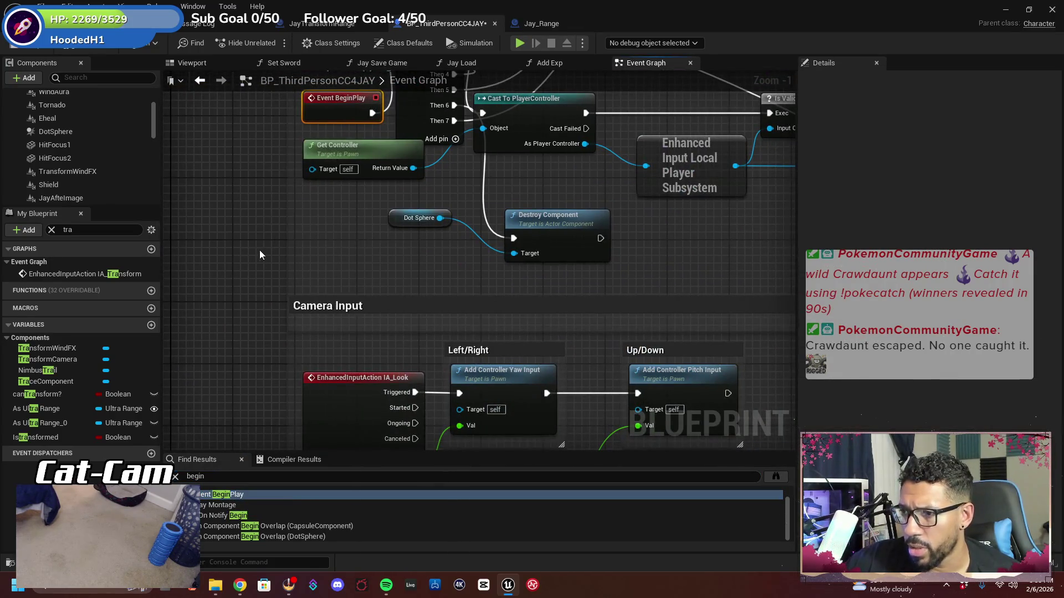
scroll(251, 277, down, 1)
drag(261, 317, 278, 171)
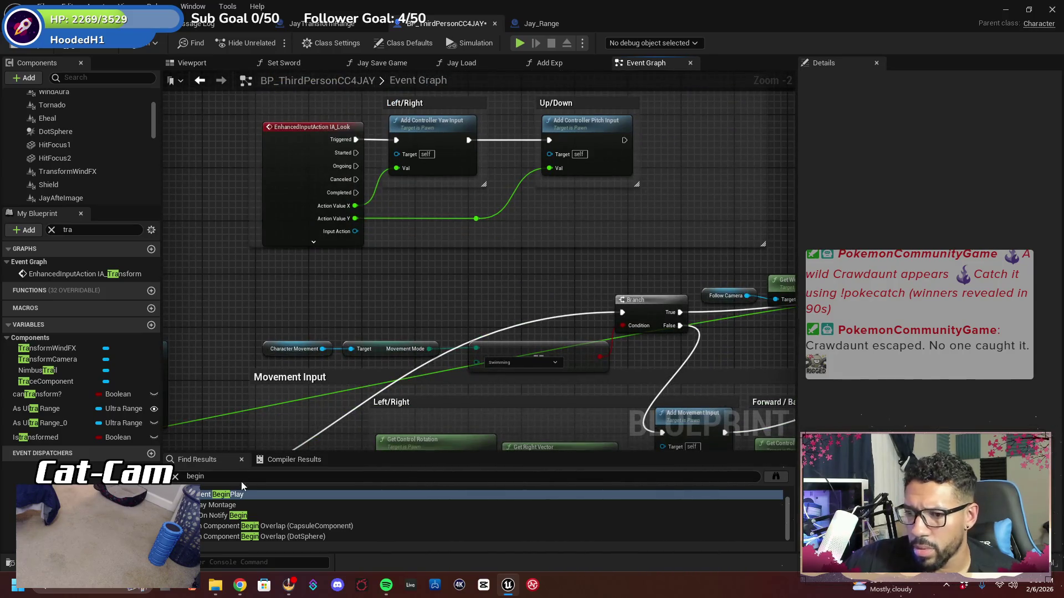
scroll(287, 405, down, 4)
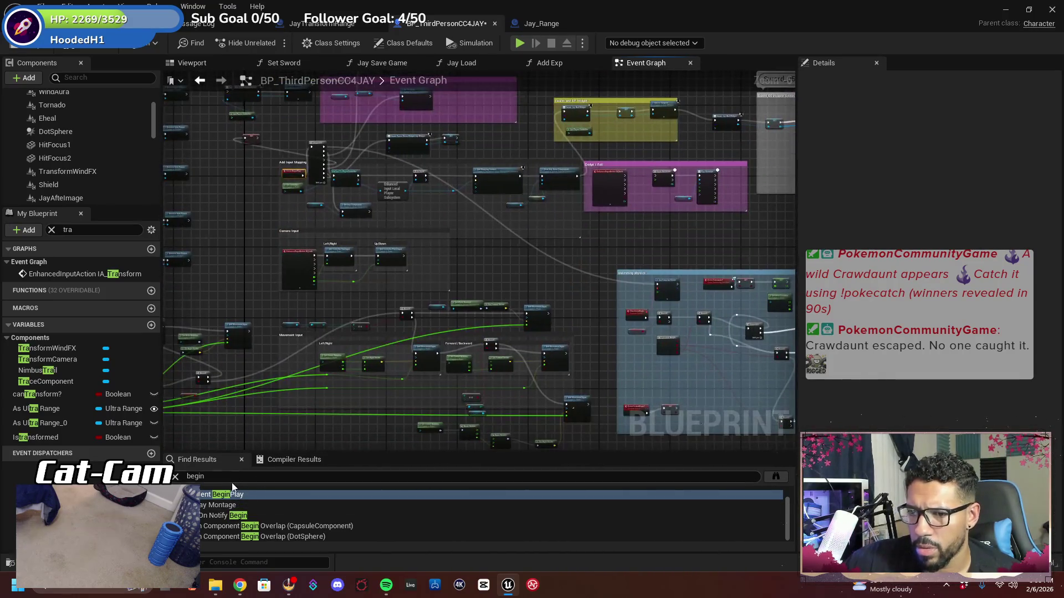
Search for 'dot' references, revisit the Dot Sphere nodes, and pull a wire from the new Dot Sphere reference
click(183, 477)
text(dot)
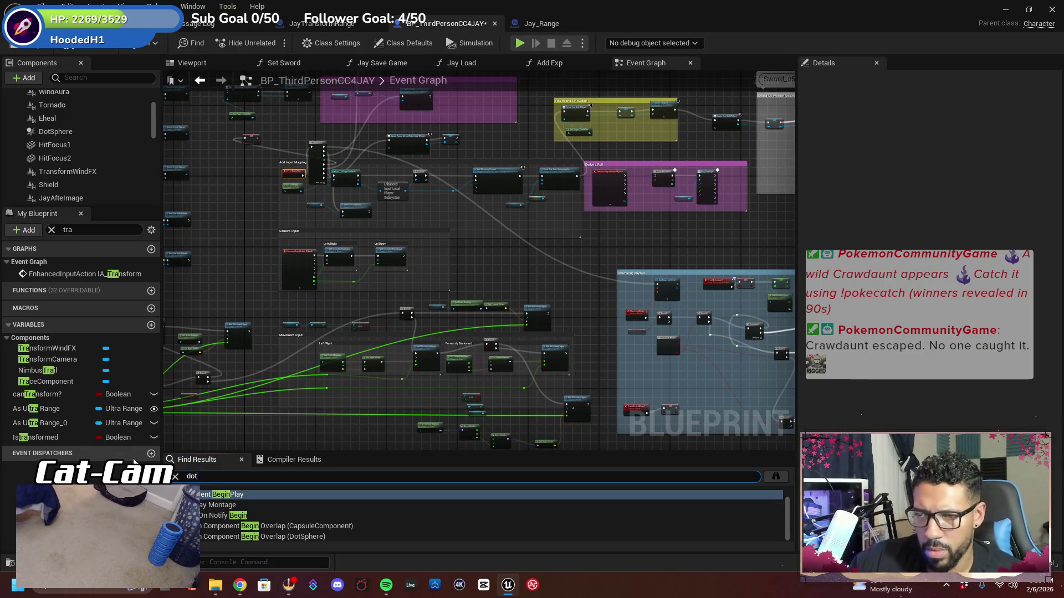
key(Return)
scroll(262, 498, down, 3)
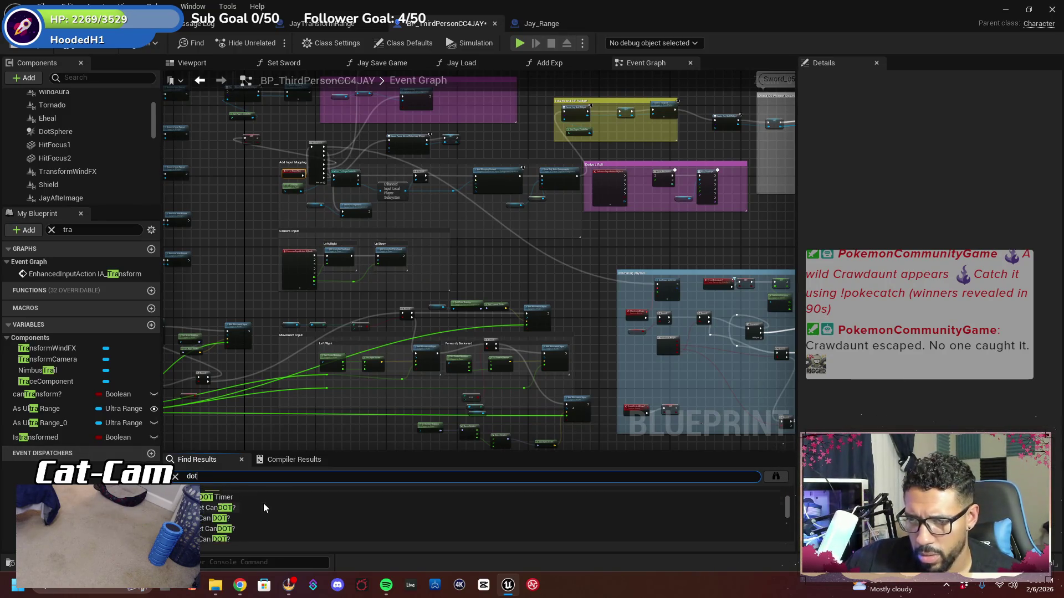
scroll(264, 506, down, 3)
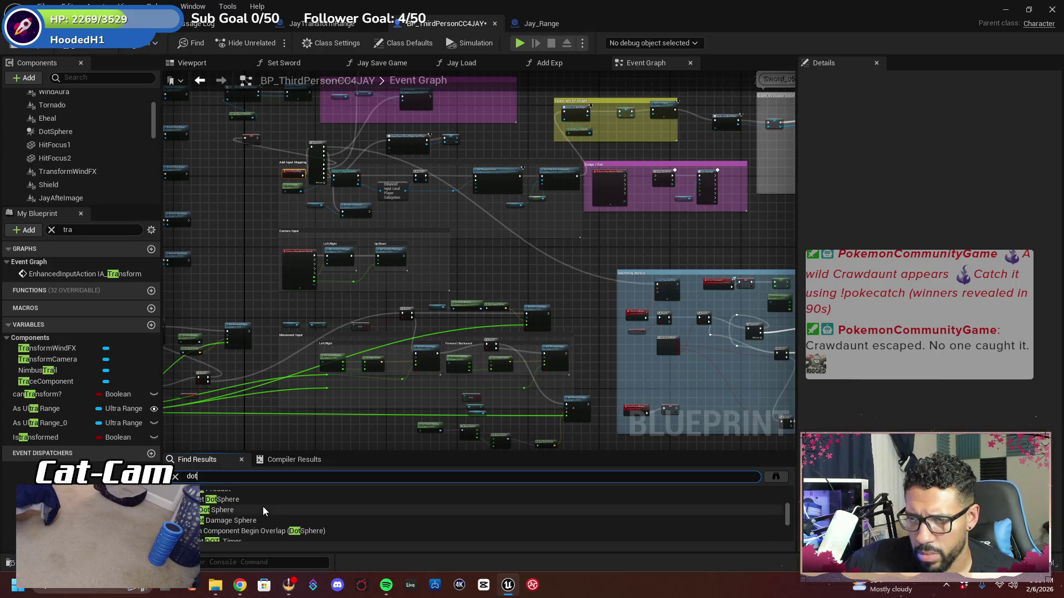
click(262, 513)
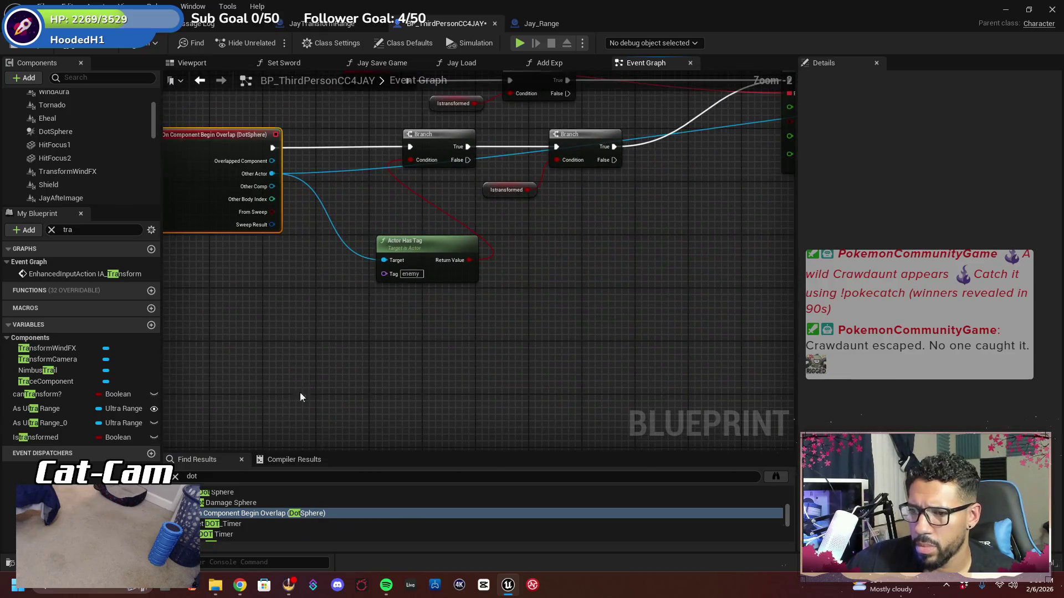
click(256, 493)
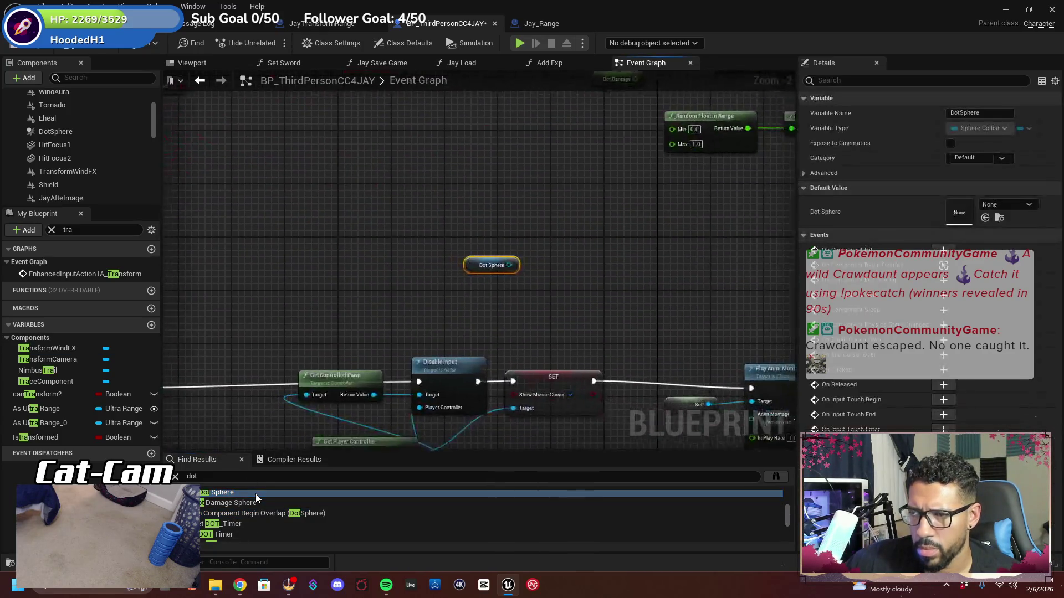
scroll(404, 374, down, 7)
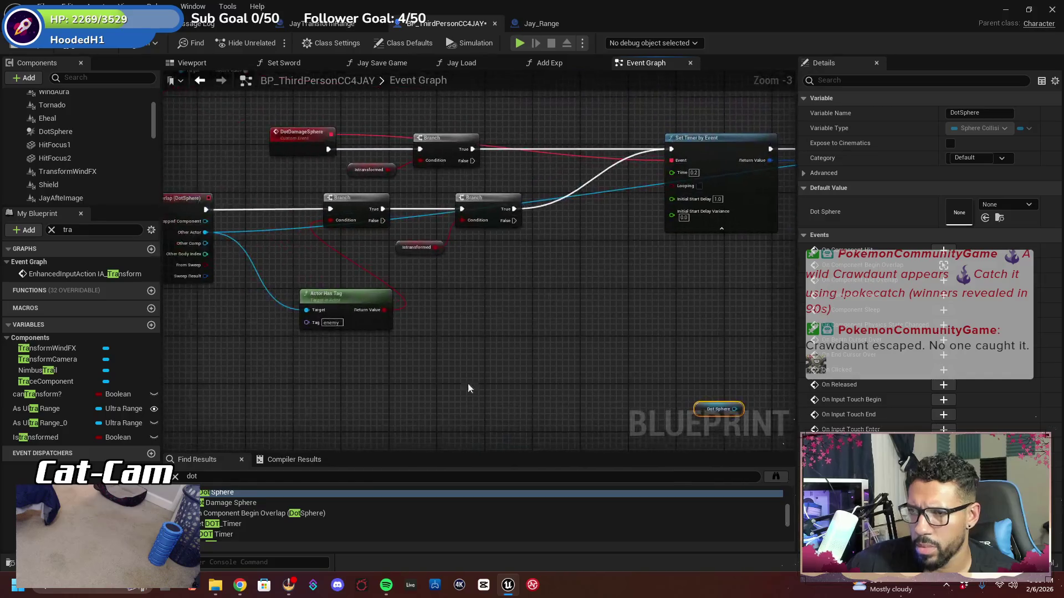
scroll(507, 167, up, 5)
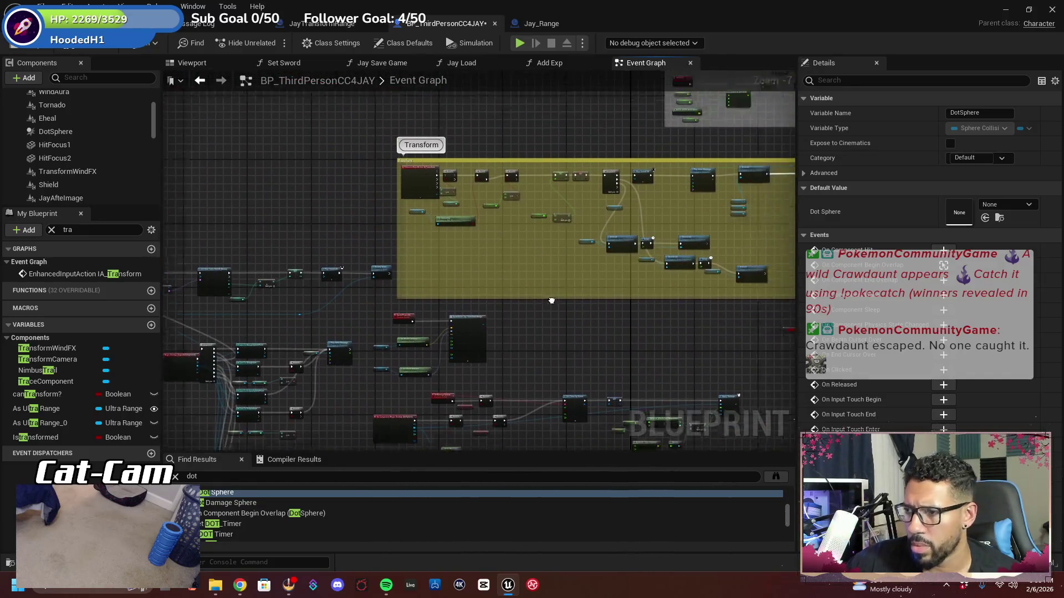
mouse_move(614, 275)
mouse_down()
mouse_move(587, 277)
mouse_move(320, 407)
mouse_move(631, 338)
mouse_up()
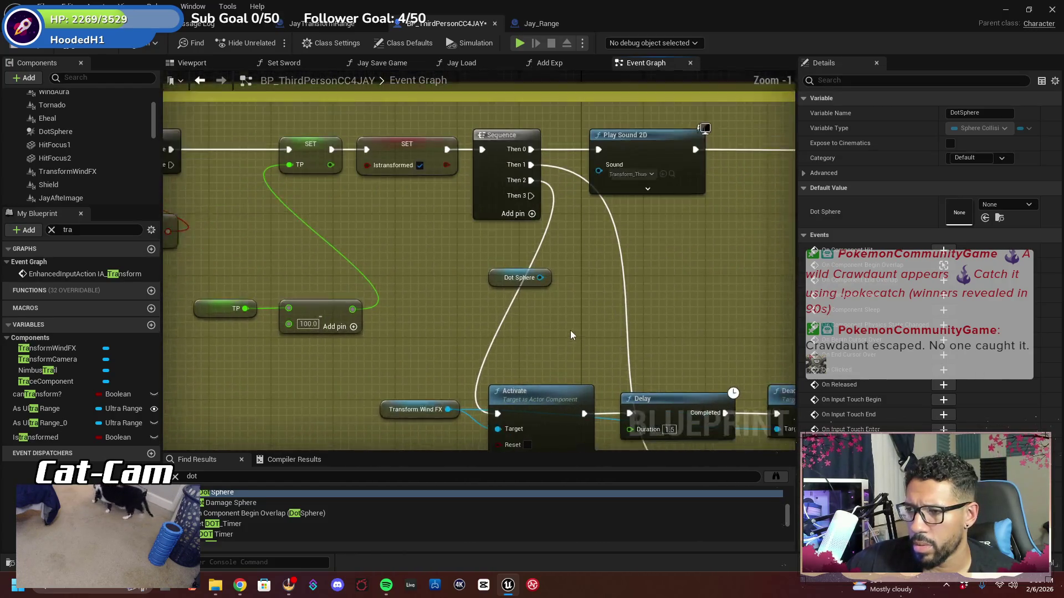
scroll(570, 331, up, 2)
mouse_move(481, 316)
mouse_down()
mouse_move(390, 338)
mouse_move(426, 314)
mouse_up()
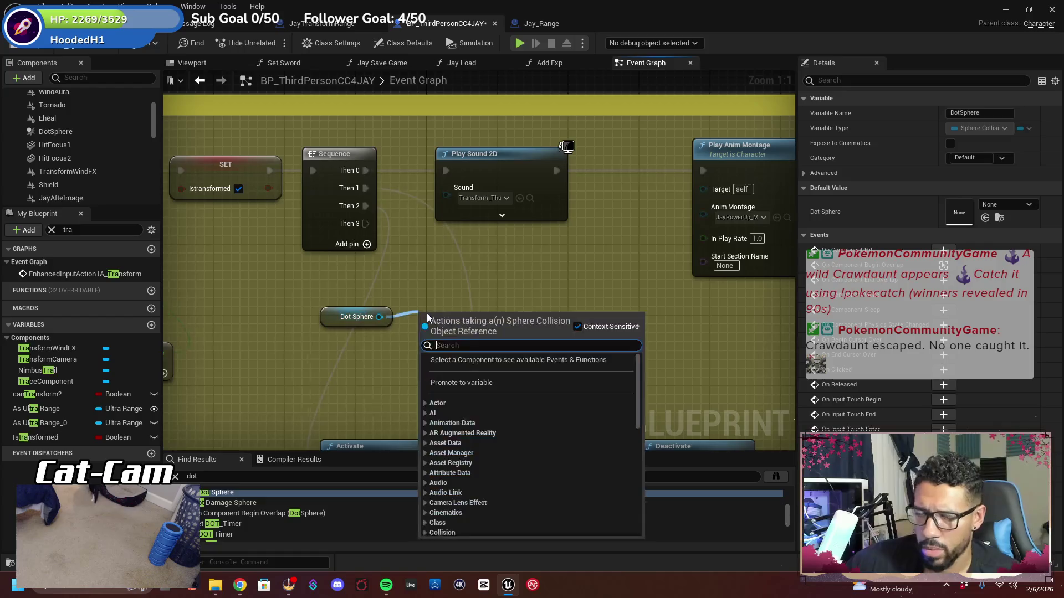
Try Dot Sphere action searches 'create co', 'compon', 'add compo' and 'spawn', then dismiss without adding a node
text(create com)
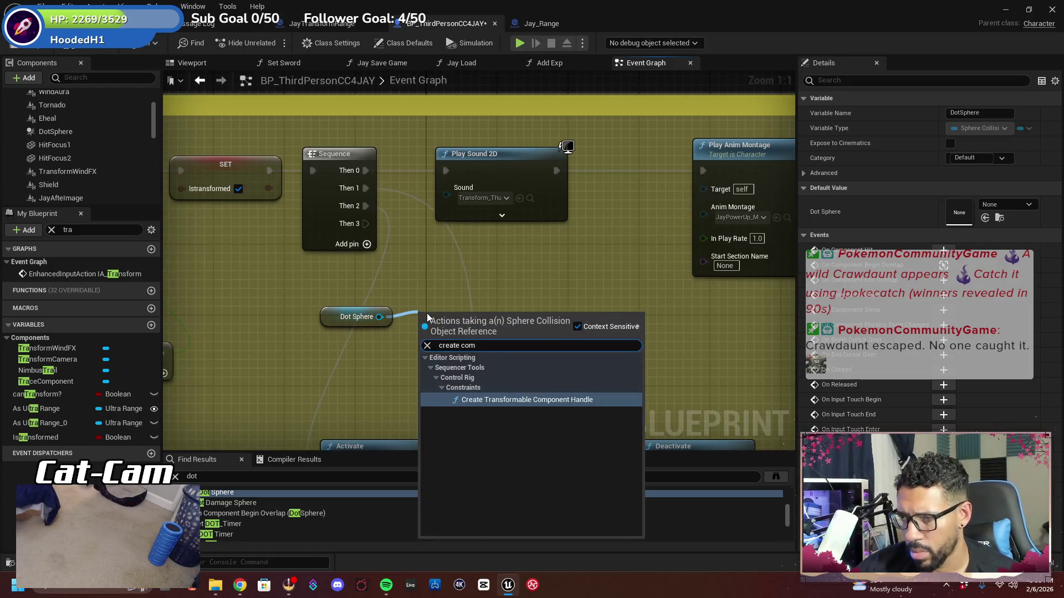
key(BackSpace)
key(BackSpace)
key(BackSpace)
text(compon)
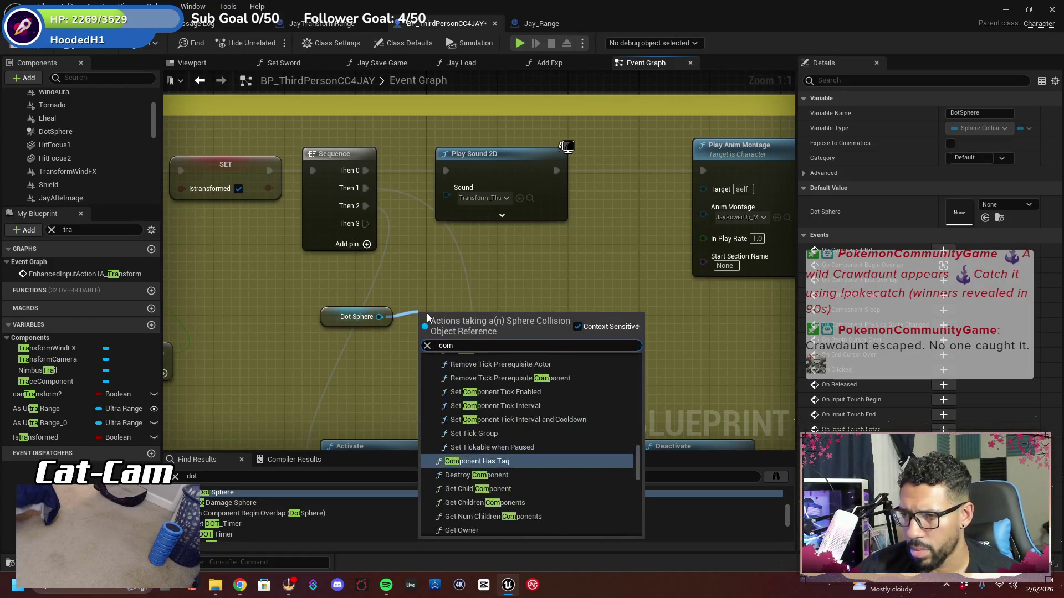
key(BackSpace)
key(BackSpace)
key(BackSpace)
text(add compo)
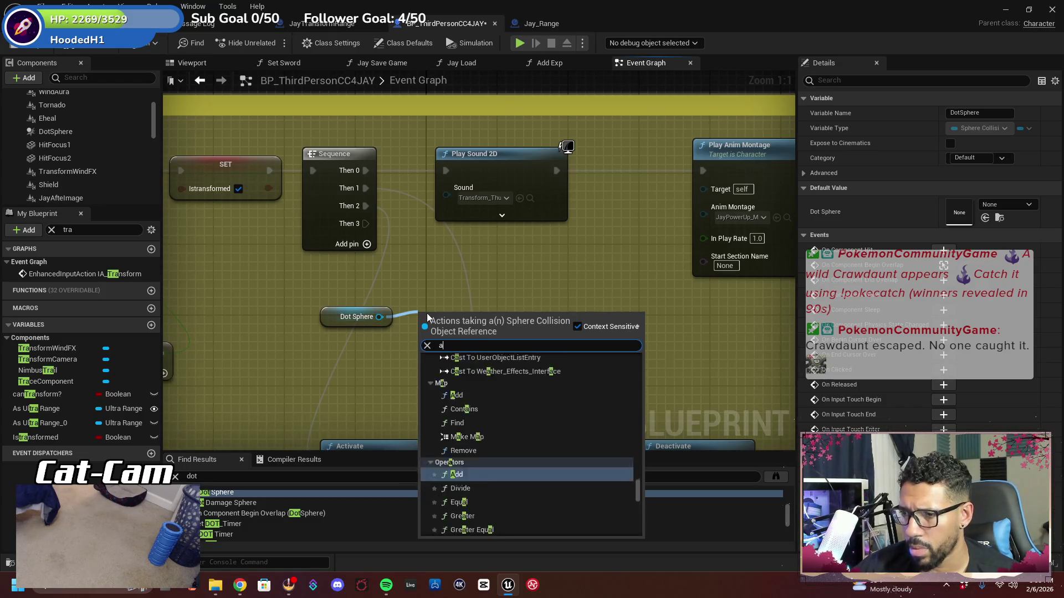
key(BackSpace)
key(BackSpace)
key(BackSpace)
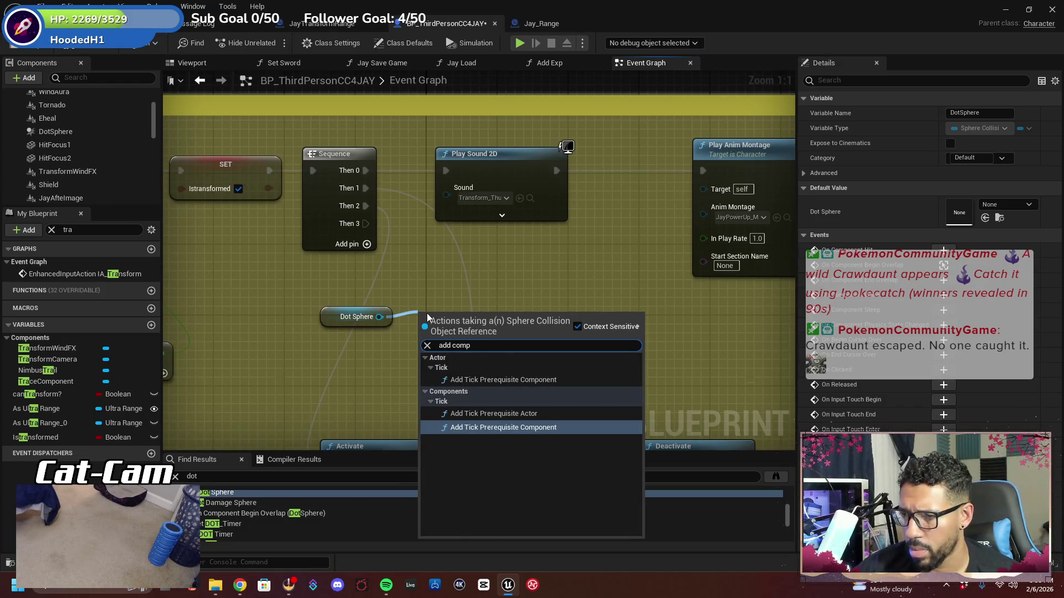
text(spawn)
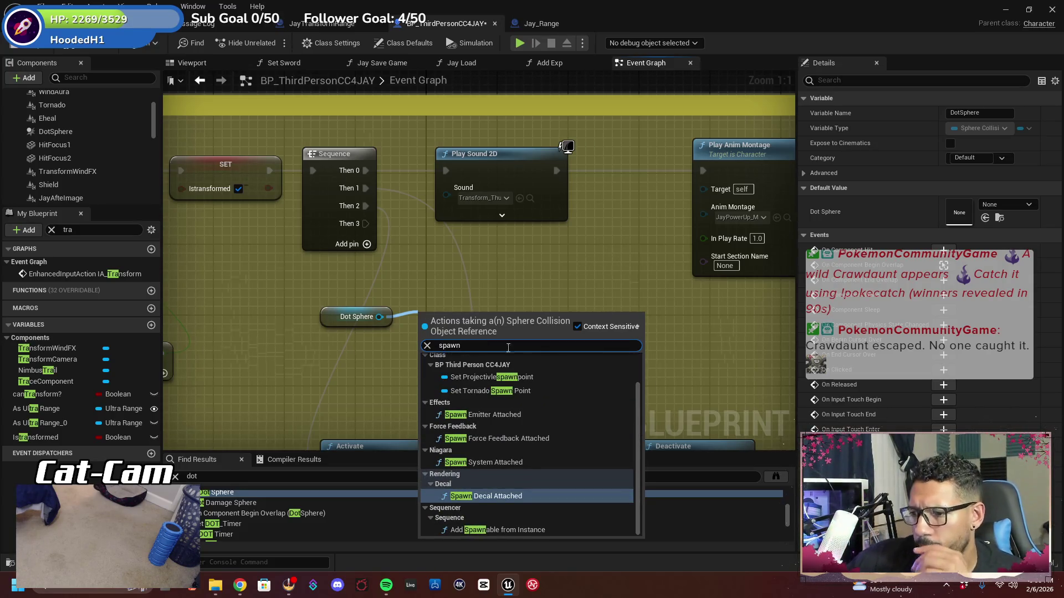
scroll(537, 399, up, 2)
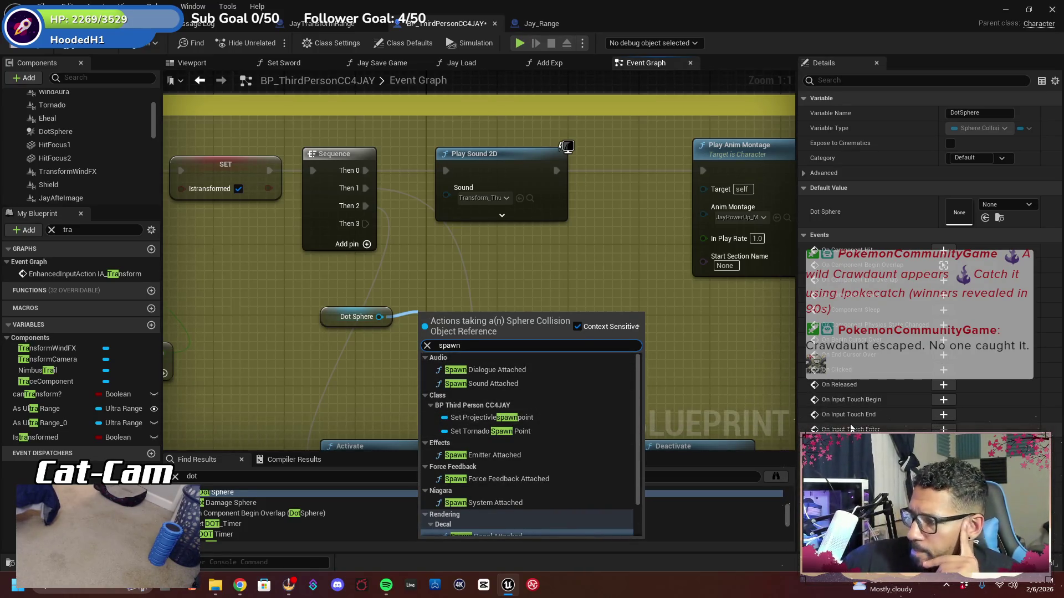
click(566, 146)
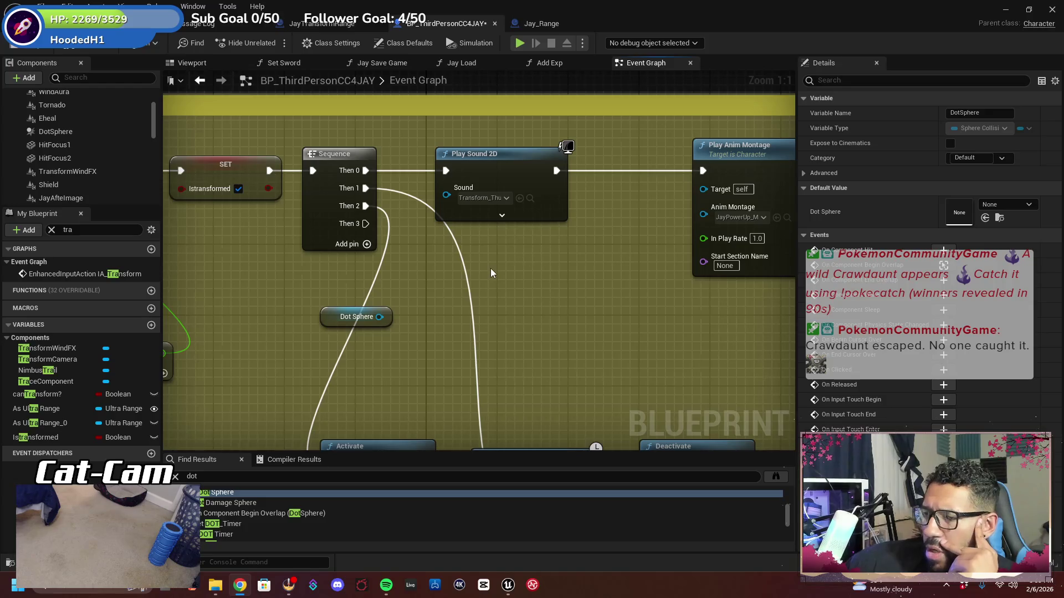
Jump to the Set DotSphere node from the Find Results list
scroll(490, 268, down, 2)
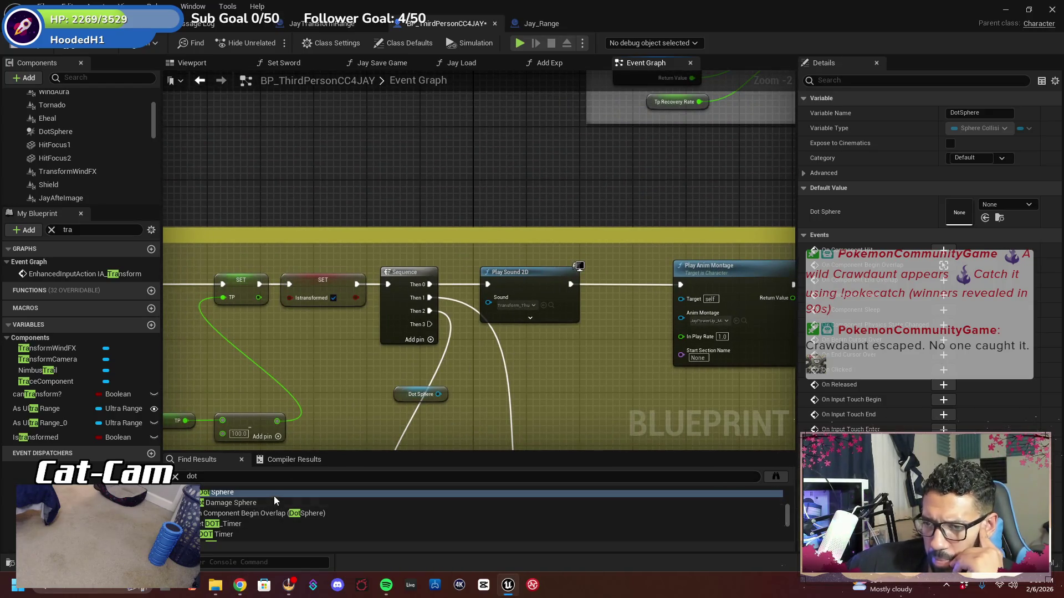
scroll(276, 497, up, 2)
click(249, 521)
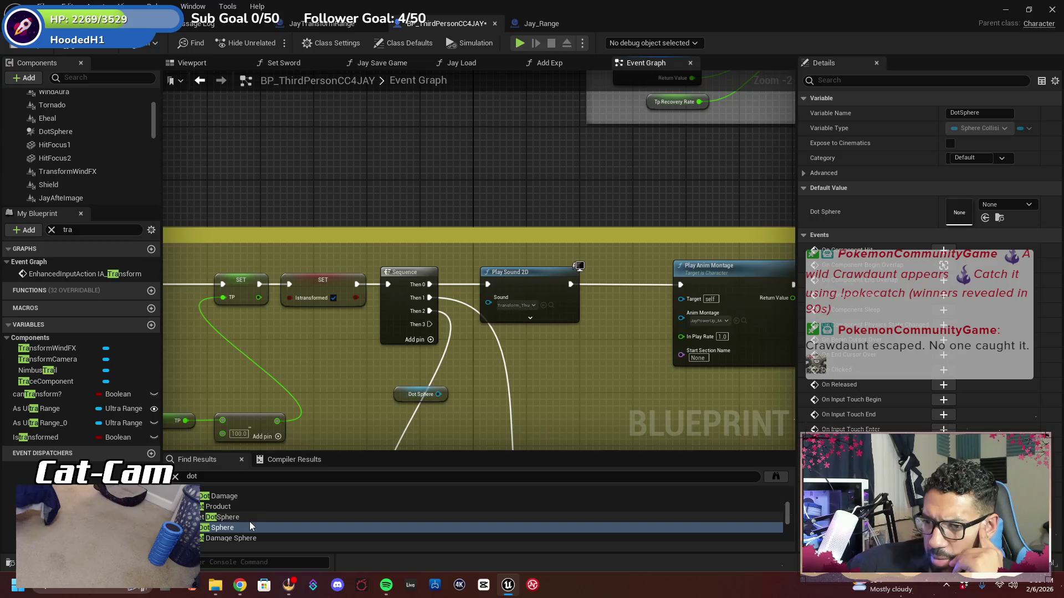
double_click(251, 520)
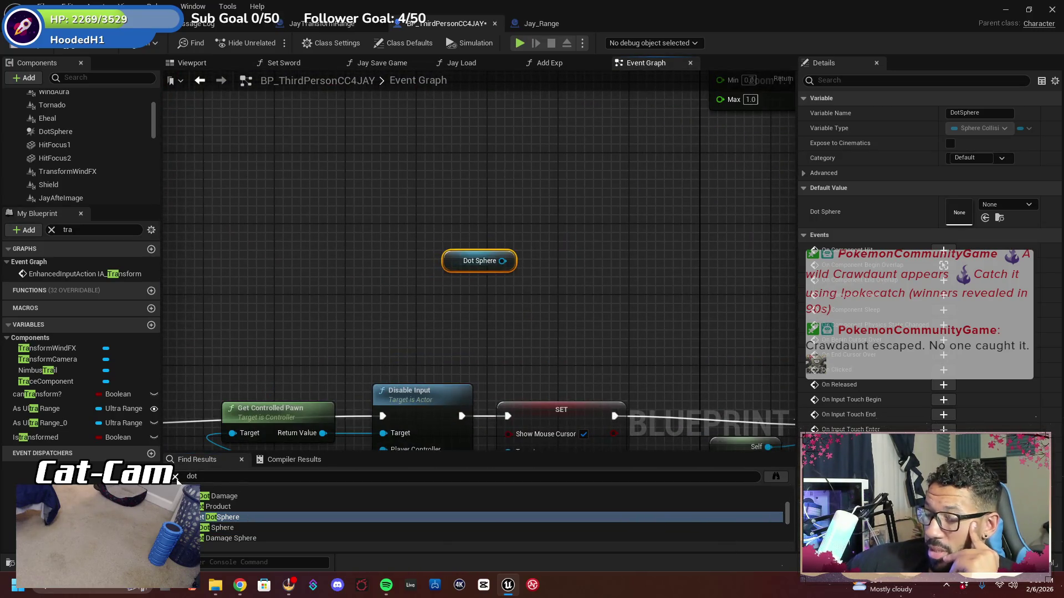
Search 'be', jump to Event BeginPlay, and delete its Destroy Component node
click(175, 477)
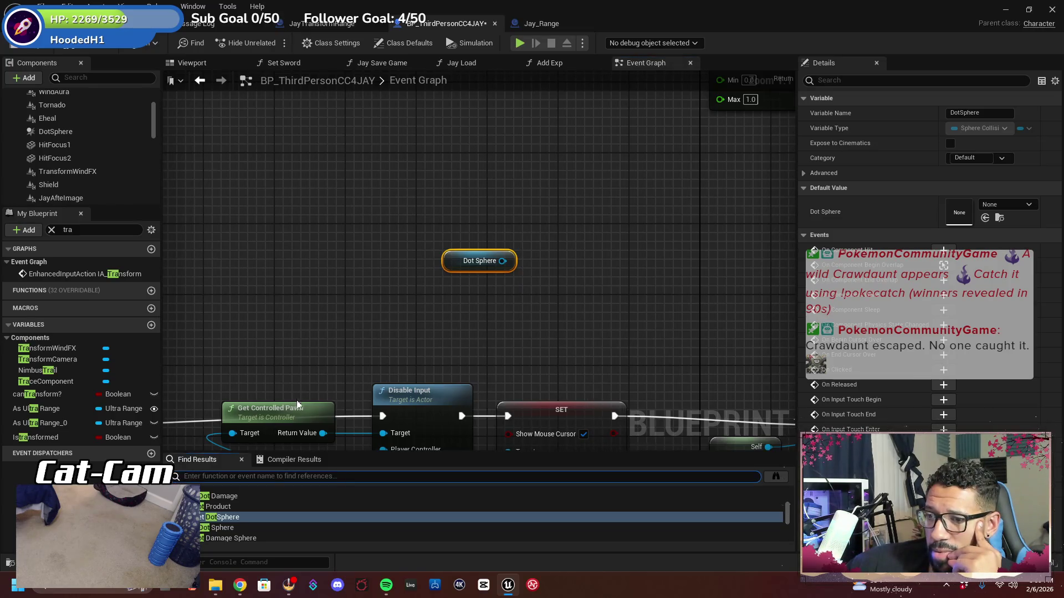
scroll(370, 314, down, 5)
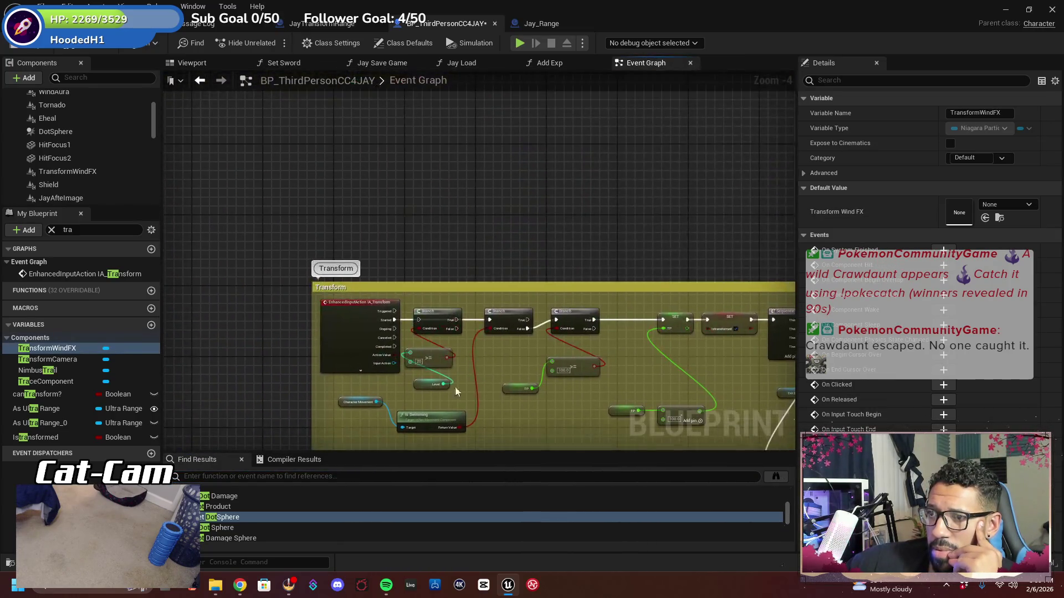
click(256, 477)
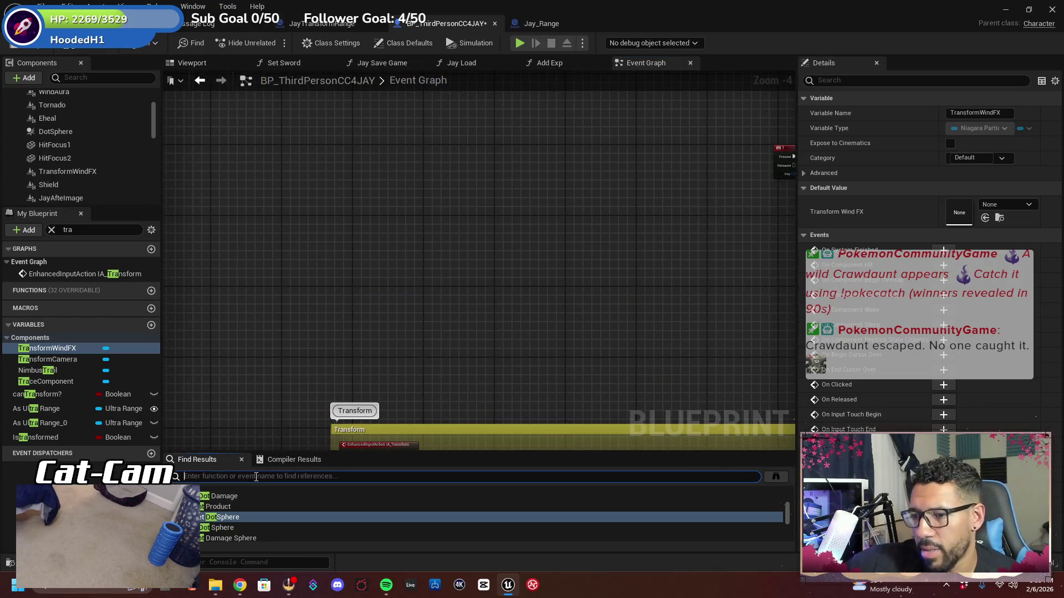
text(begin)
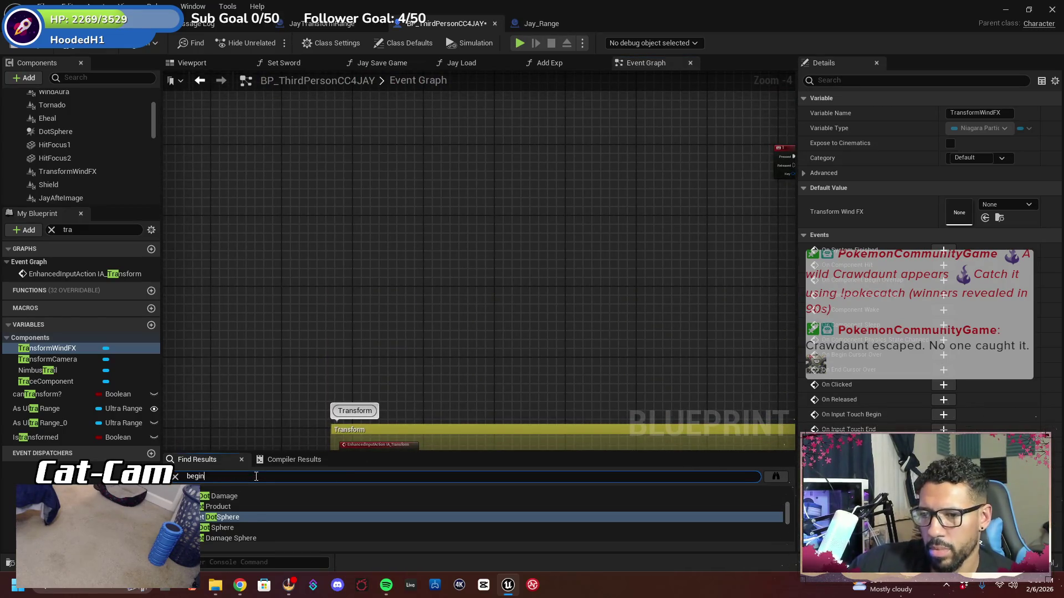
click(245, 495)
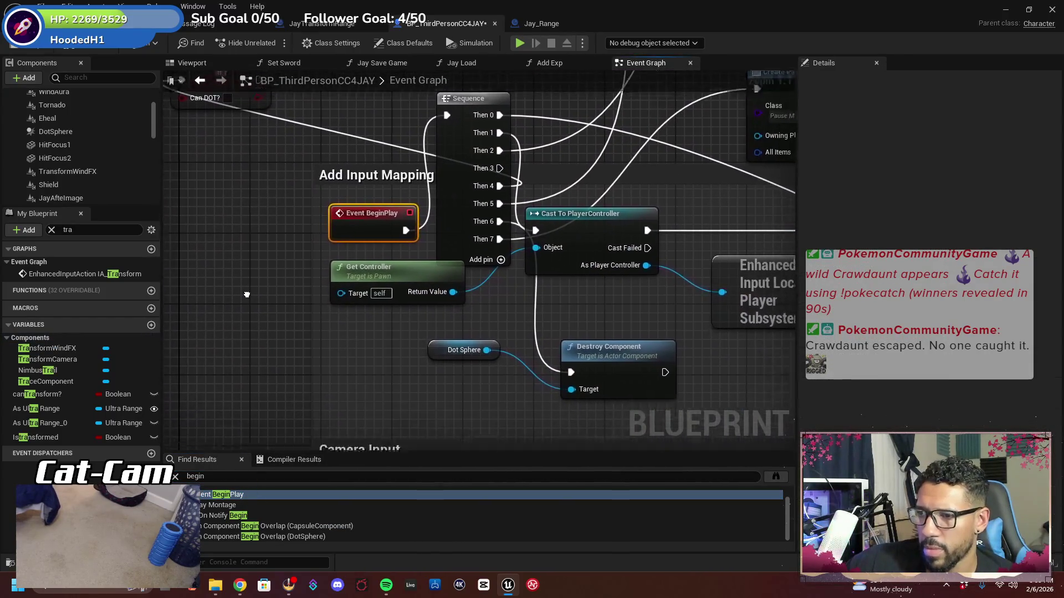
right_click(520, 272)
click(554, 292)
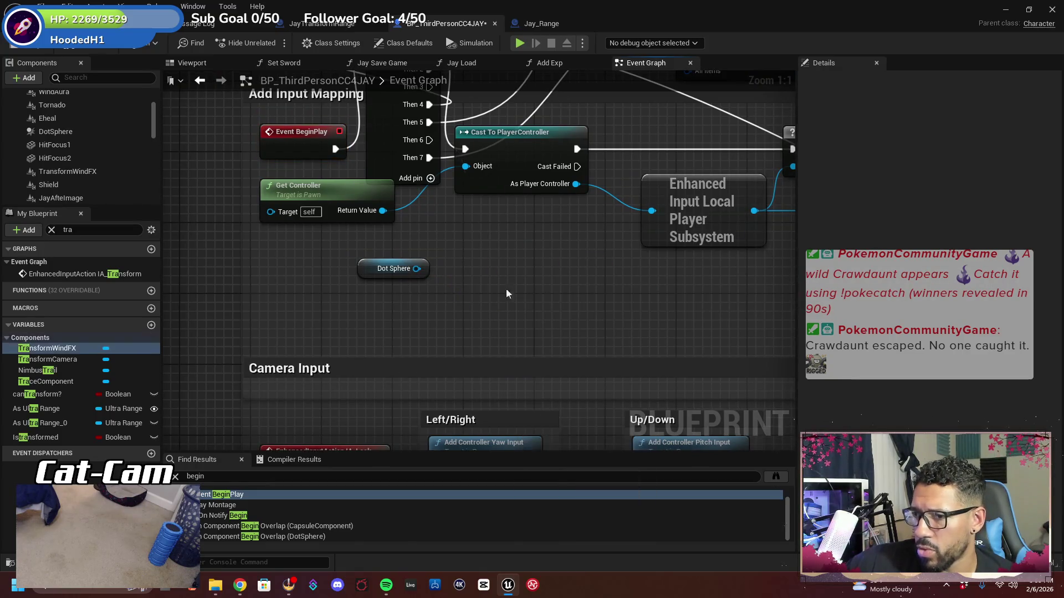
Pull a wire from Dot Sphere's output and browse the Collision actions for 'collis'
mouse_move(416, 269)
mouse_down()
mouse_move(469, 288)
mouse_move(457, 285)
mouse_up()
text(collis)
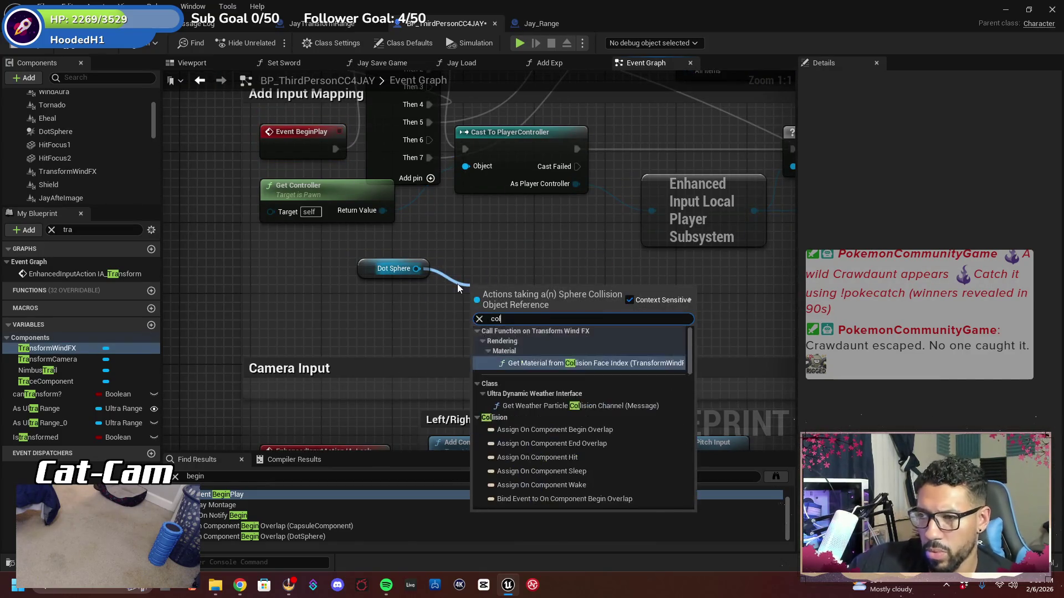
key(BackSpace)
key(BackSpace)
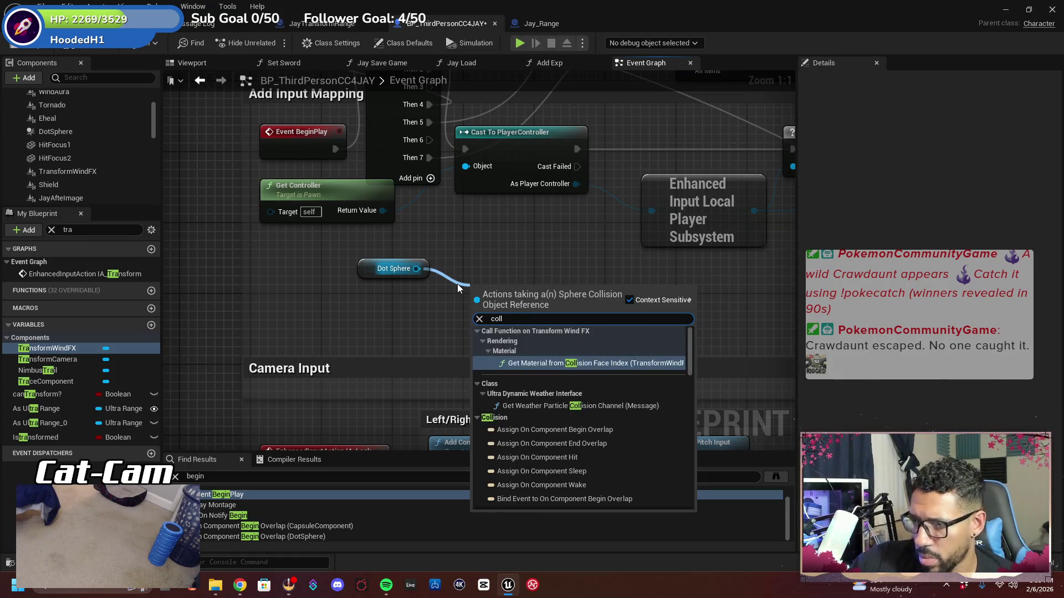
click(531, 419)
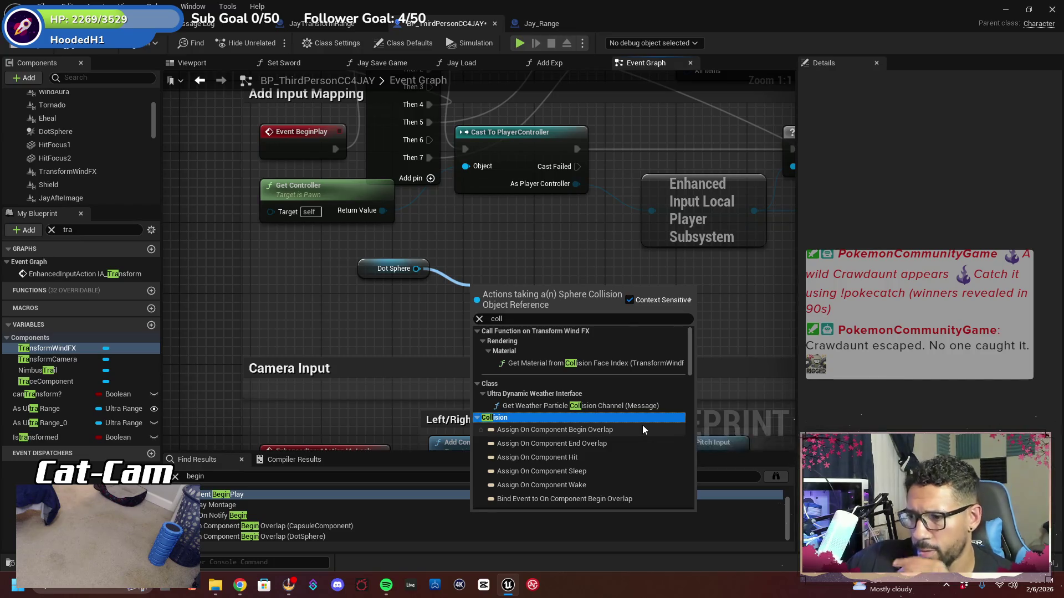
scroll(624, 416, down, 5)
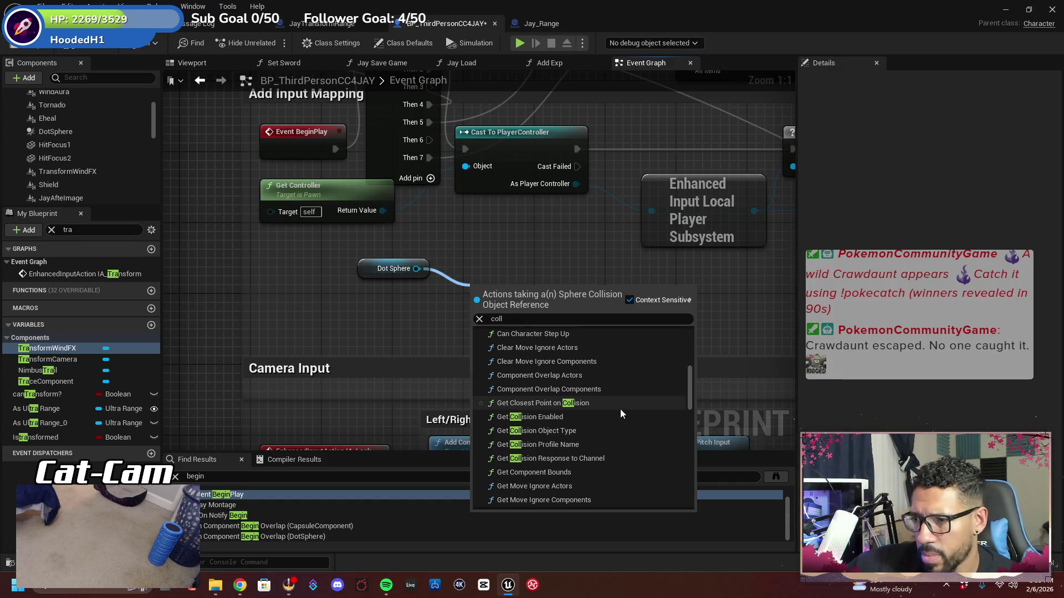
click(604, 320)
Search the actions for 'coll', 'get collisiondisabl' and 'collision', scrolling through the collision results
key(BackSpace)
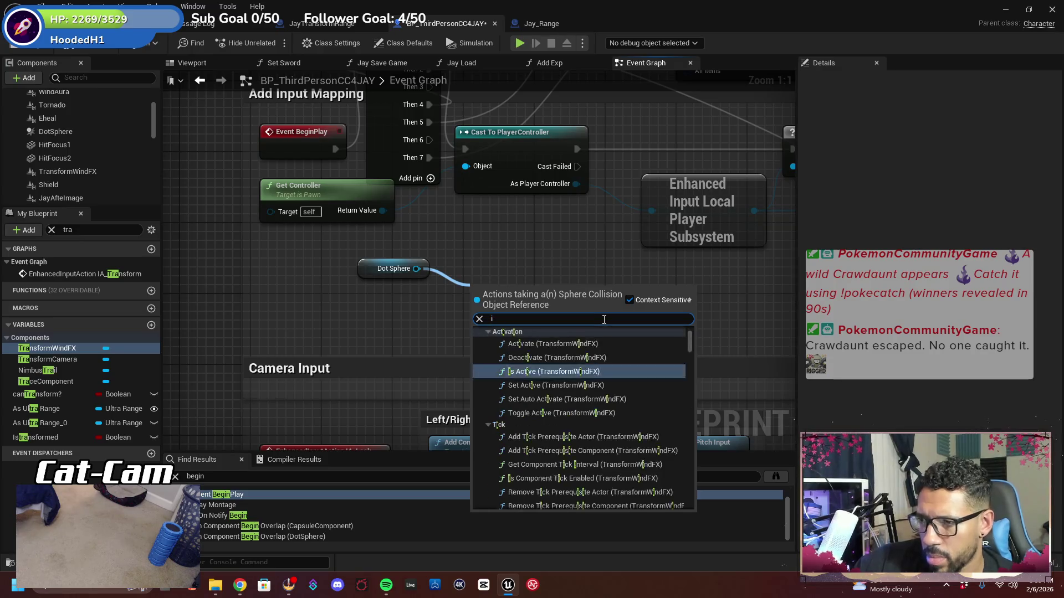
text(collision)
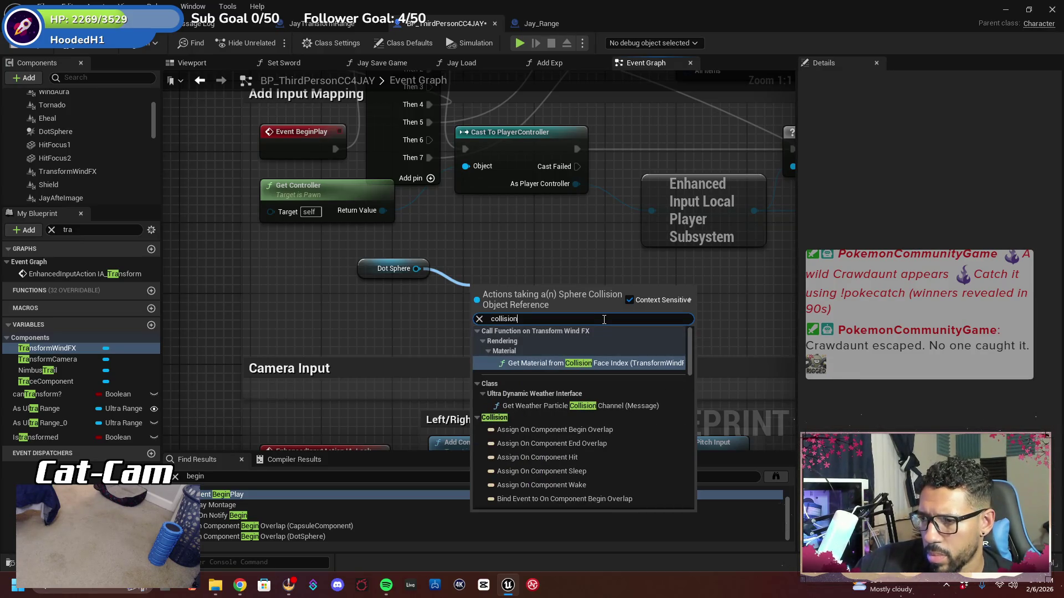
scroll(548, 461, down, 5)
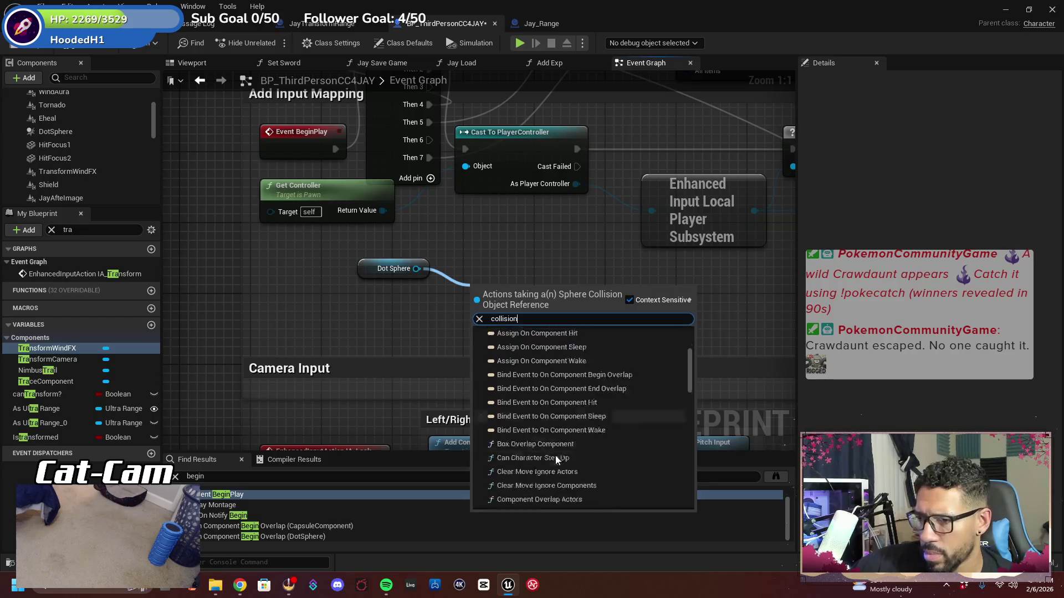
scroll(597, 446, down, 4)
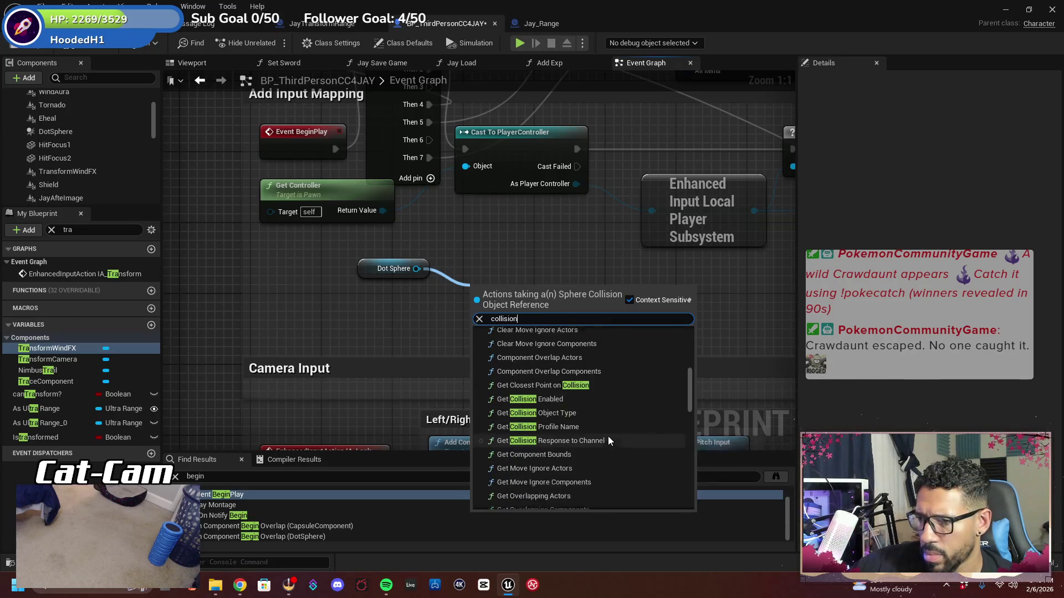
scroll(603, 432, down, 4)
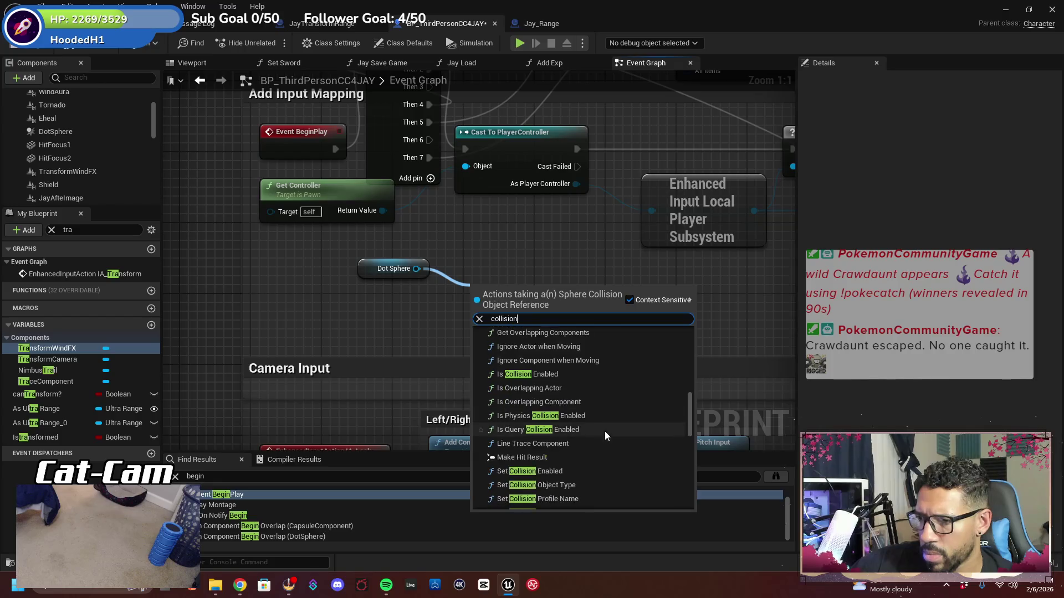
key(ctrl+a)
text(get)
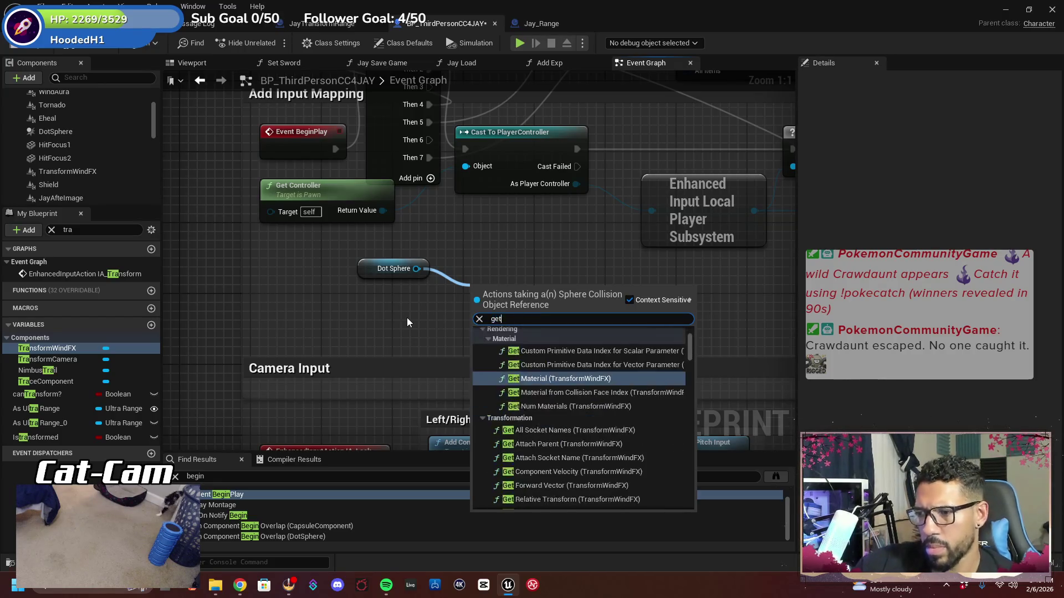
text( collision)
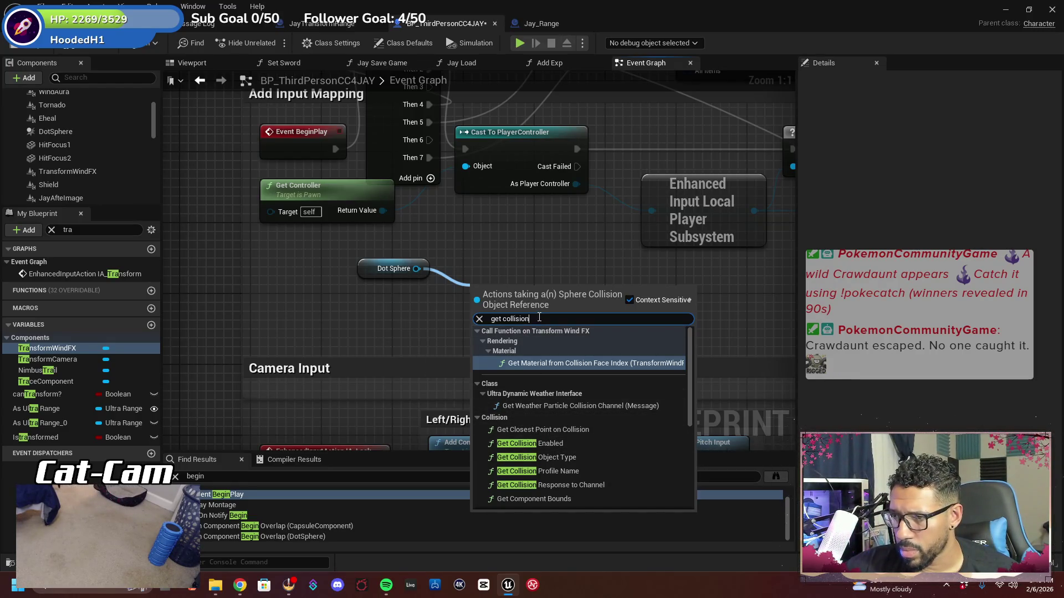
text(disable)
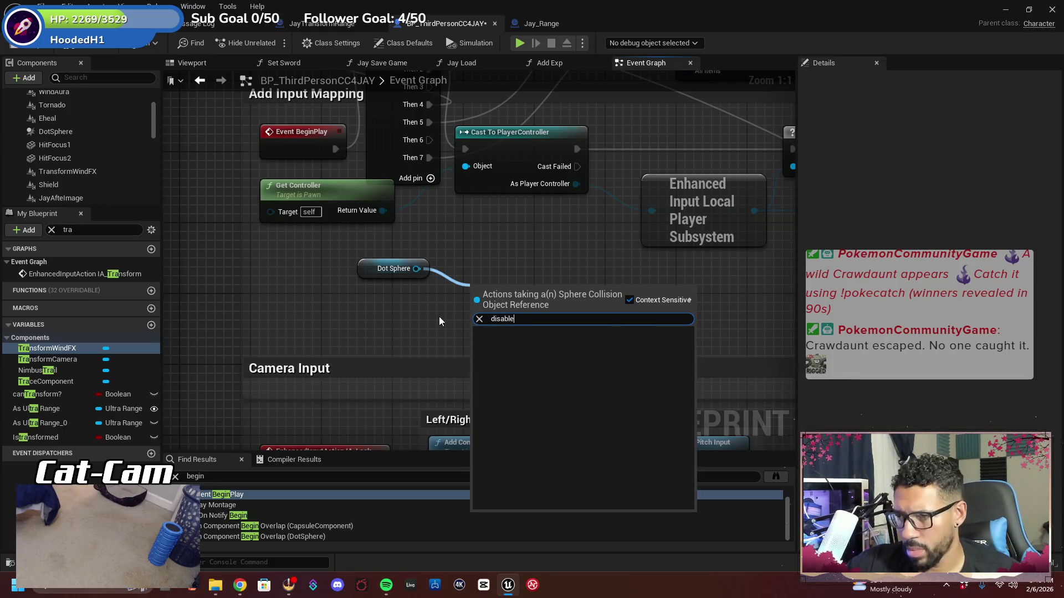
key(BackSpace)
key(BackSpace)
key(BackSpace)
text(collision)
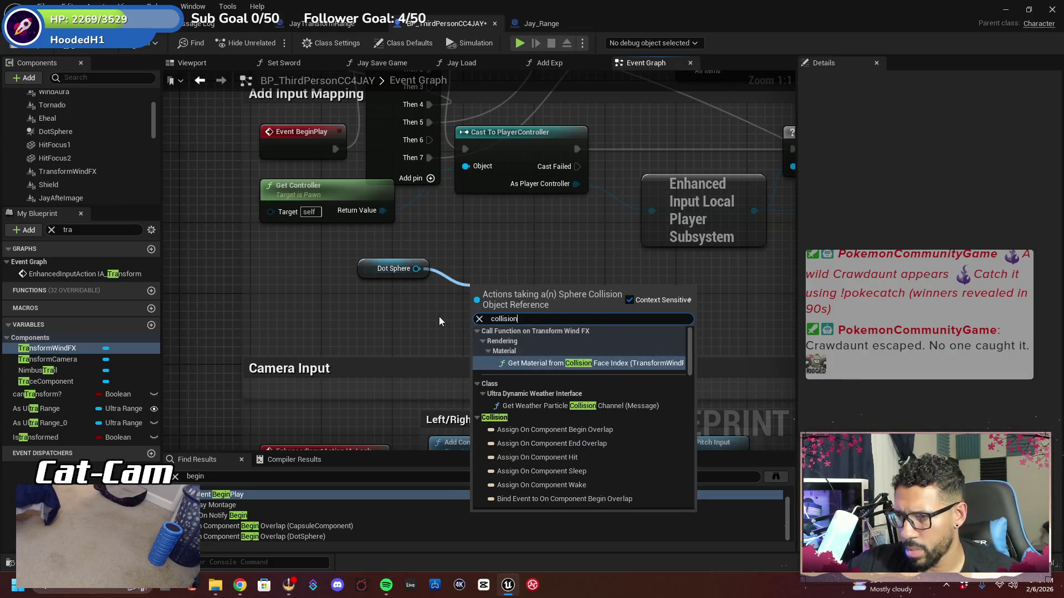
scroll(583, 425, down, 5)
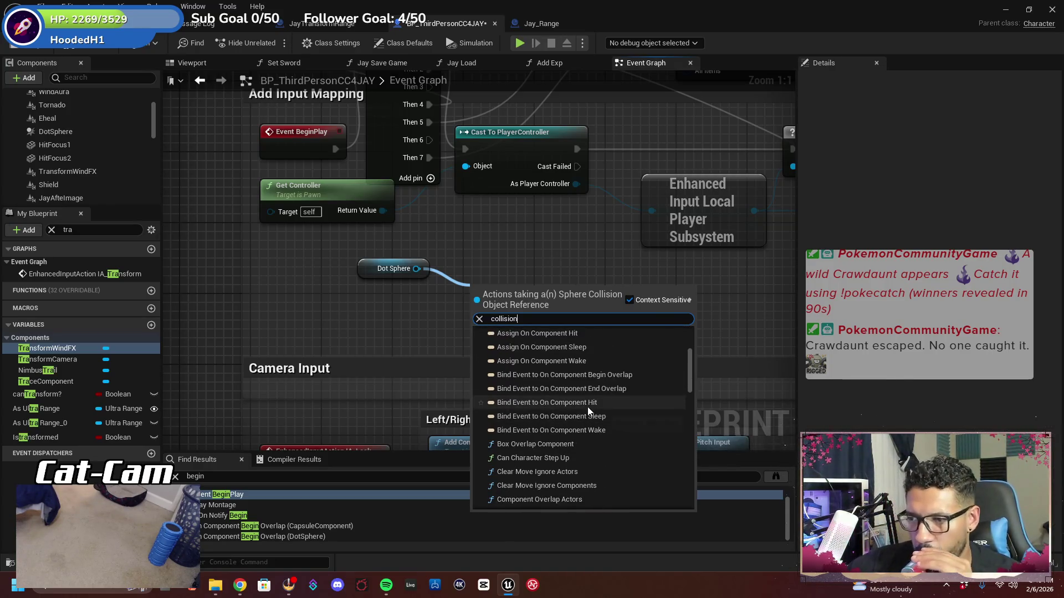
scroll(583, 405, down, 2)
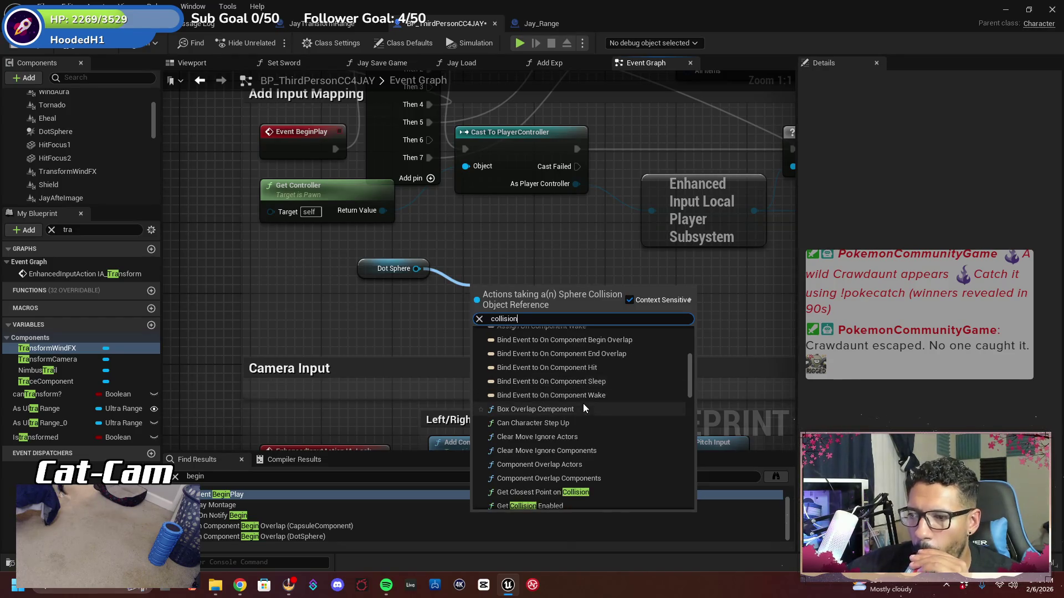